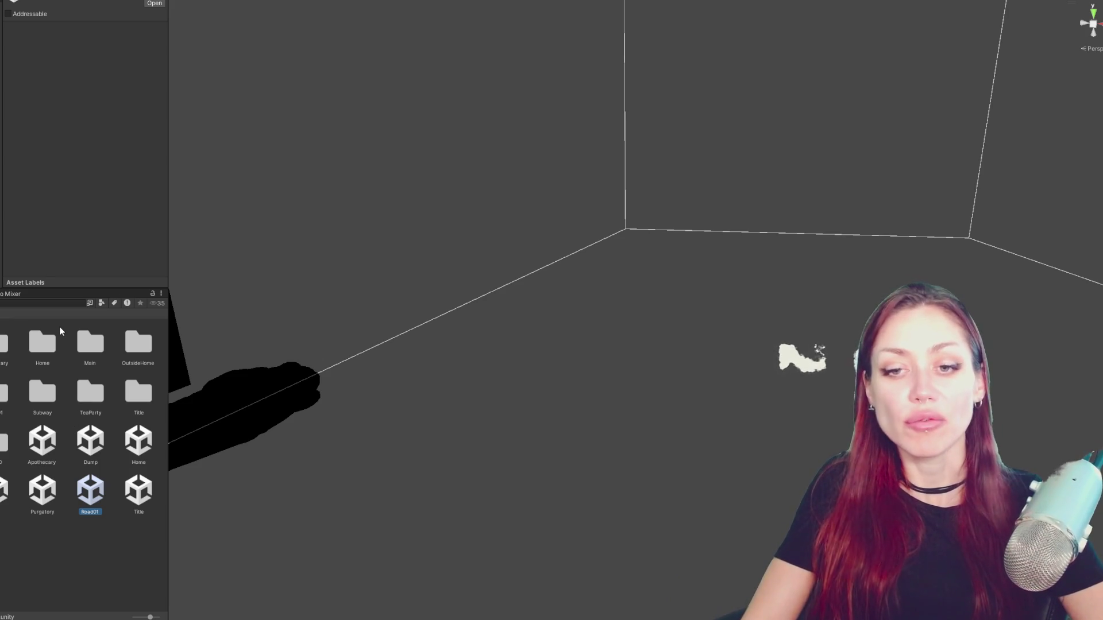
# - Inspect the Road01 and Title scene assets in the Project window, then leave nothing selected
pyautogui.click(89, 558)
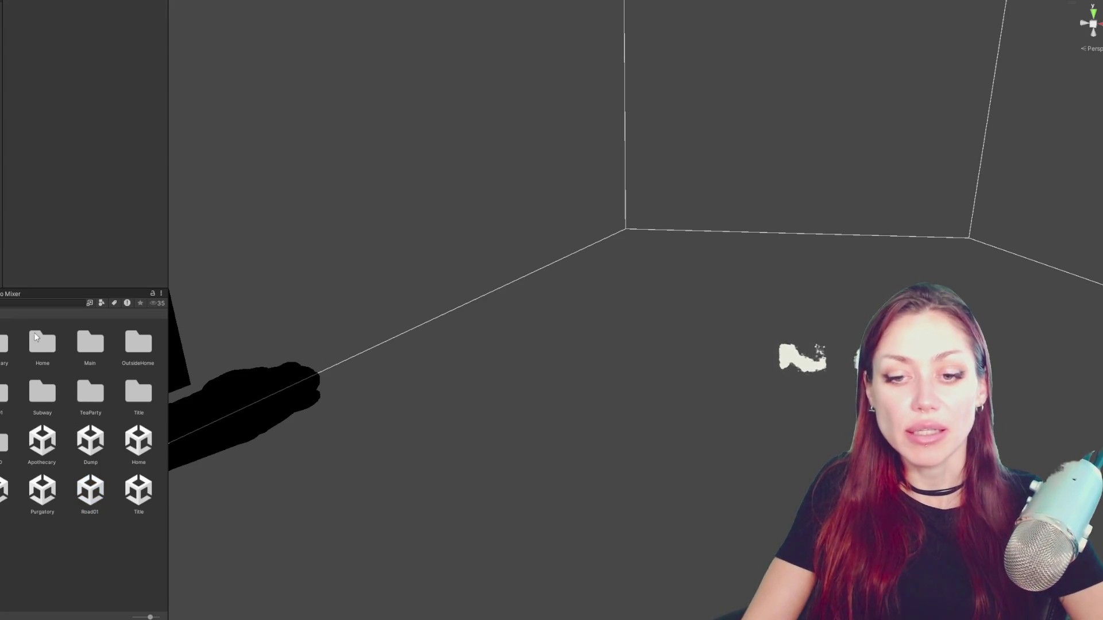
pyautogui.click(139, 496)
pyautogui.click(126, 544)
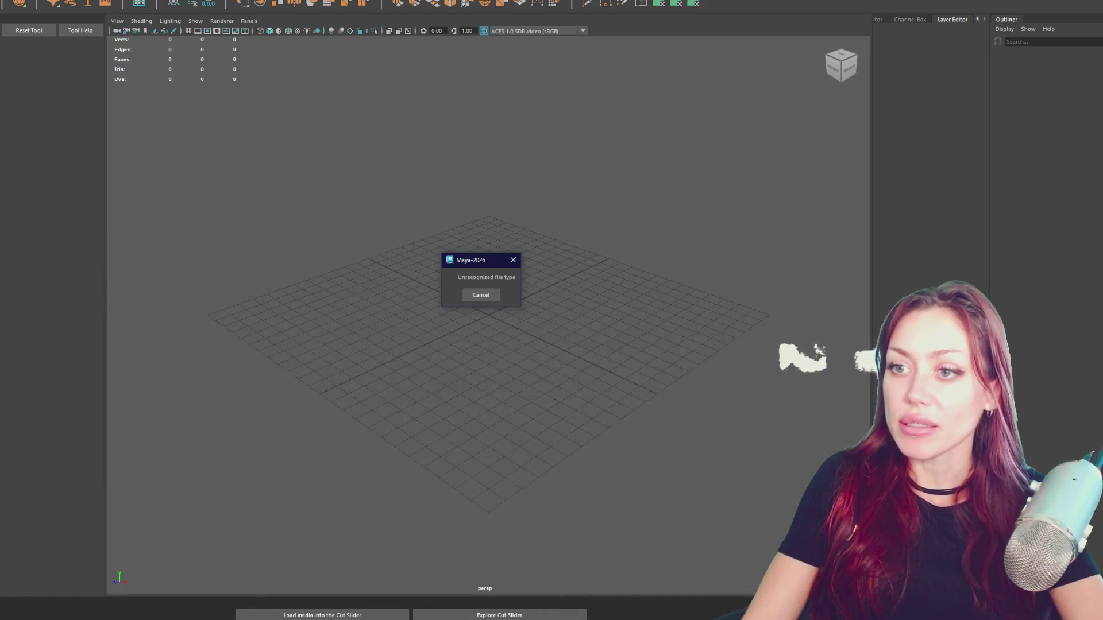
# - Cancel Maya's unrecognized file type warning and switch to the VS Code window
pyautogui.click(481, 294)
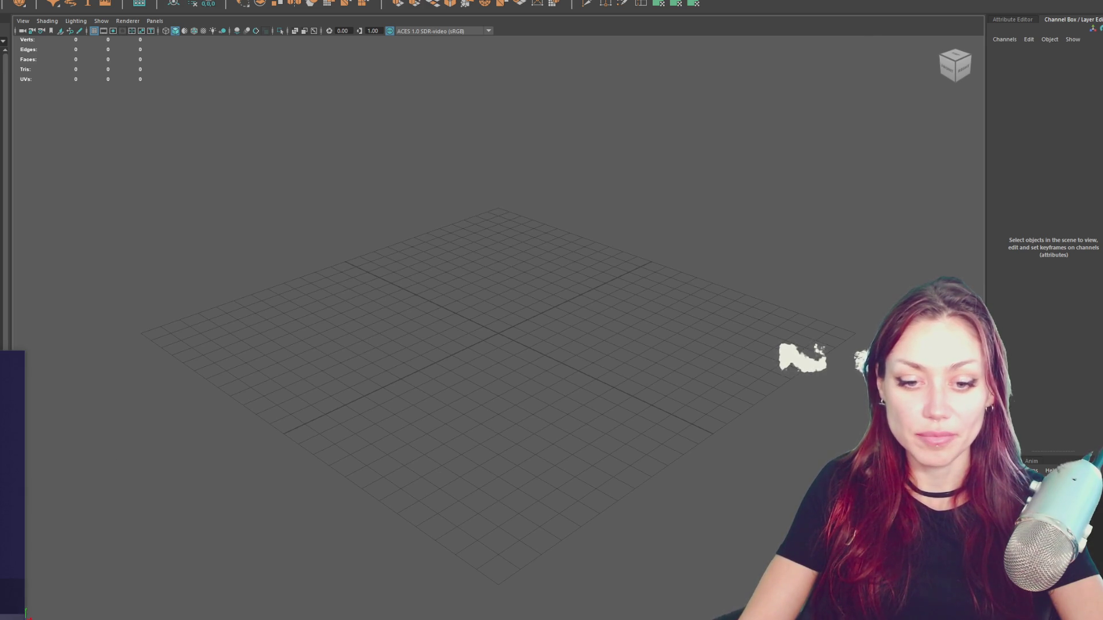
pyautogui.hotkey('alt', 'Tab')
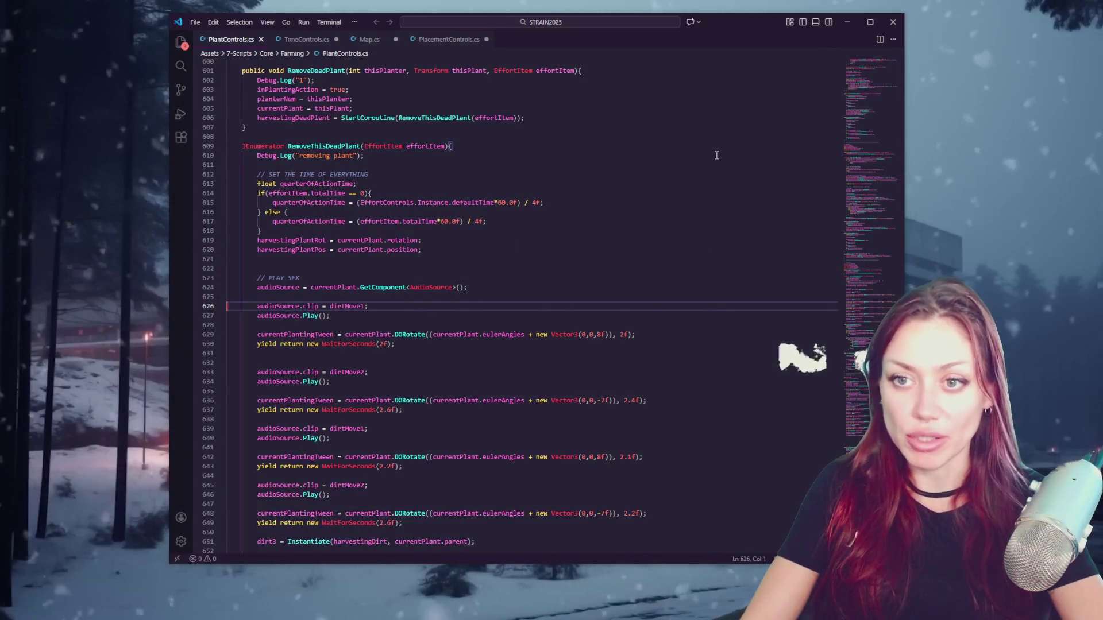
# - Disable the SynthWave '84 theme extension from the installed extensions list
pyautogui.click(727, 156)
pyautogui.click(181, 138)
pyautogui.click(258, 270)
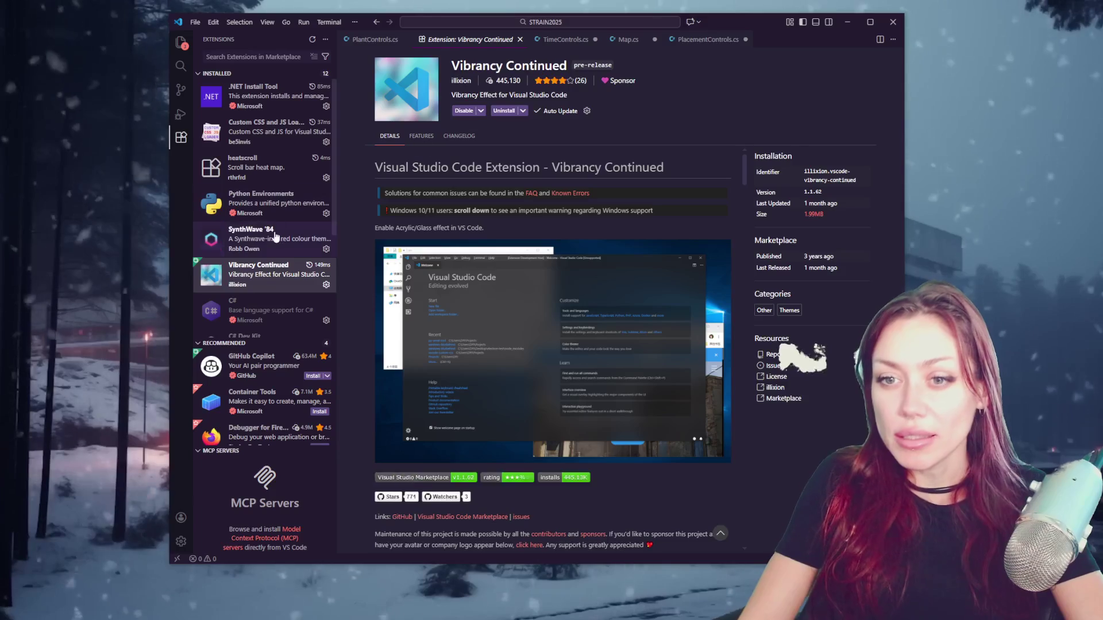
pyautogui.click(274, 236)
pyautogui.click(464, 110)
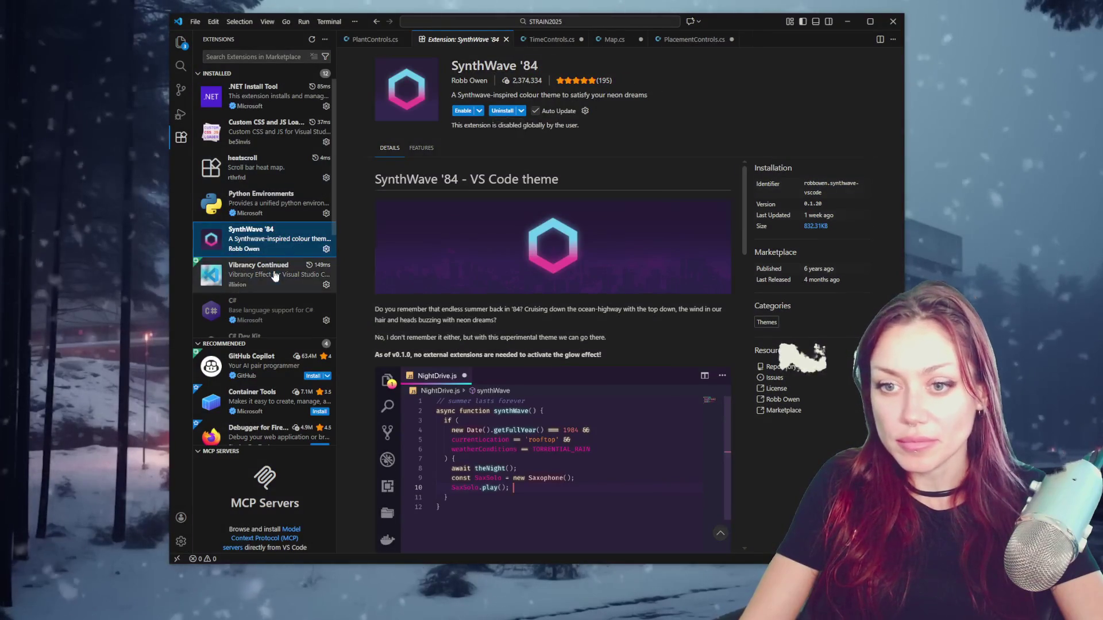
# - Toggle Vibrancy Continued off and back on, returning to PlantControls.cs
pyautogui.click(274, 275)
pyautogui.click(466, 111)
pyautogui.click(467, 112)
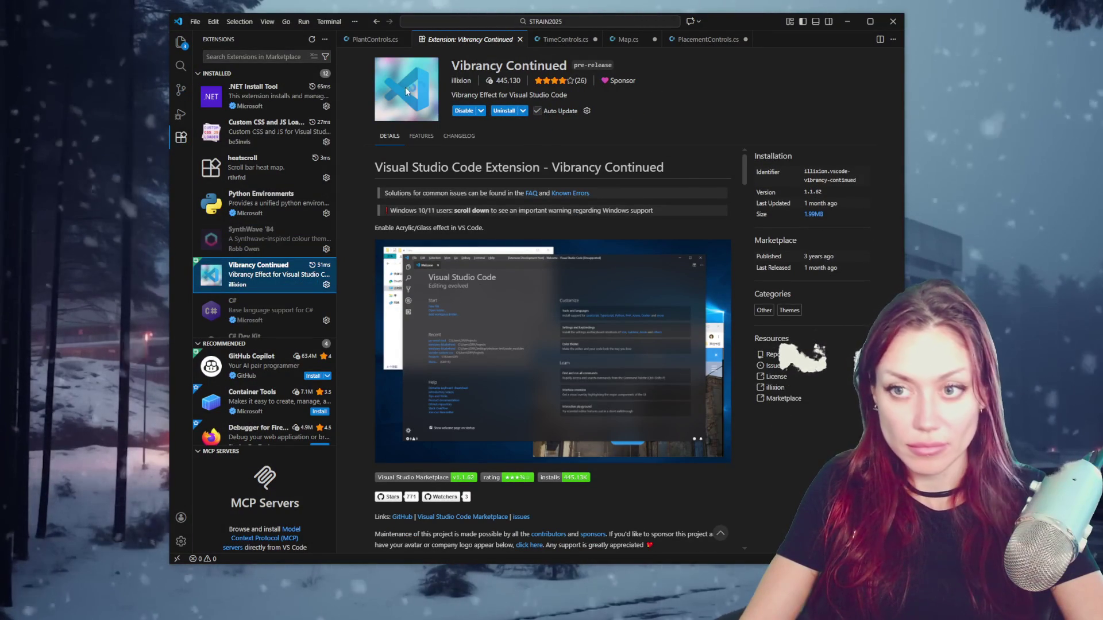
pyautogui.click(376, 39)
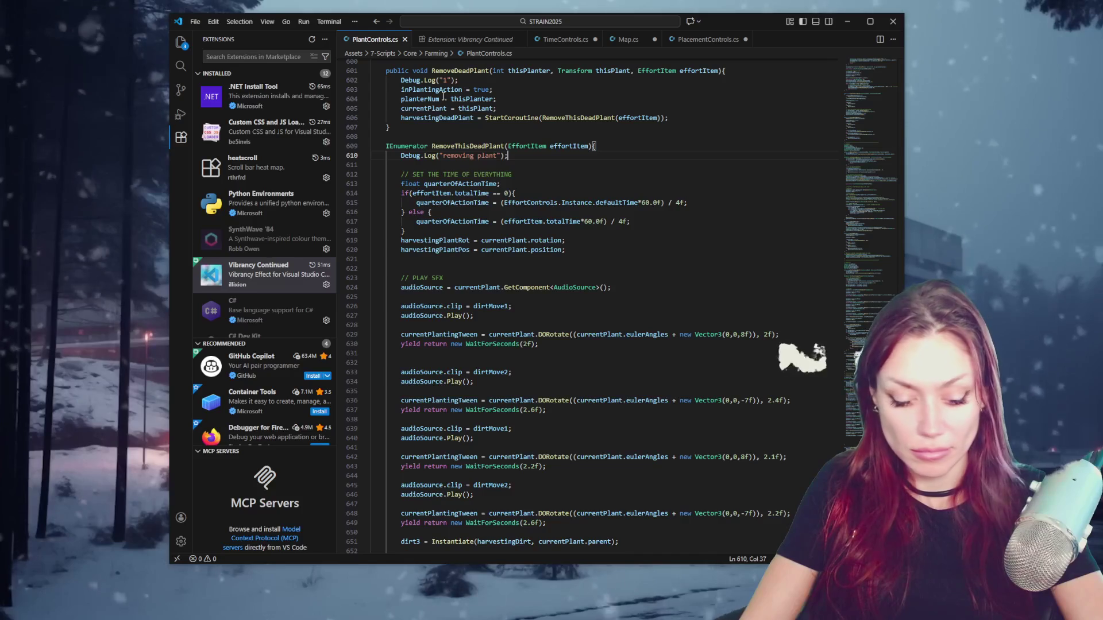
# - Run Enable Vibrancy from the Command Palette and accept the restart
pyautogui.hotkey('ctrl', 'shift', 'p')
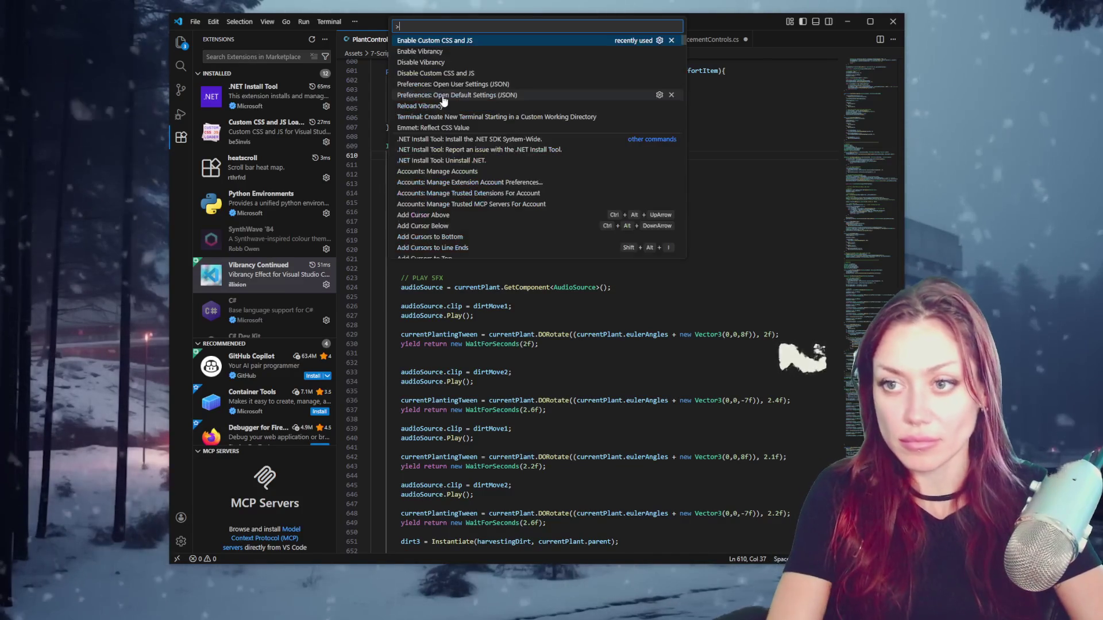
pyautogui.click(431, 51)
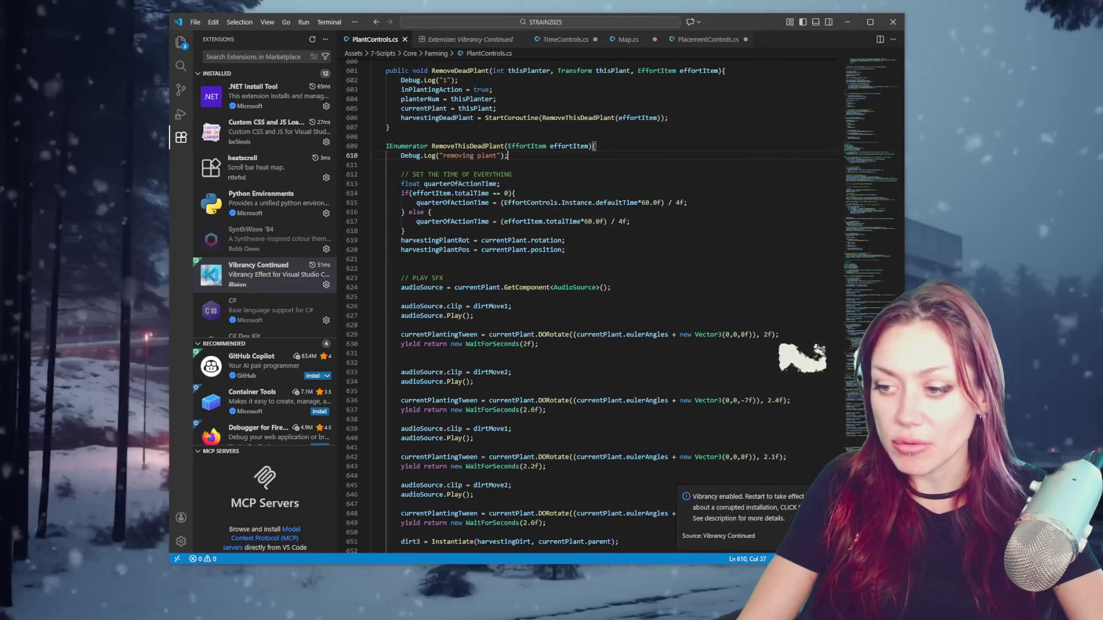
pyautogui.click(590, 298)
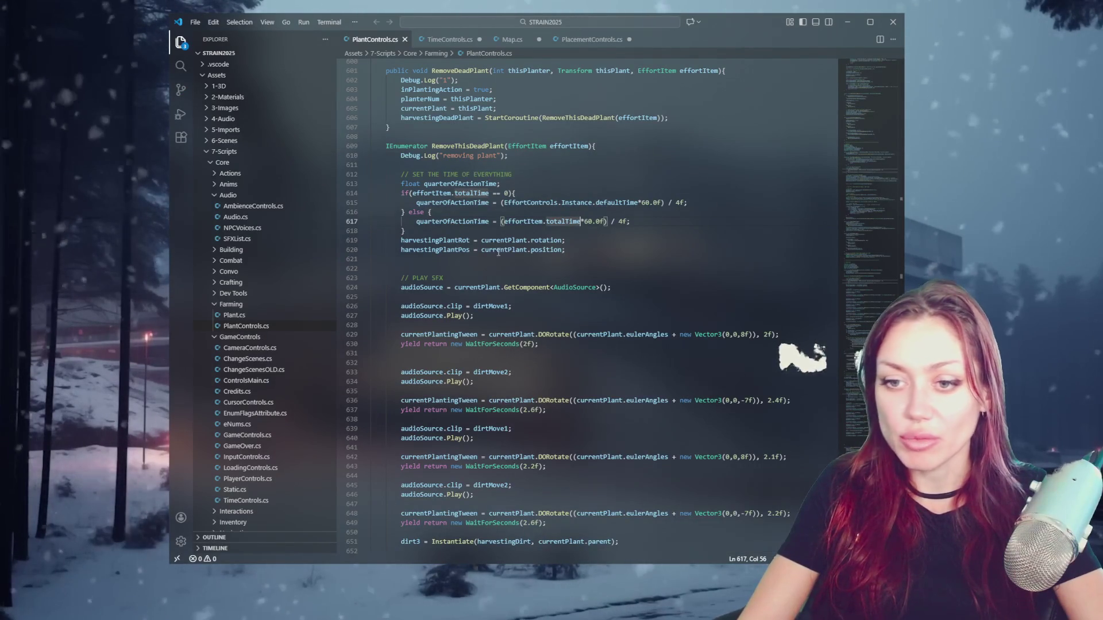
# - Place the cursor on empty line 622, then show the installed extensions list
pyautogui.click(514, 269)
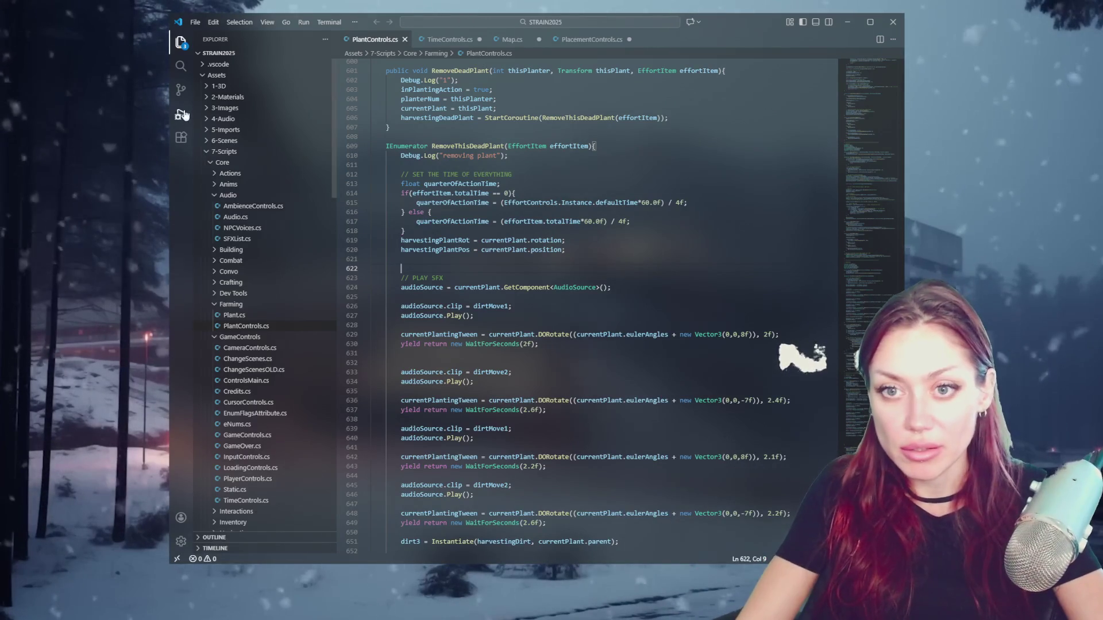
pyautogui.click(181, 137)
pyautogui.scroll(-3, 293, 285)
# - Re-enable the SynthWave '84 theme and enable custom CSS and JS styling via the Command Palette
pyautogui.click(287, 292)
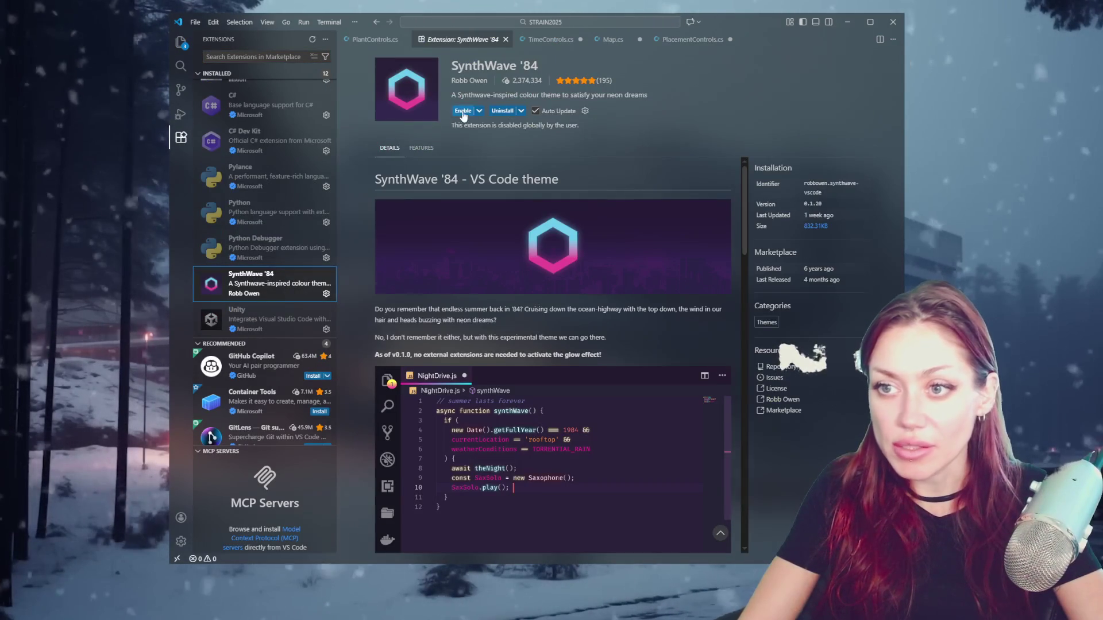
pyautogui.click(462, 112)
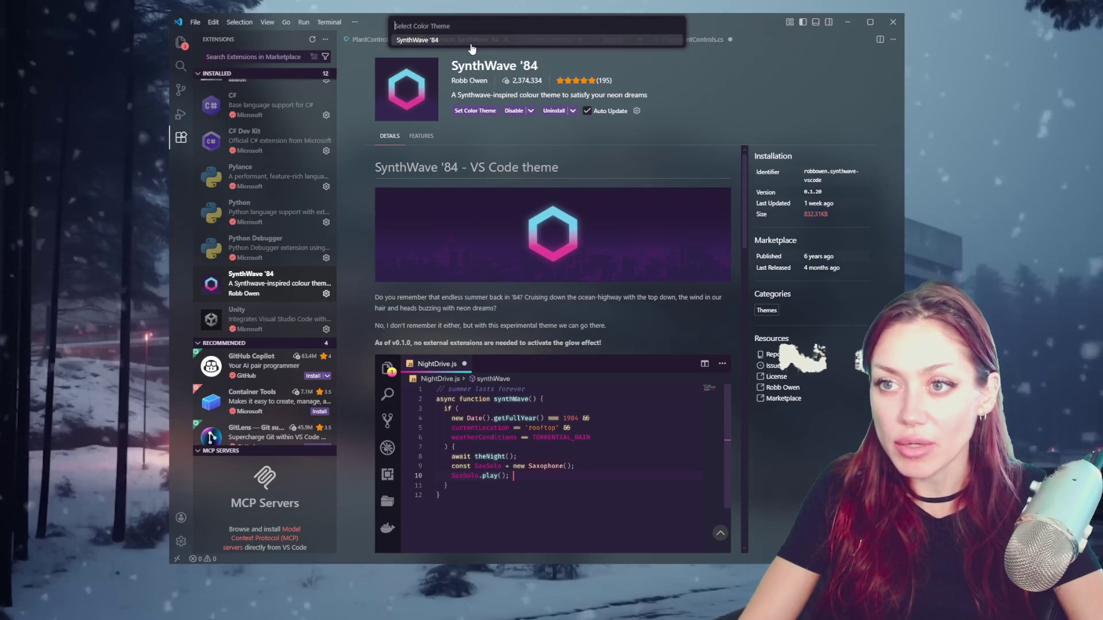
pyautogui.press('Return')
pyautogui.click(543, 39)
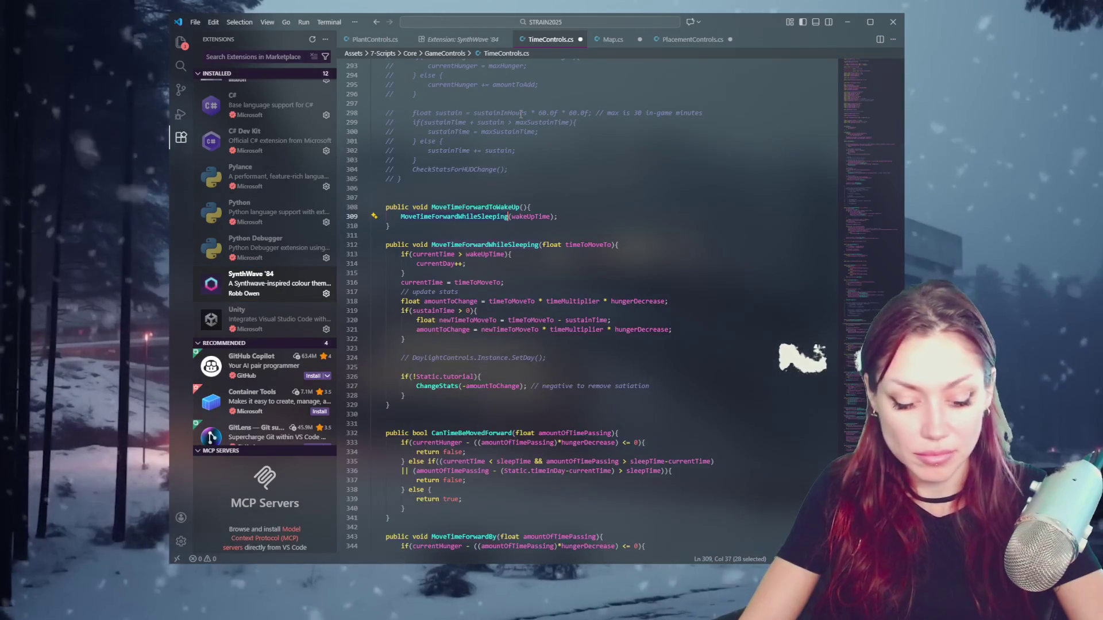
pyautogui.hotkey('ctrl', 'shift', 'p')
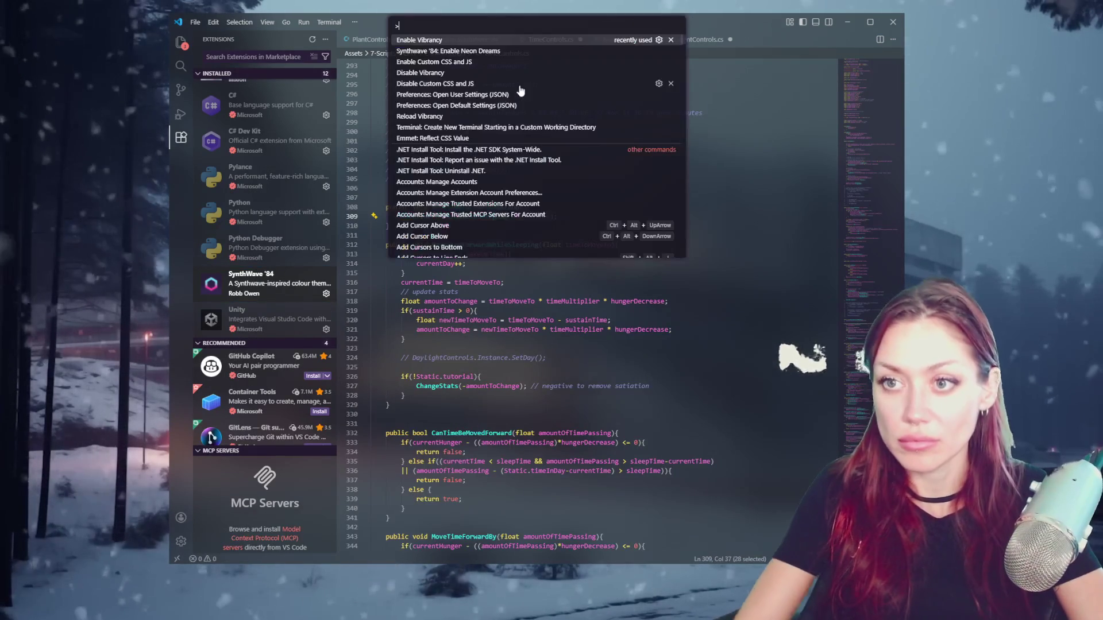
pyautogui.click(466, 64)
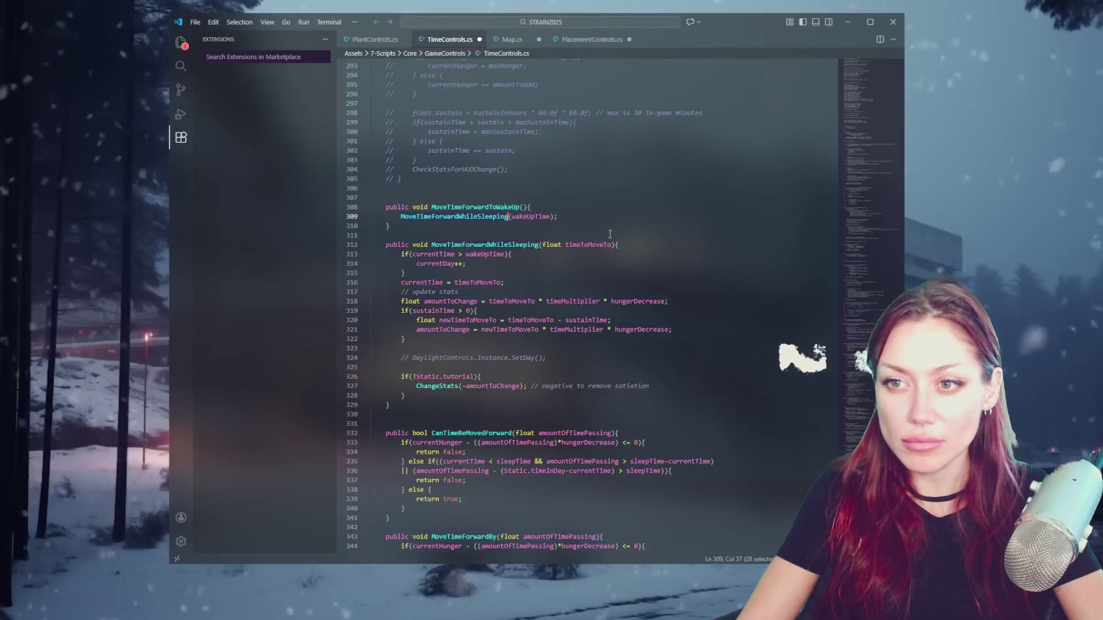
# - Browse the SynthWave '84 colour theme choices without changing one, ending on Map.cs
pyautogui.click(260, 238)
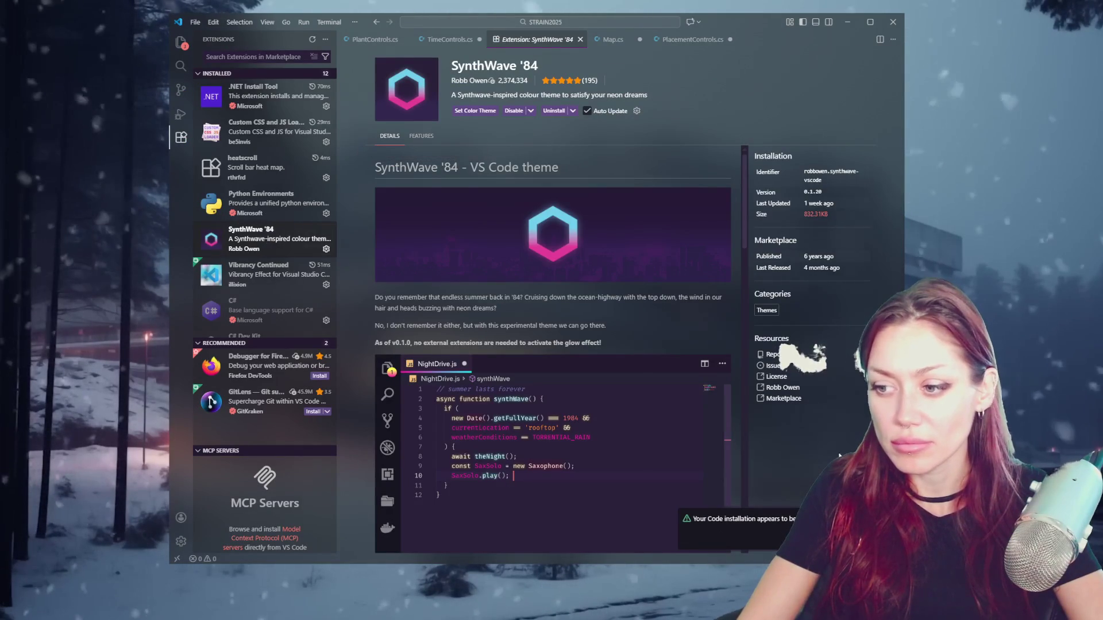
pyautogui.click(493, 118)
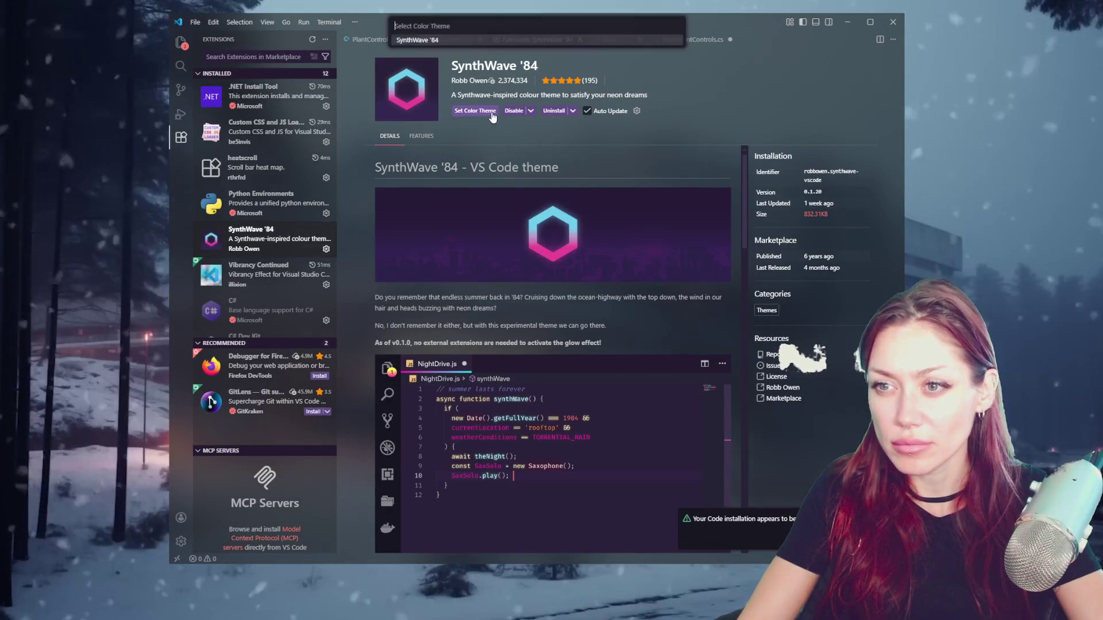
pyautogui.click(470, 42)
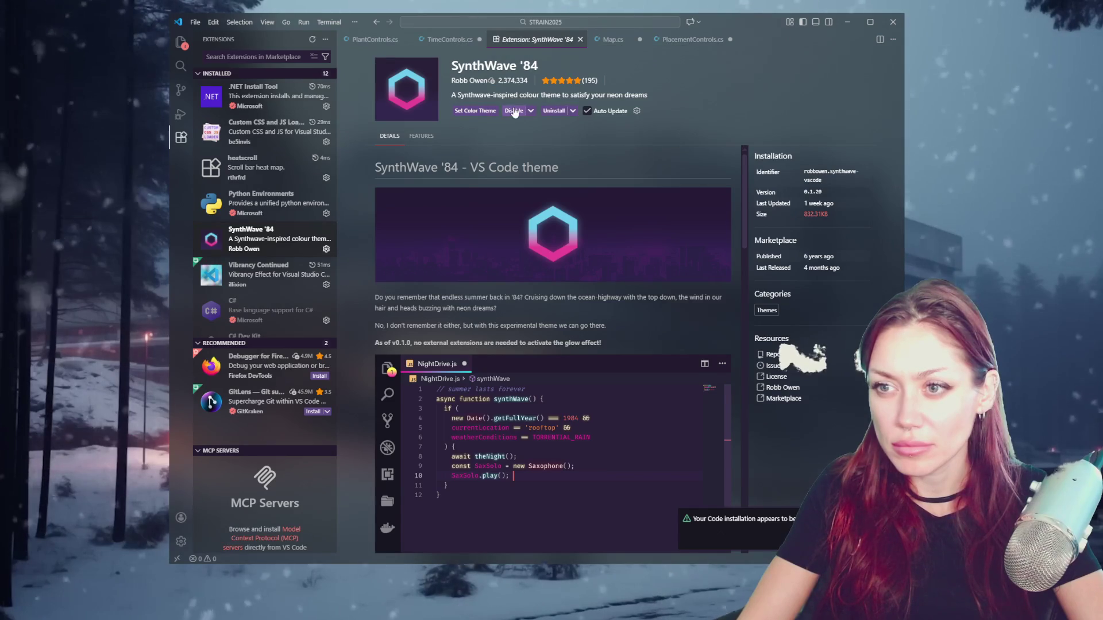
pyautogui.click(462, 116)
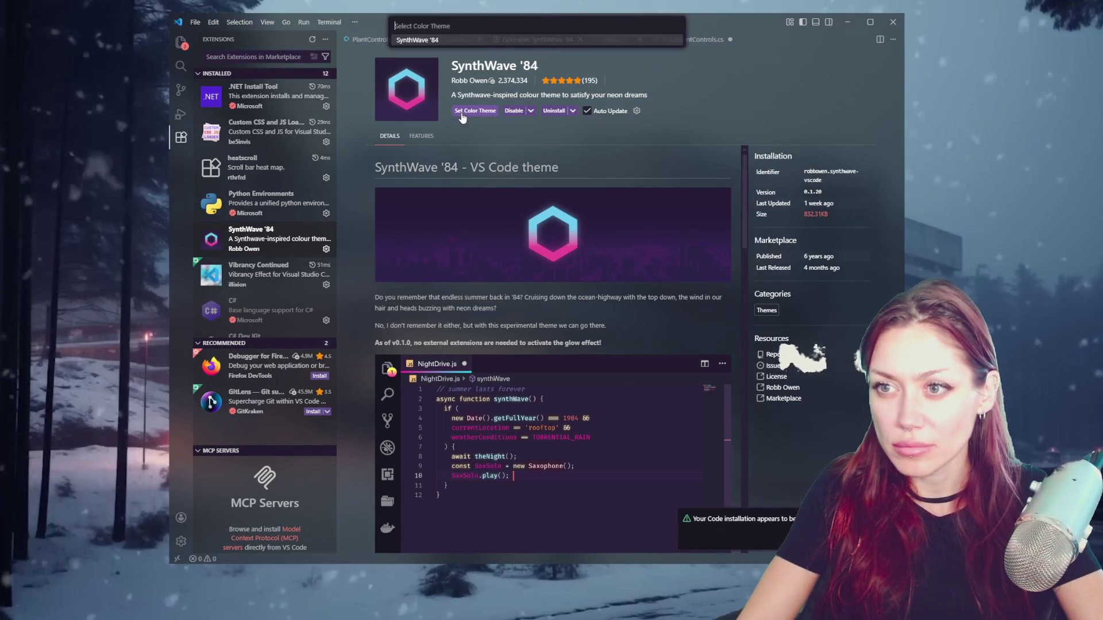
pyautogui.click(502, 40)
pyautogui.click(652, 41)
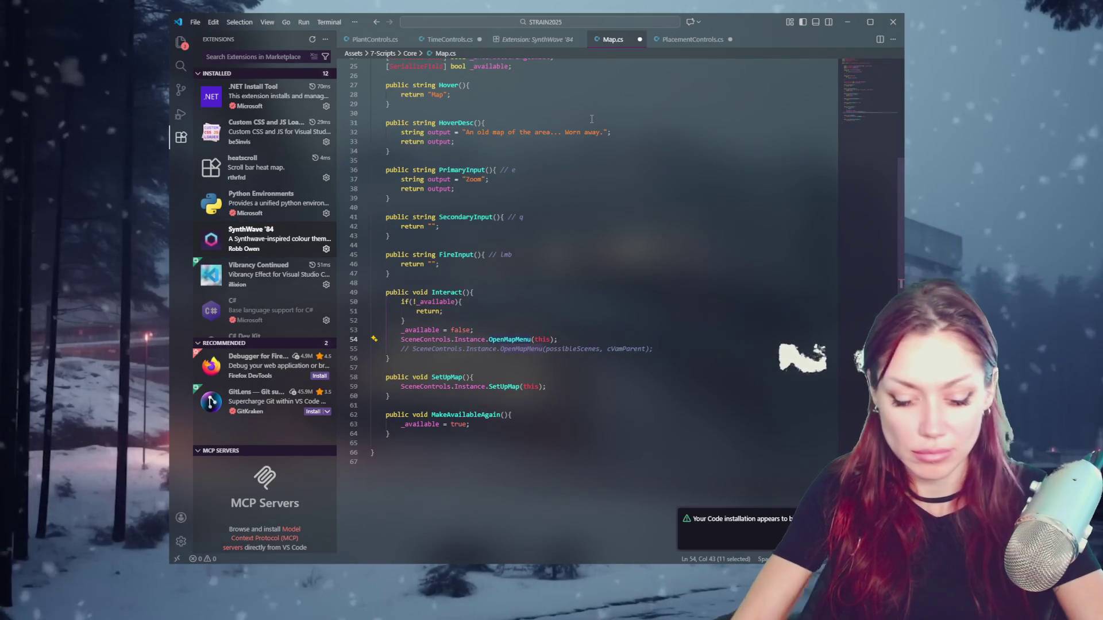
# - Turn off Vibrancy, reapply the custom styling, and restart the editor
pyautogui.hotkey('ctrl', 'shift', 'p')
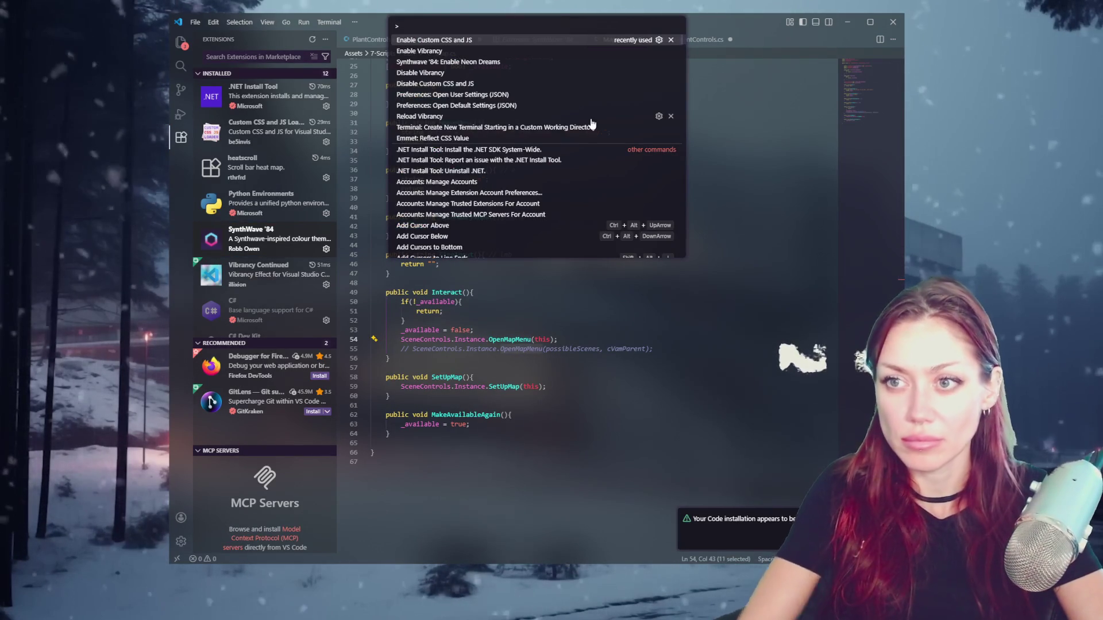
pyautogui.click(592, 121)
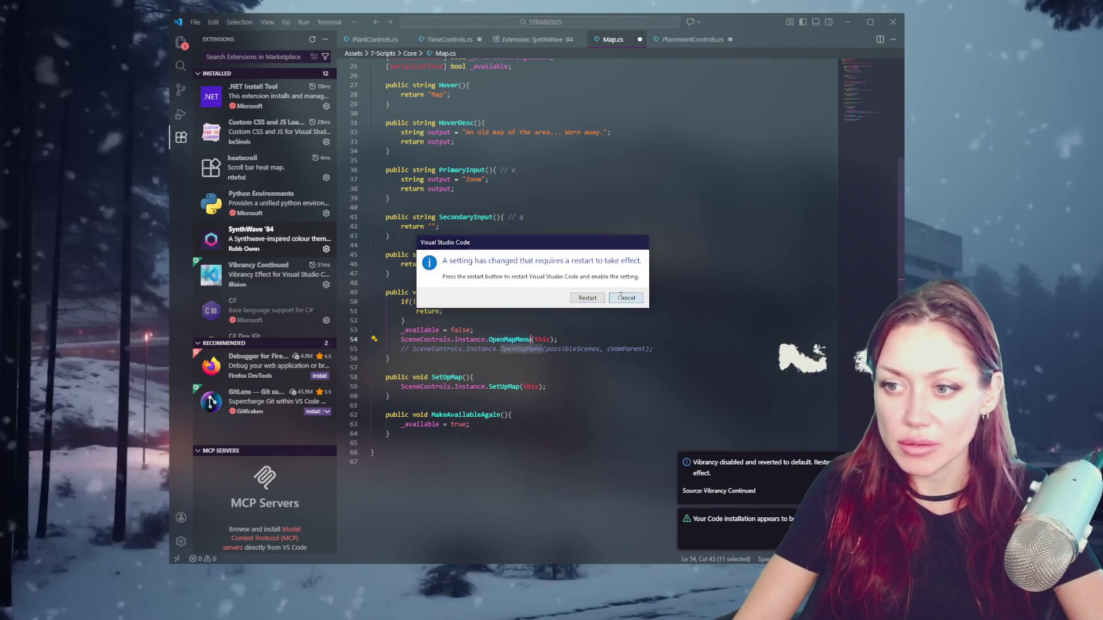
pyautogui.click(622, 299)
pyautogui.hotkey('ctrl', 'shift', 'p')
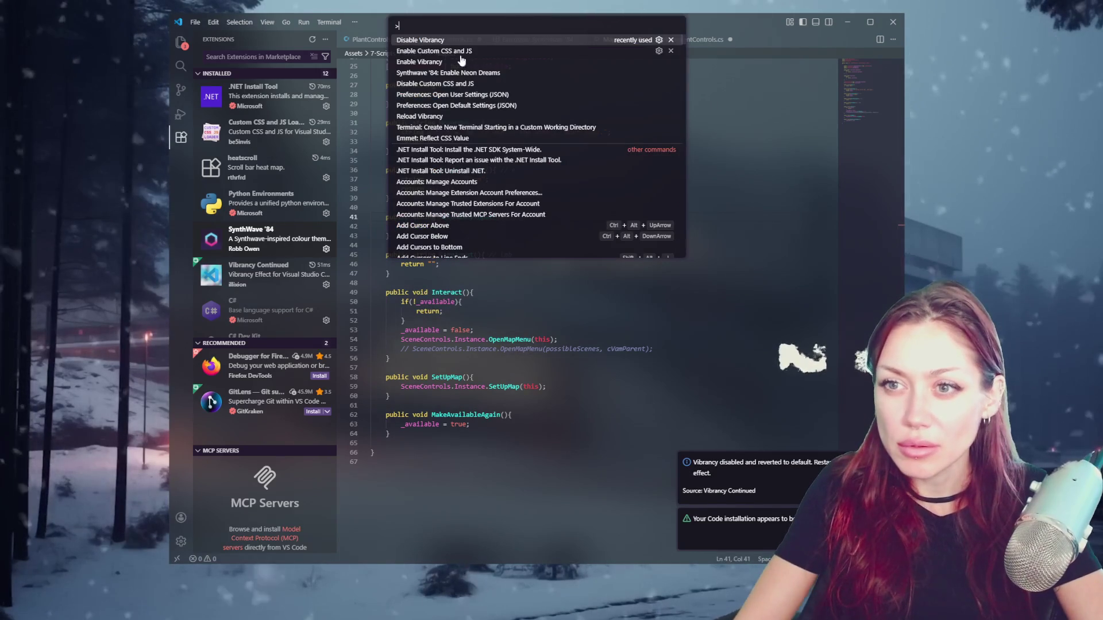
pyautogui.click(463, 54)
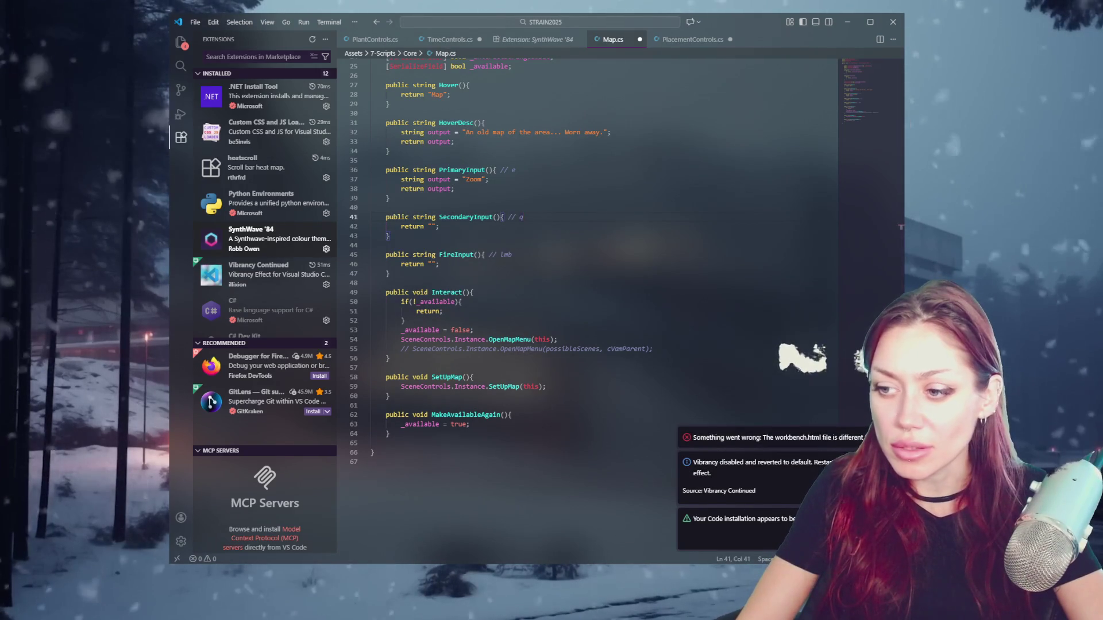
pyautogui.click(595, 299)
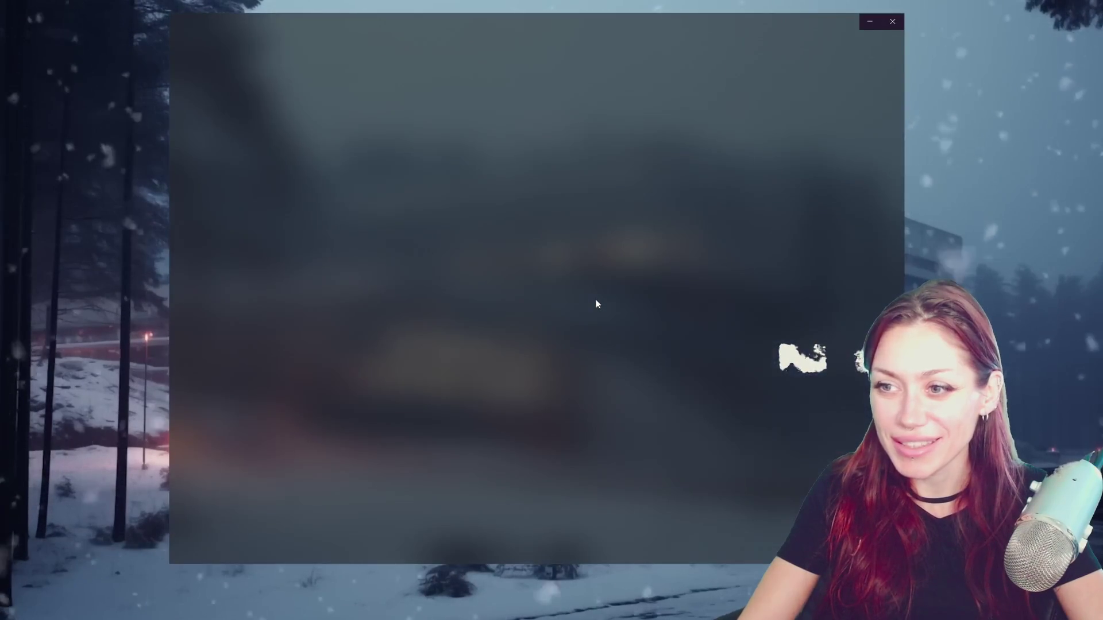
# - Enable Synthwave '84 Neon Dreams, reload the window, hide the Explorer and return to PlantControls.cs
pyautogui.hotkey('ctrl', 'shift', 'p')
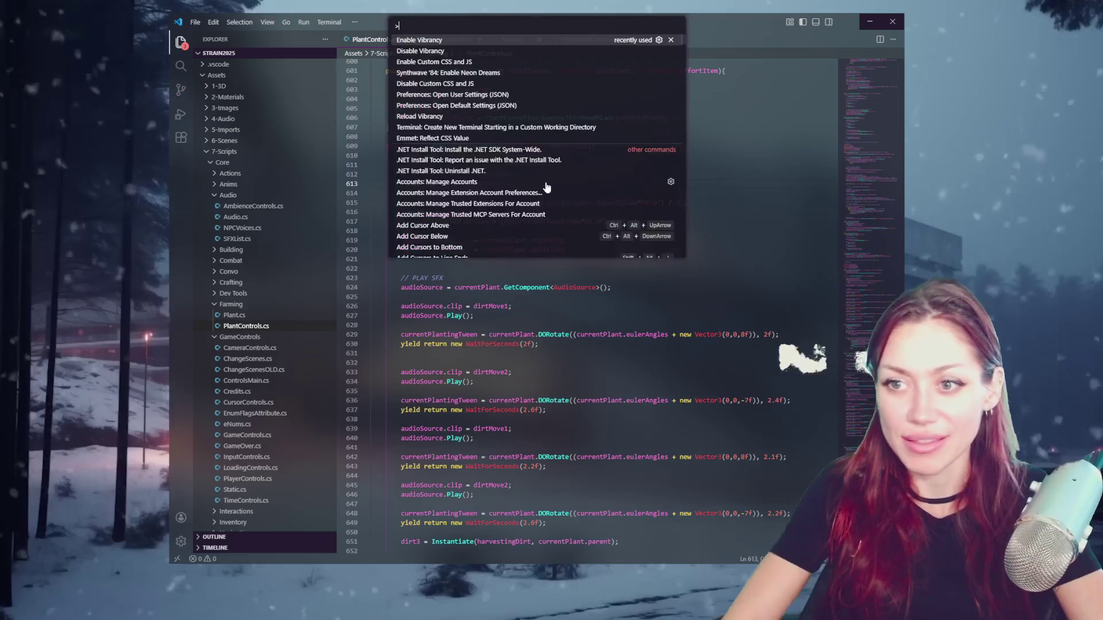
pyautogui.click(422, 74)
pyautogui.click(862, 497)
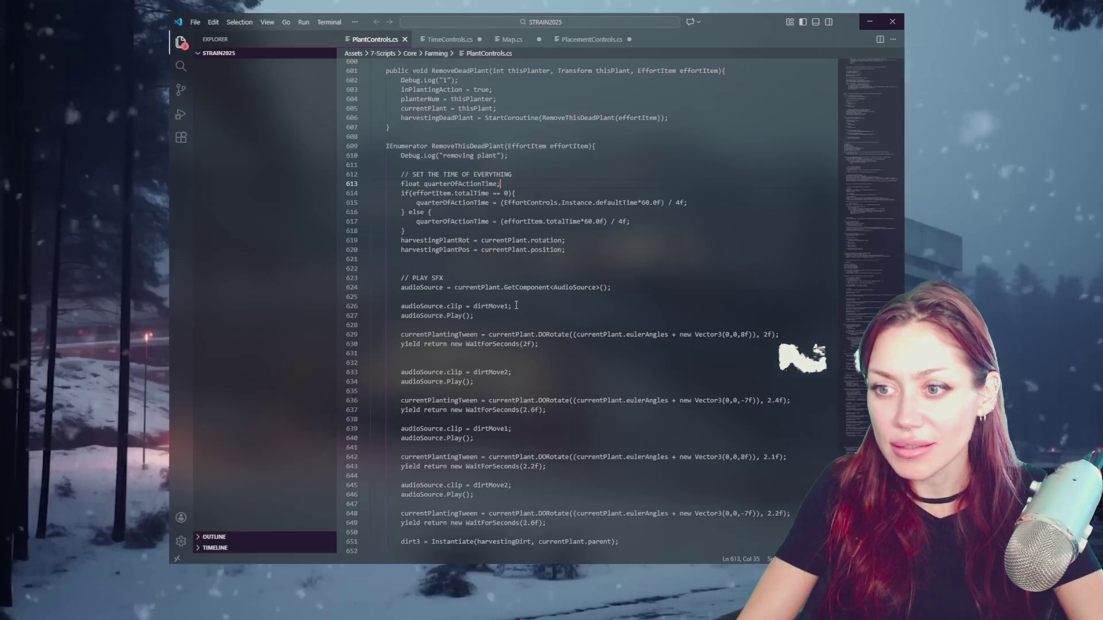
pyautogui.hotkey('ctrl', 'b')
pyautogui.click(479, 174)
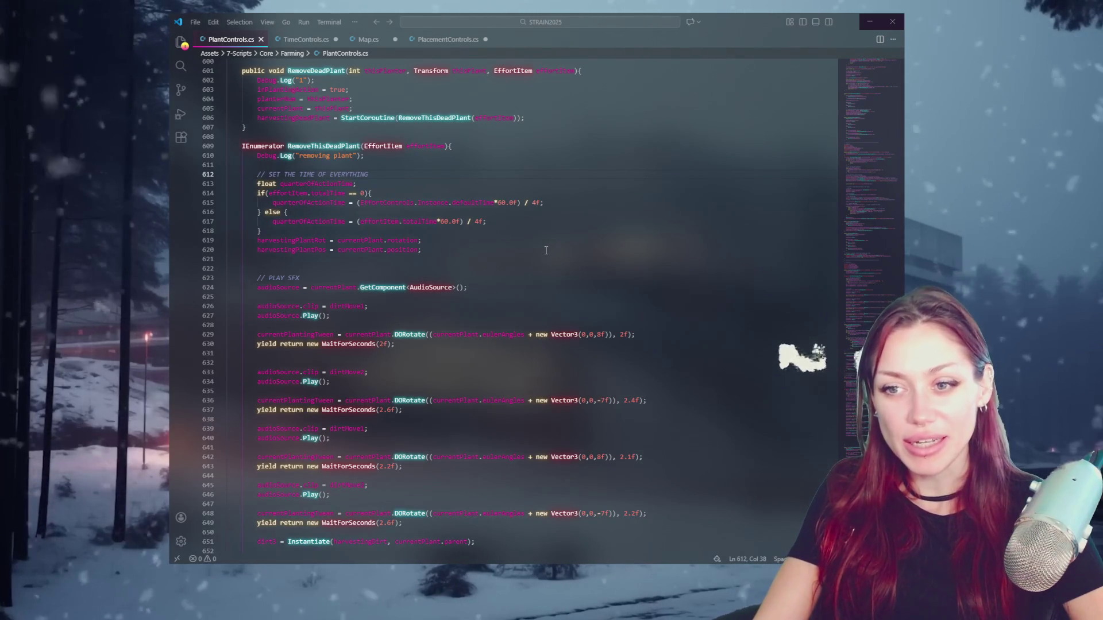
pyautogui.scroll(-2, 536, 246)
pyautogui.click(514, 214)
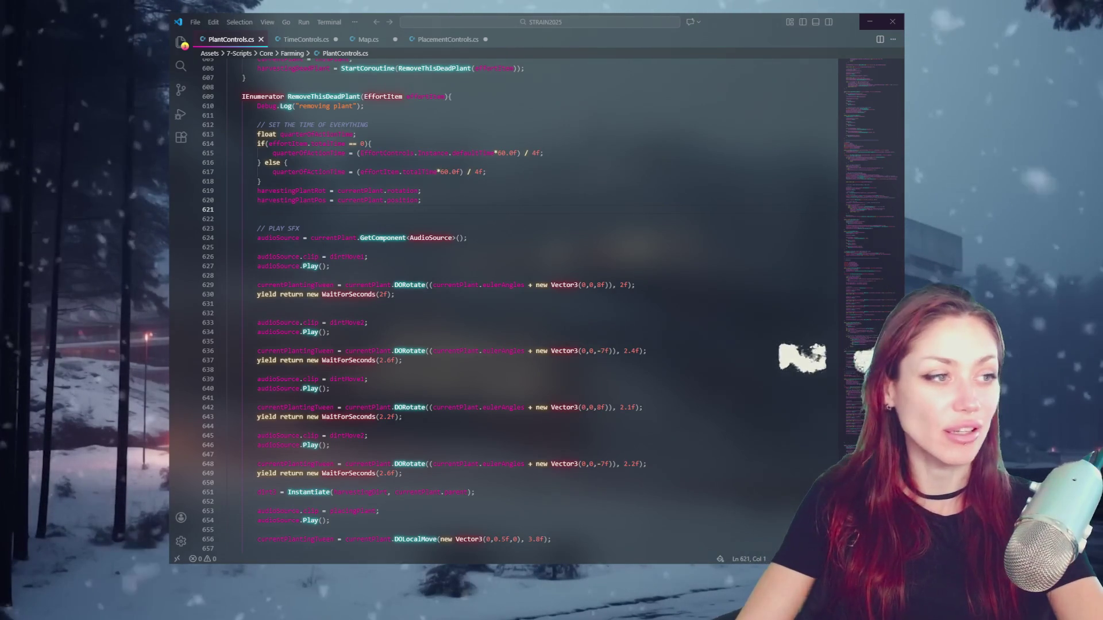
# - Review line 641 of the plant removal code, then launch Unity Hub from the Start menu
pyautogui.click(257, 398)
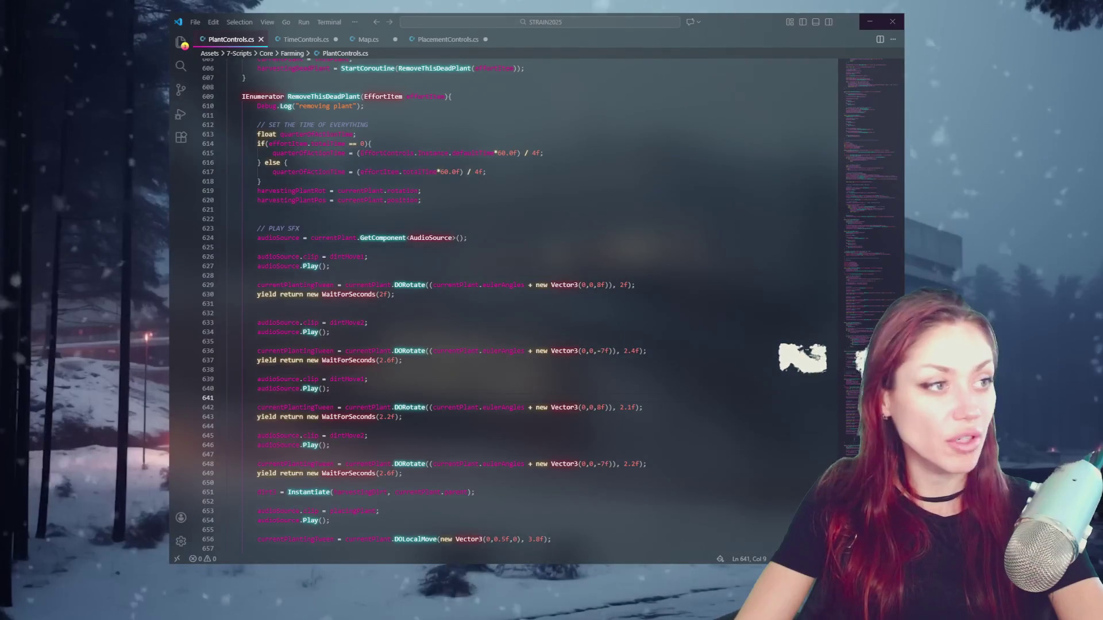
pyautogui.press('super')
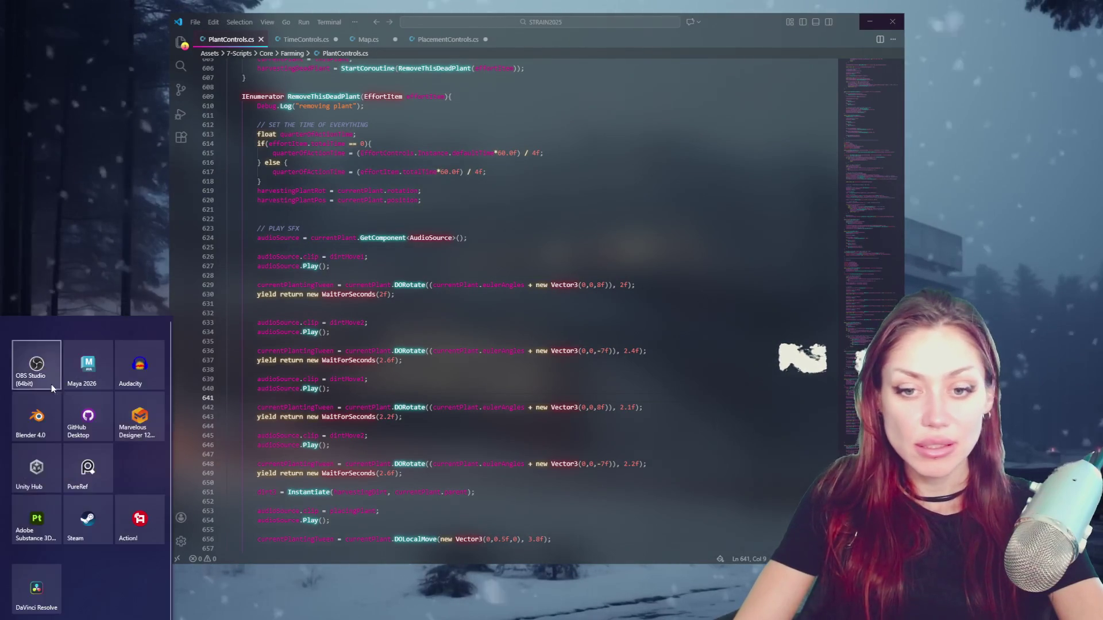
pyautogui.click(420, 289)
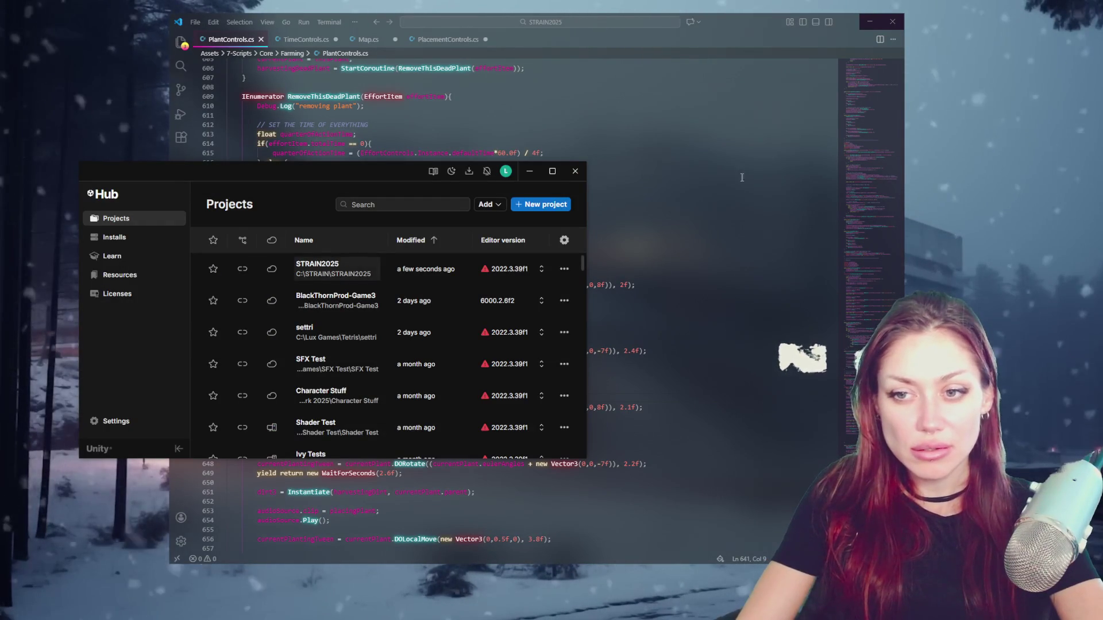
# - Launch the STRAIN2025 project from Unity Hub's Projects list
pyautogui.click(573, 168)
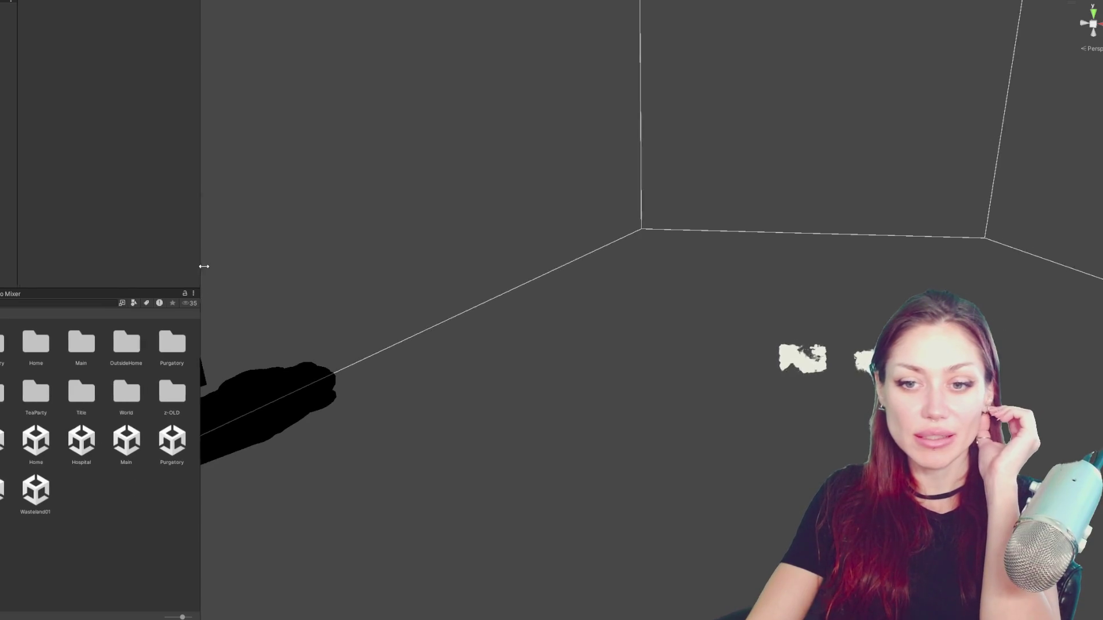
# - Widen the Project panel, orbit the wireframe room, then start a new game from the Title menu
pyautogui.moveTo(170, 267); pyautogui.dragTo(252, 276)
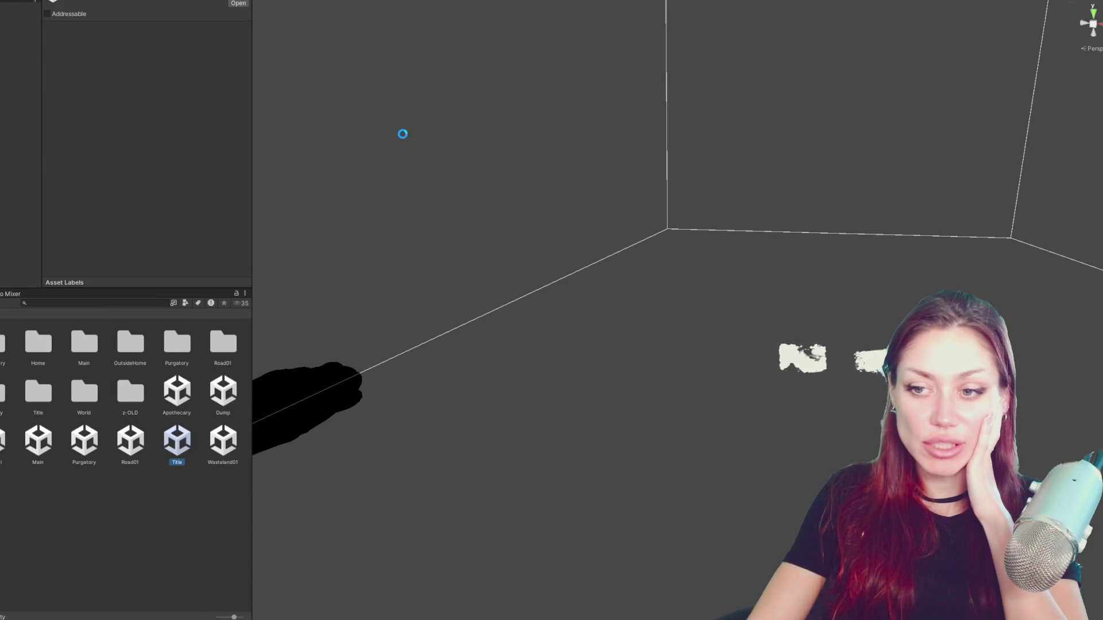
pyautogui.moveTo(403, 133); pyautogui.dragTo(577, 107)
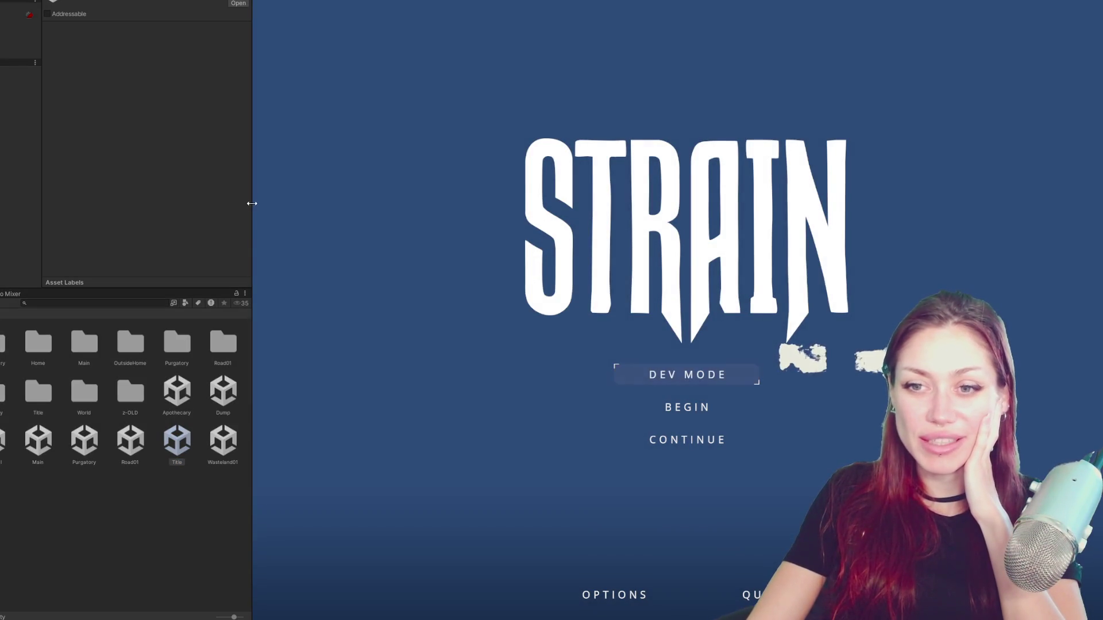
pyautogui.moveTo(251, 205); pyautogui.dragTo(86, 205)
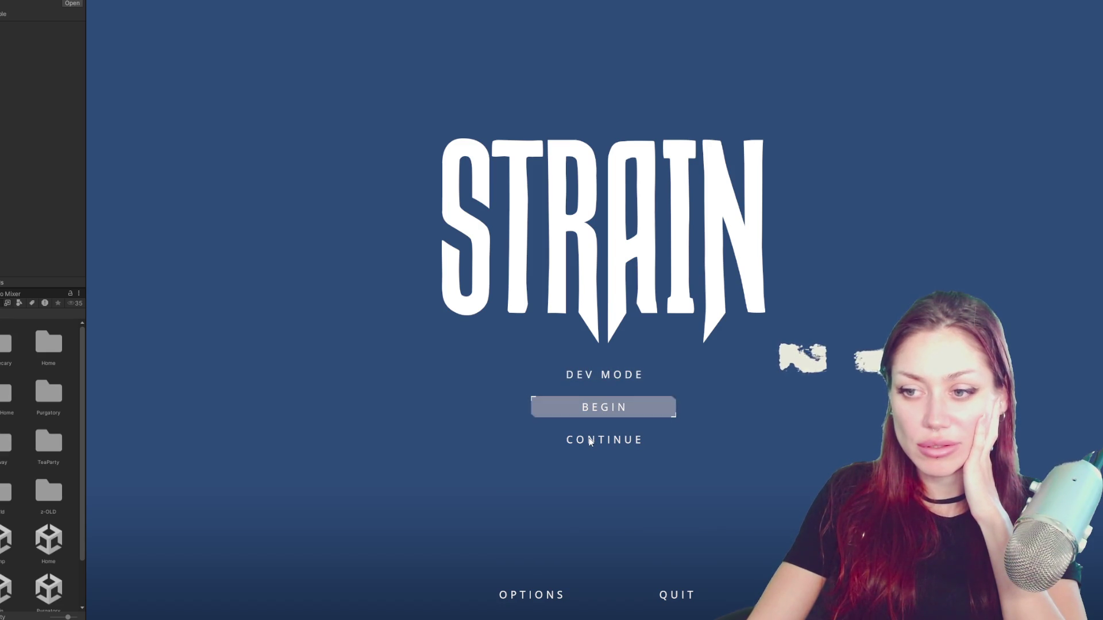
pyautogui.click(591, 441)
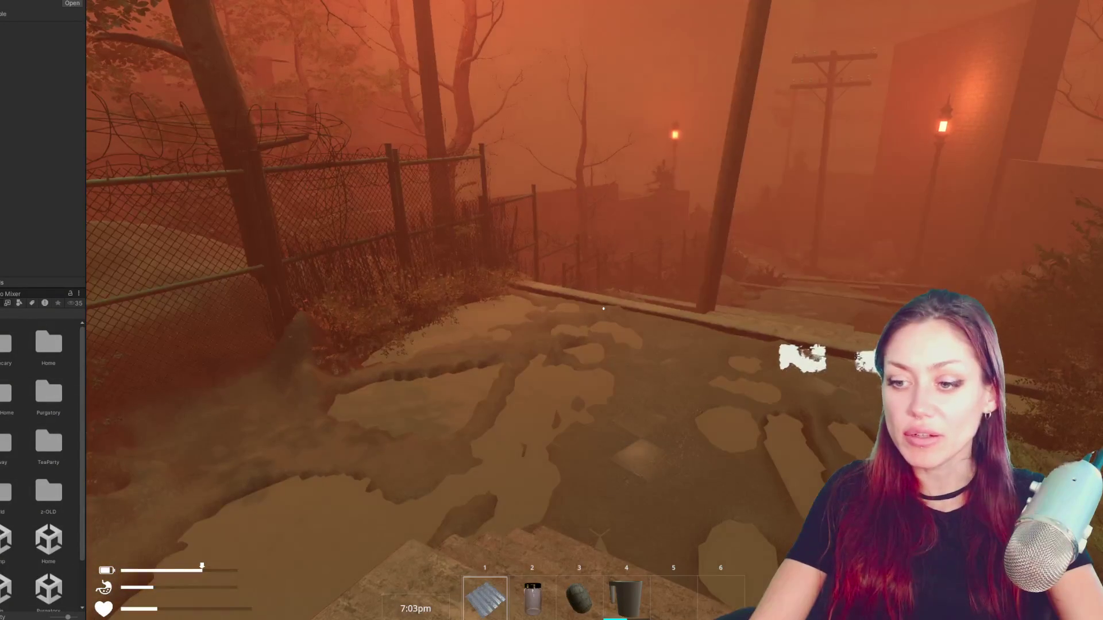
# - Bring up the in-game pause menu with Escape, then stop Play mode with Ctrl+P
pyautogui.press('Escape')
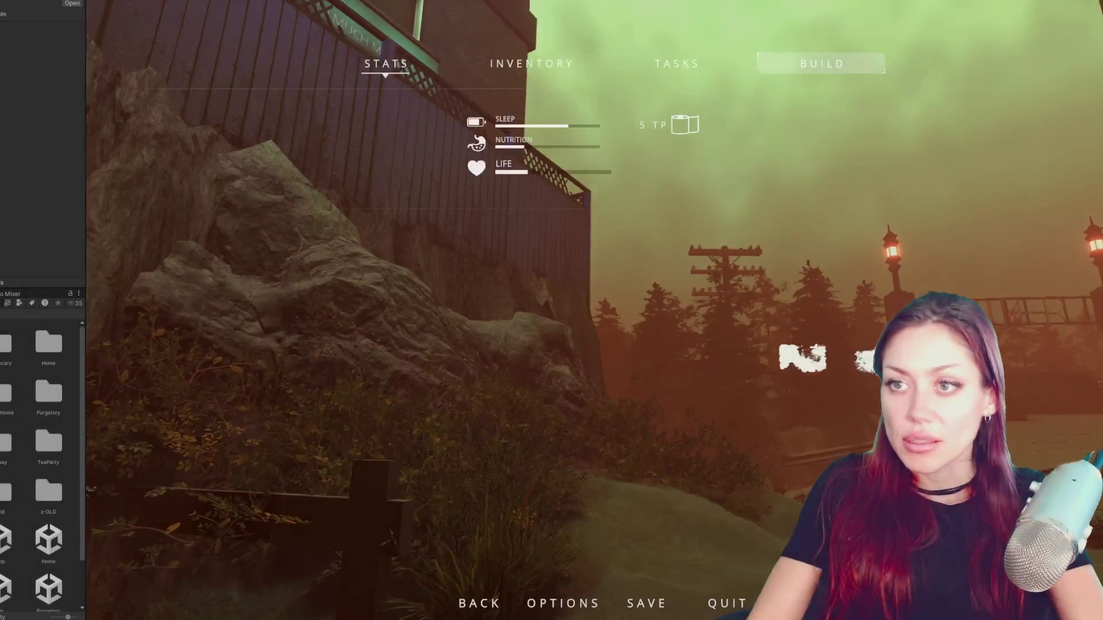
pyautogui.hotkey('ctrl', 'p')
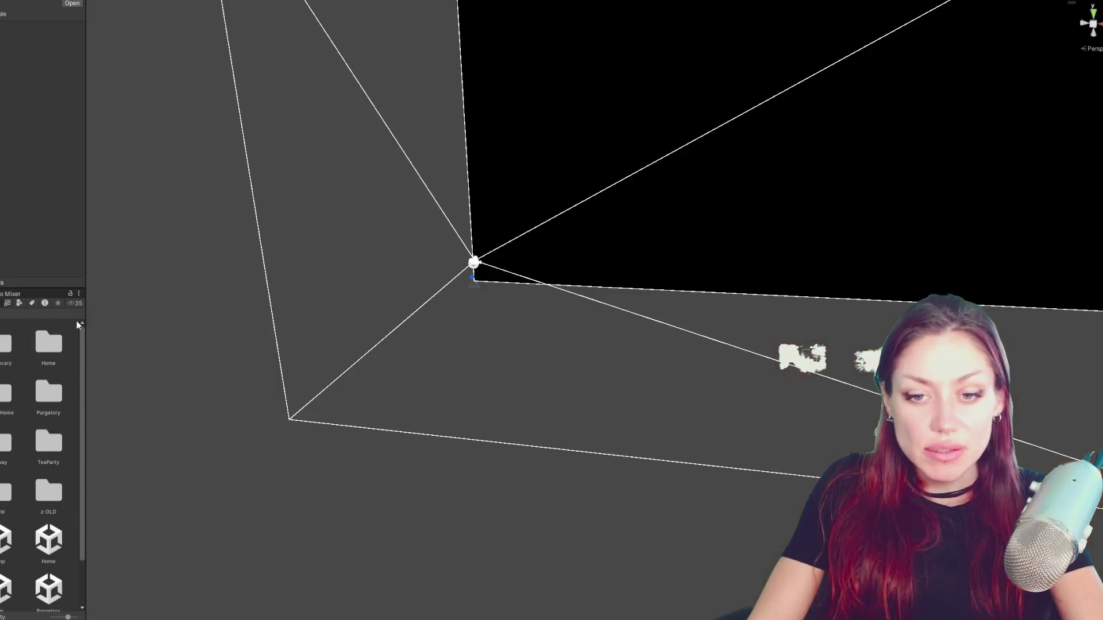
# - Select the central controller object and resize the panels so more of its attached scripts show
pyautogui.moveTo(86, 324); pyautogui.dragTo(187, 307)
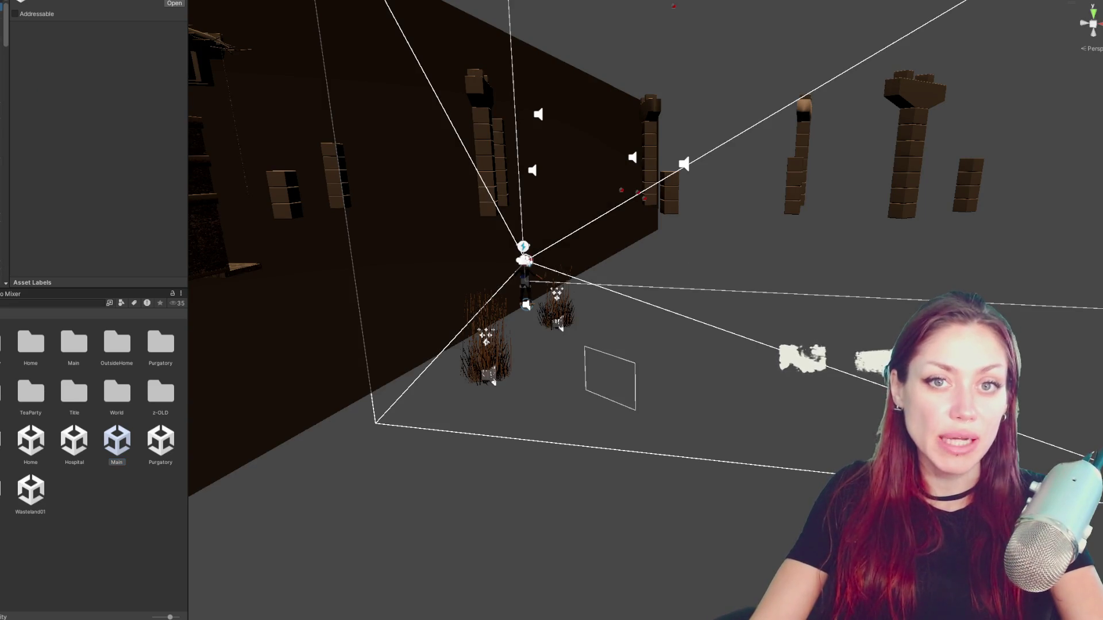
pyautogui.click(523, 256)
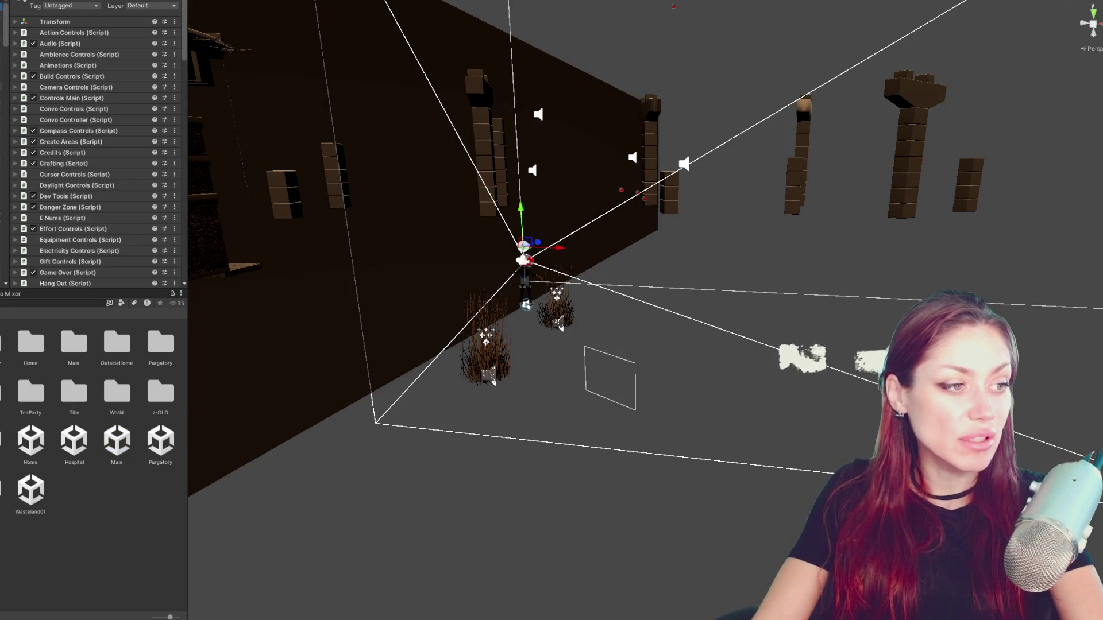
pyautogui.moveTo(188, 59); pyautogui.dragTo(249, 58)
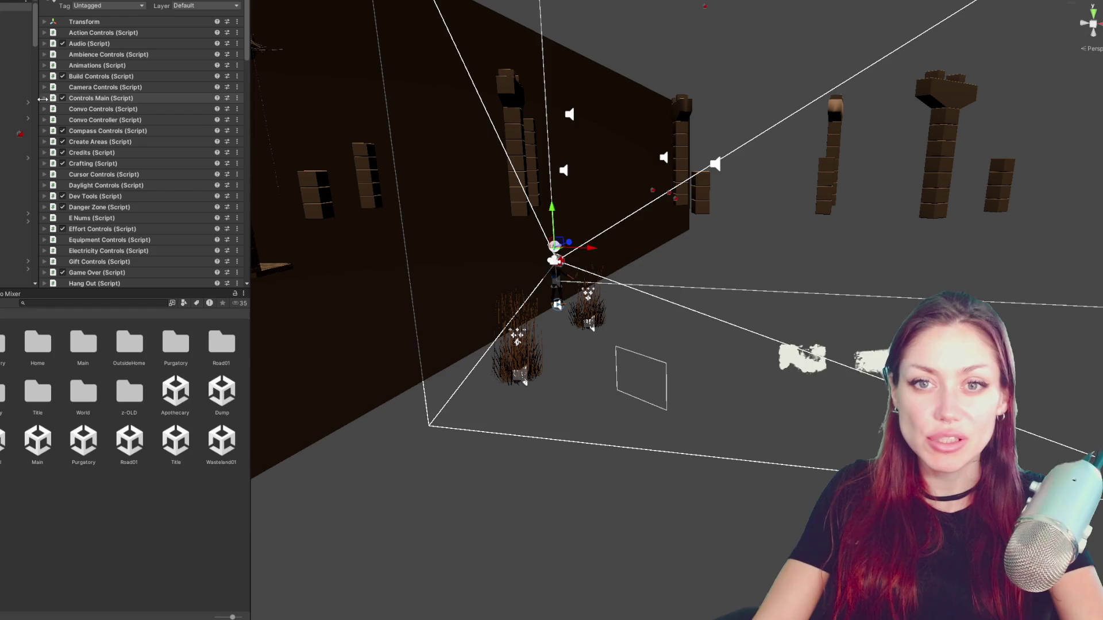
pyautogui.moveTo(36, 98); pyautogui.dragTo(7, 99)
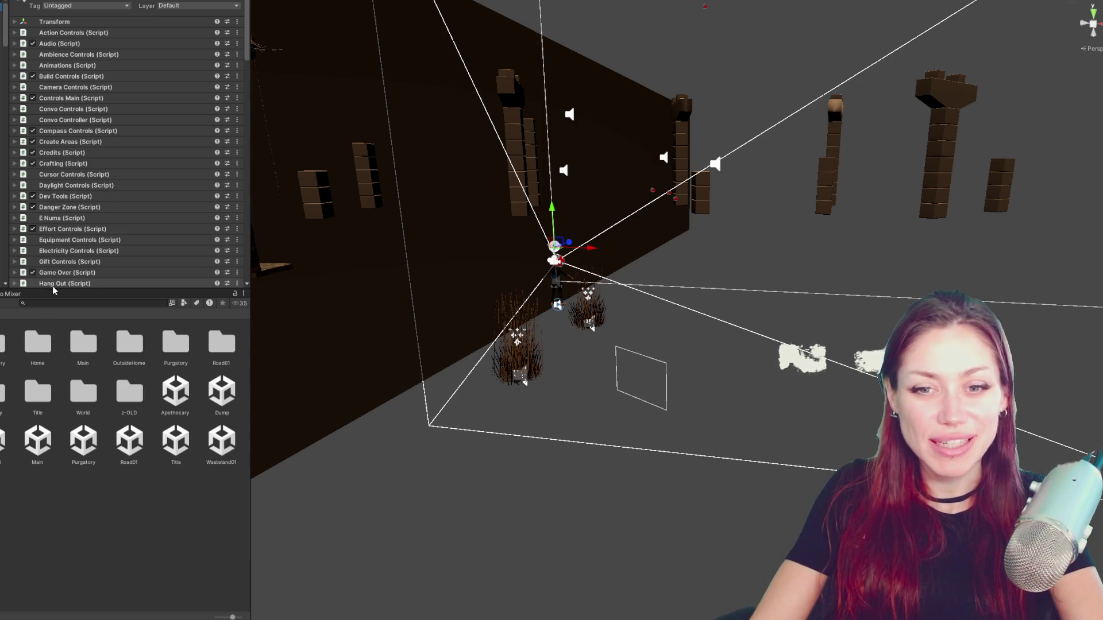
pyautogui.moveTo(54, 289); pyautogui.dragTo(27, 327)
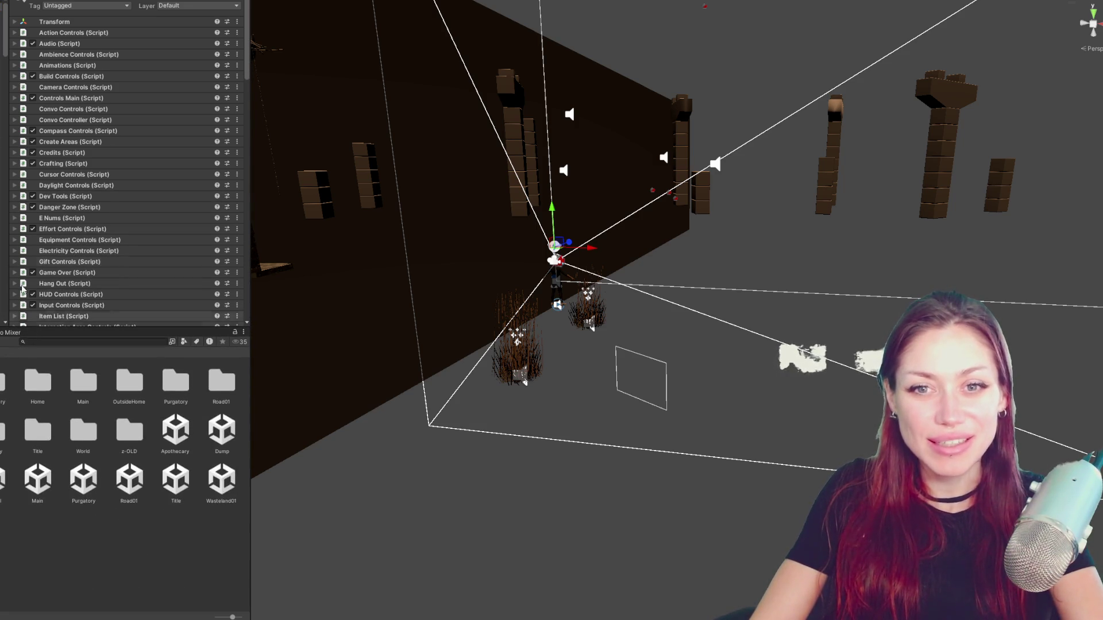
pyautogui.moveTo(11, 112); pyautogui.dragTo(1, 112)
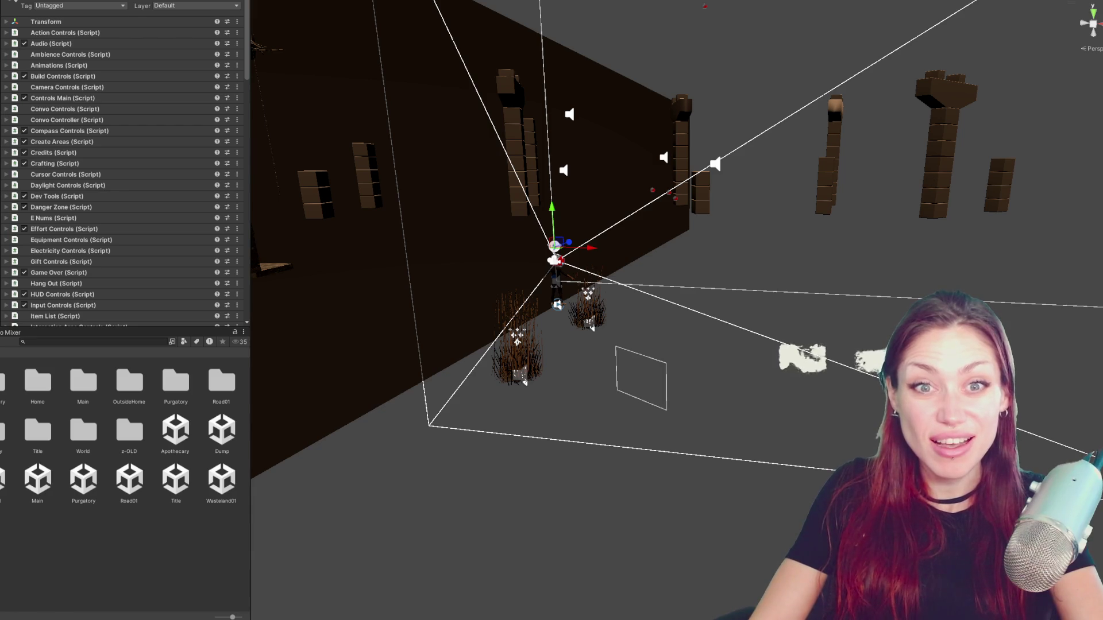
pyautogui.scroll(-5, 164, 112)
pyautogui.scroll(-5, 186, 107)
pyautogui.scroll(-5, 185, 107)
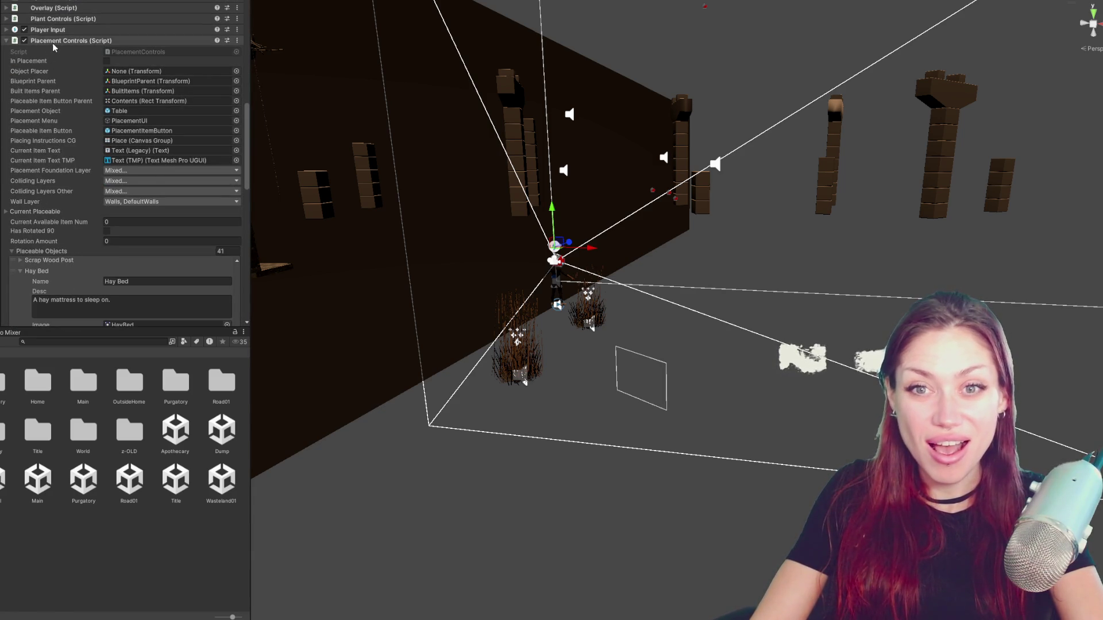
pyautogui.scroll(-3, 56, 76)
pyautogui.scroll(-3, 64, 18)
pyautogui.scroll(-2, 162, 172)
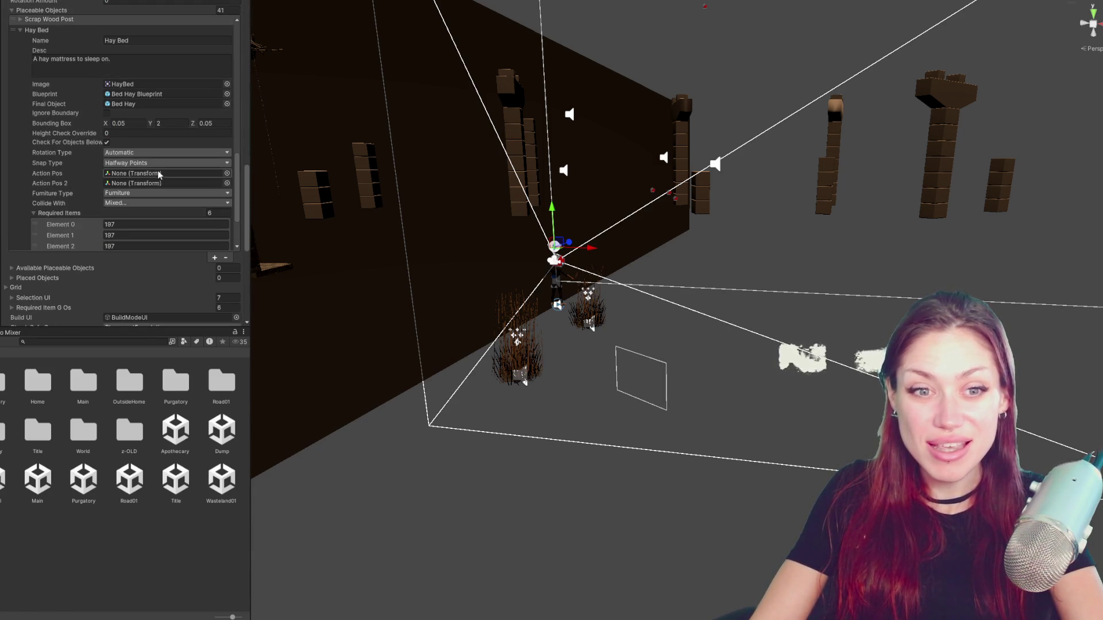
pyautogui.scroll(-1, 155, 138)
pyautogui.scroll(-2, 124, 129)
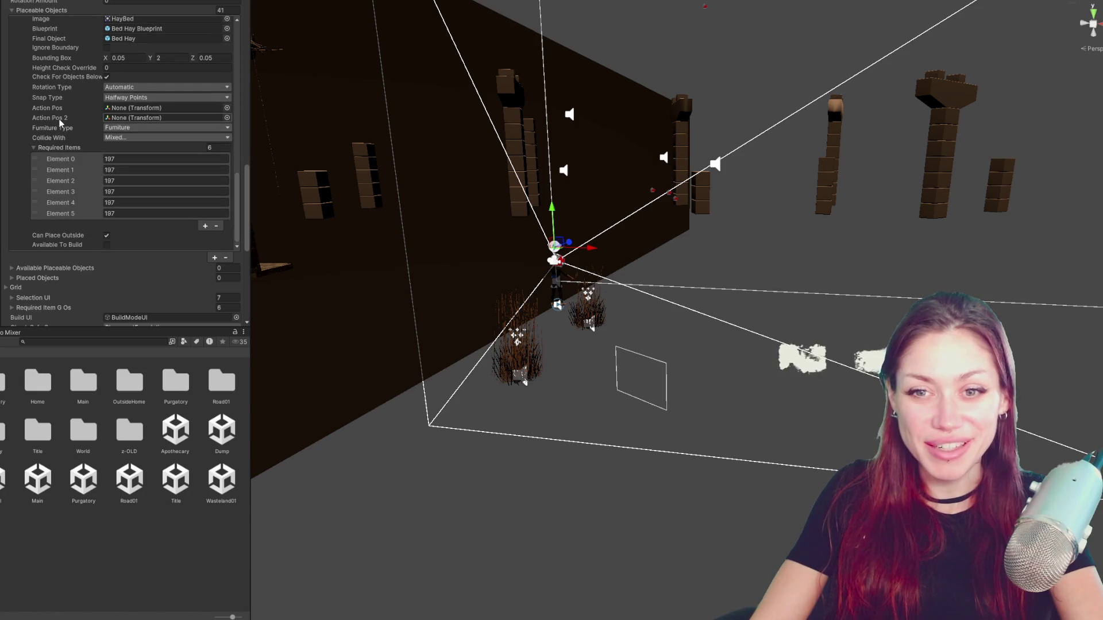
# - Collapse the Required Items, Hay Bed and Placeable Objects foldouts in Placement Controls
pyautogui.click(61, 146)
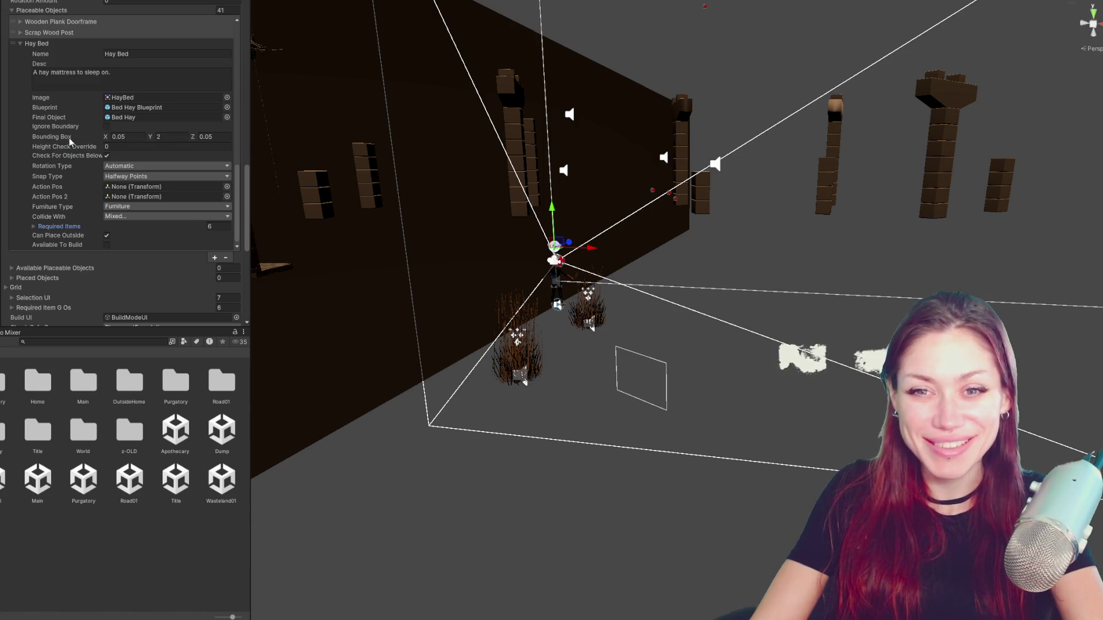
pyautogui.click(53, 50)
pyautogui.scroll(3, 63, 153)
pyautogui.scroll(3, 68, 154)
pyautogui.scroll(5, 67, 154)
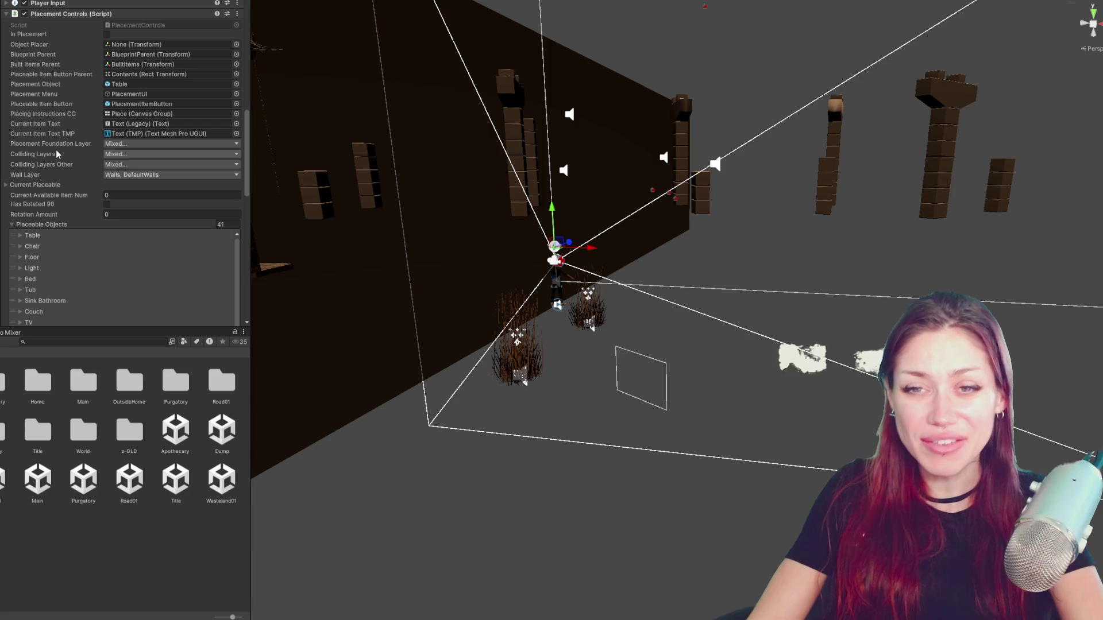
pyautogui.click(28, 222)
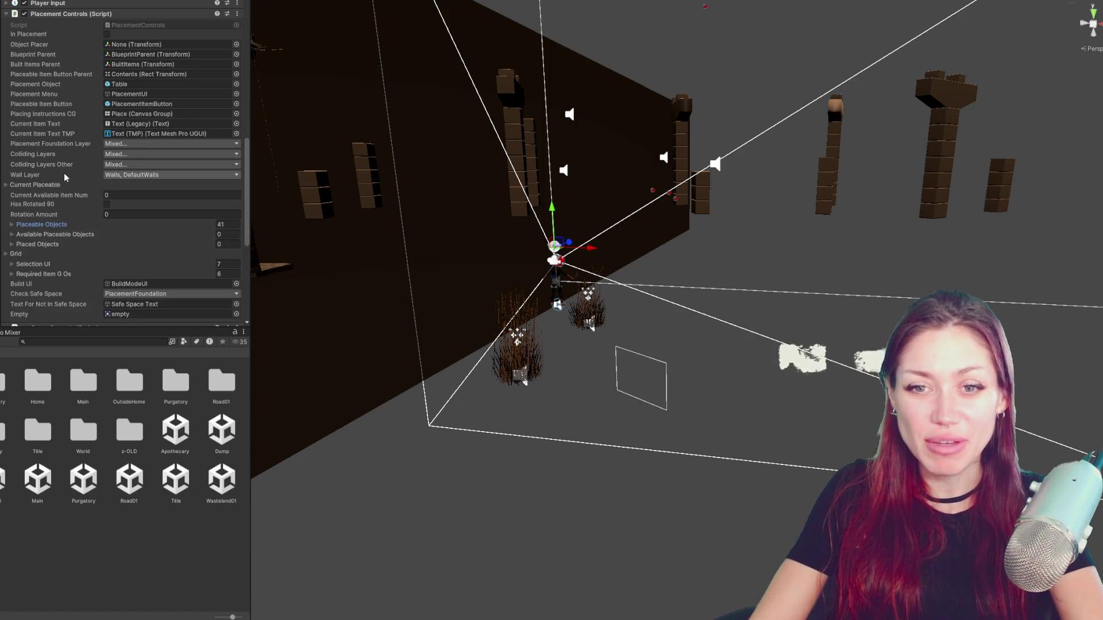
pyautogui.scroll(-3, 63, 125)
pyautogui.scroll(-3, 67, 130)
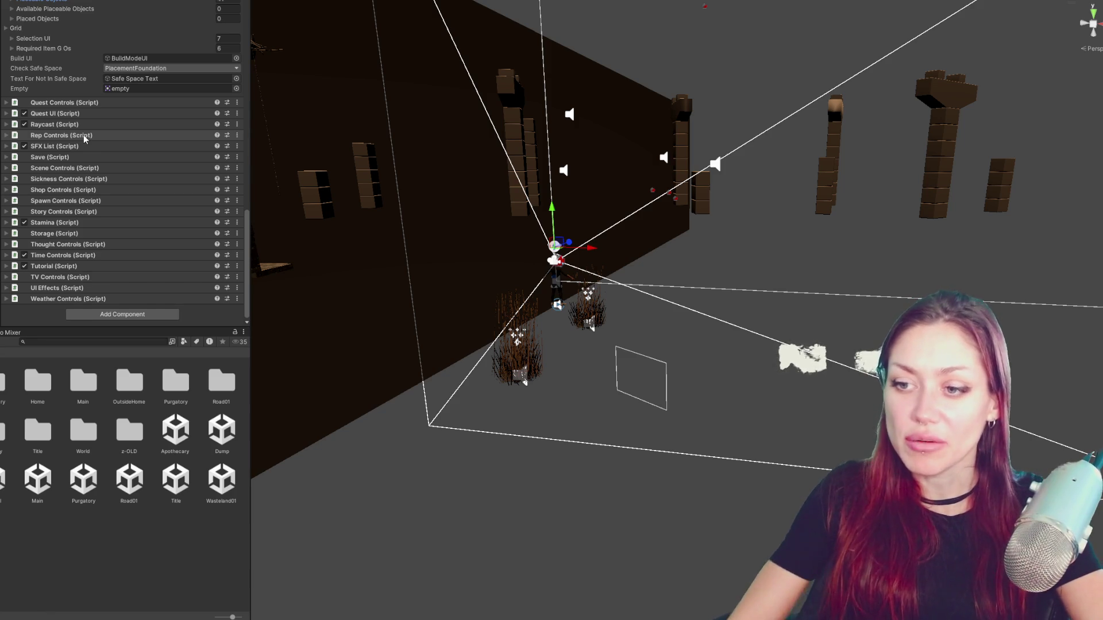
pyautogui.click(509, 363)
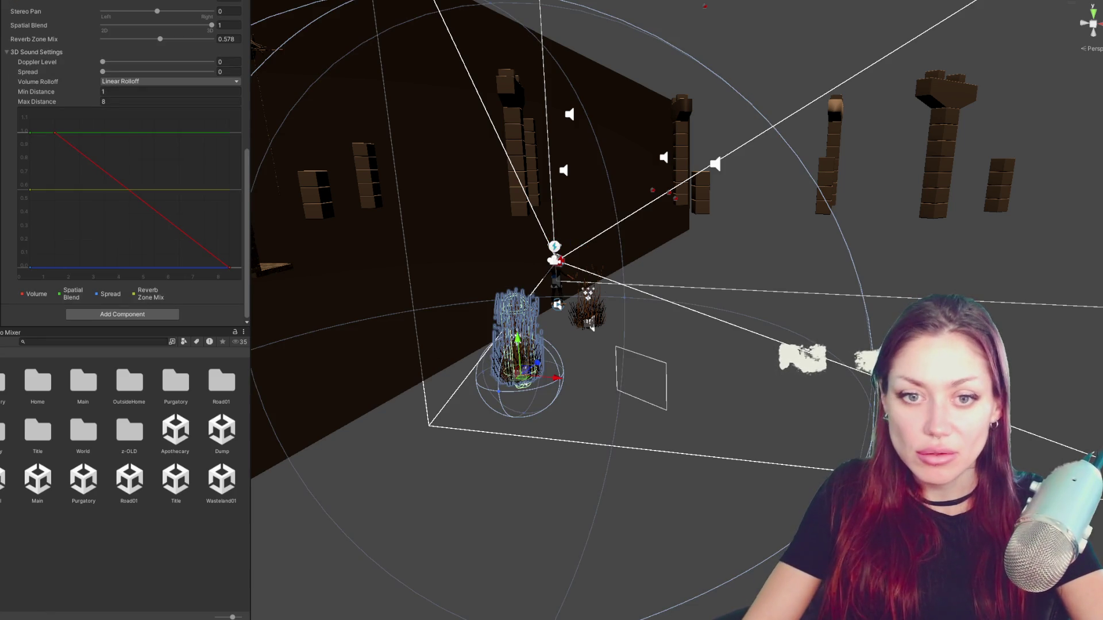
pyautogui.keyDown('shift'); pyautogui.click(589, 312); pyautogui.keyUp('shift')
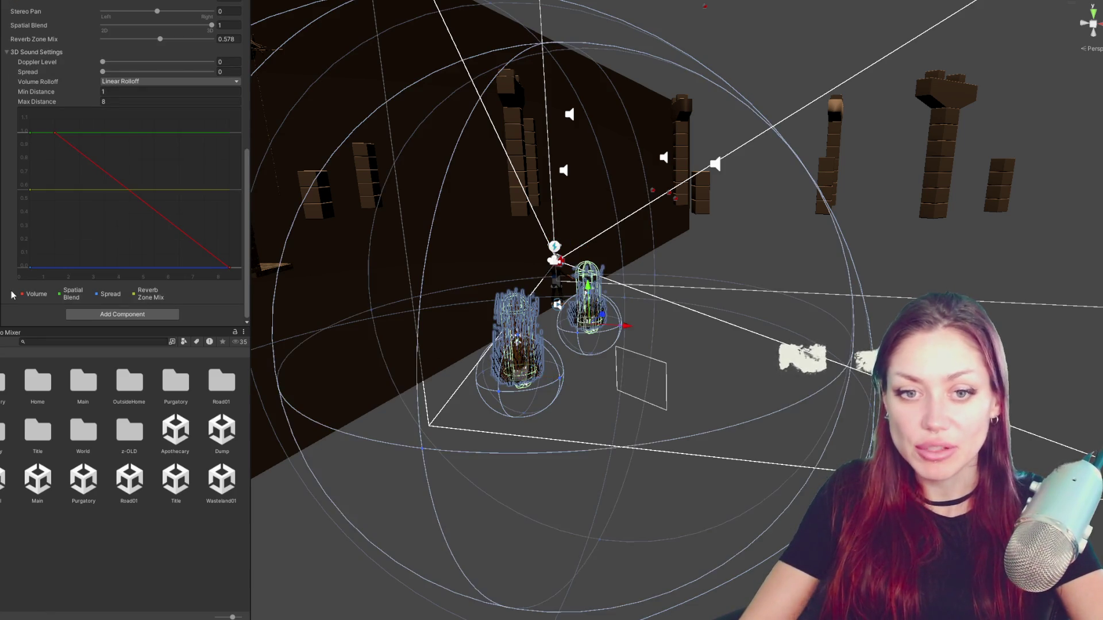
pyautogui.click(275, 345)
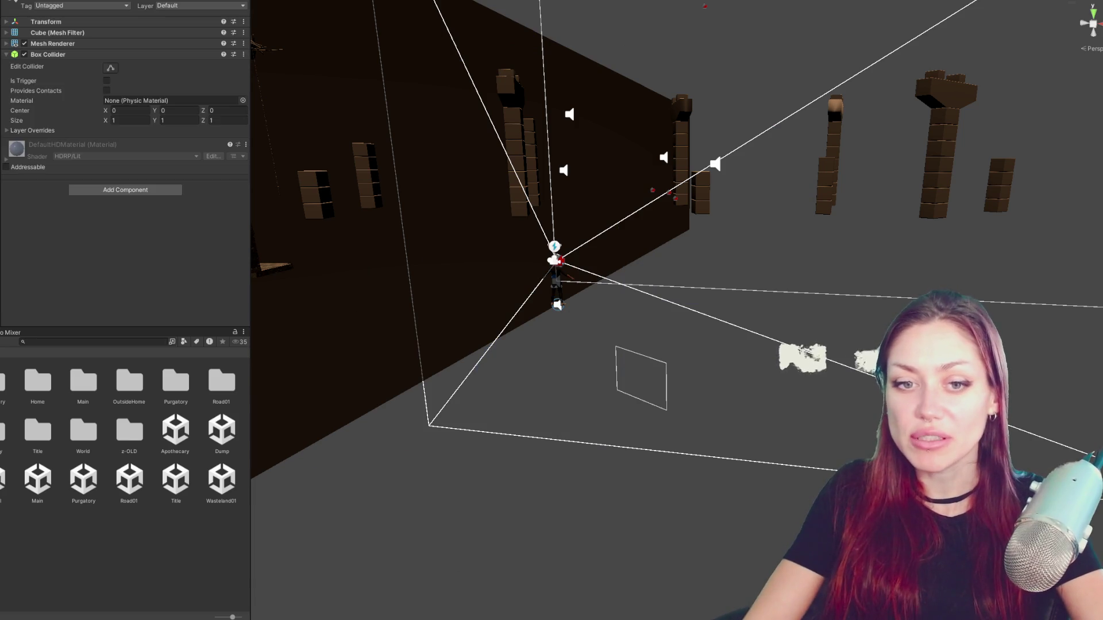
pyautogui.press('f')
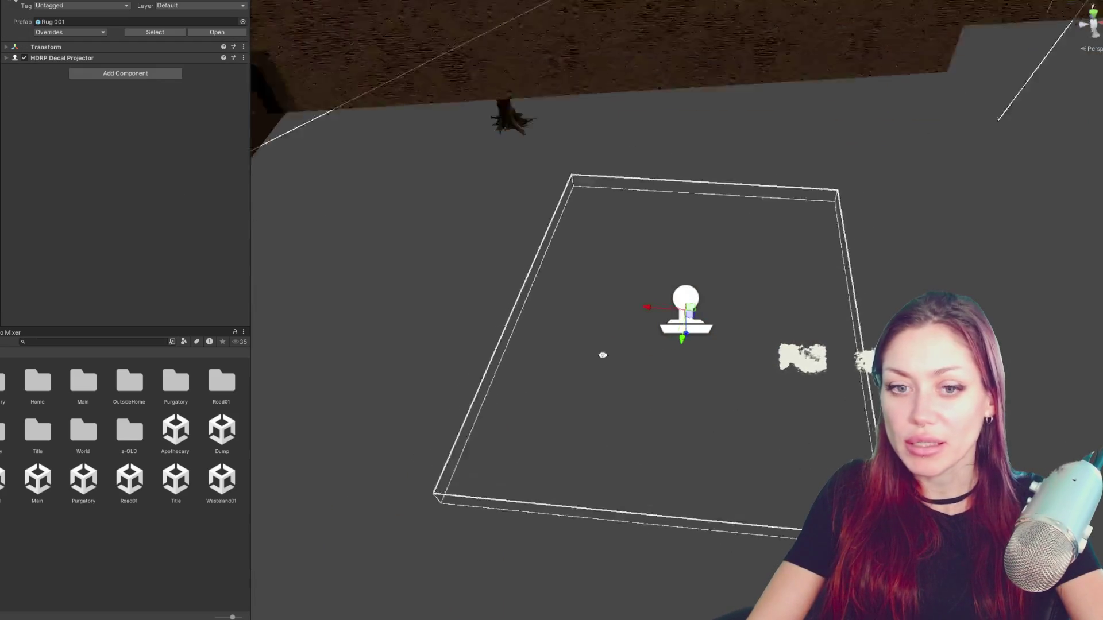
pyautogui.moveTo(602, 355); pyautogui.dragTo(699, 321)
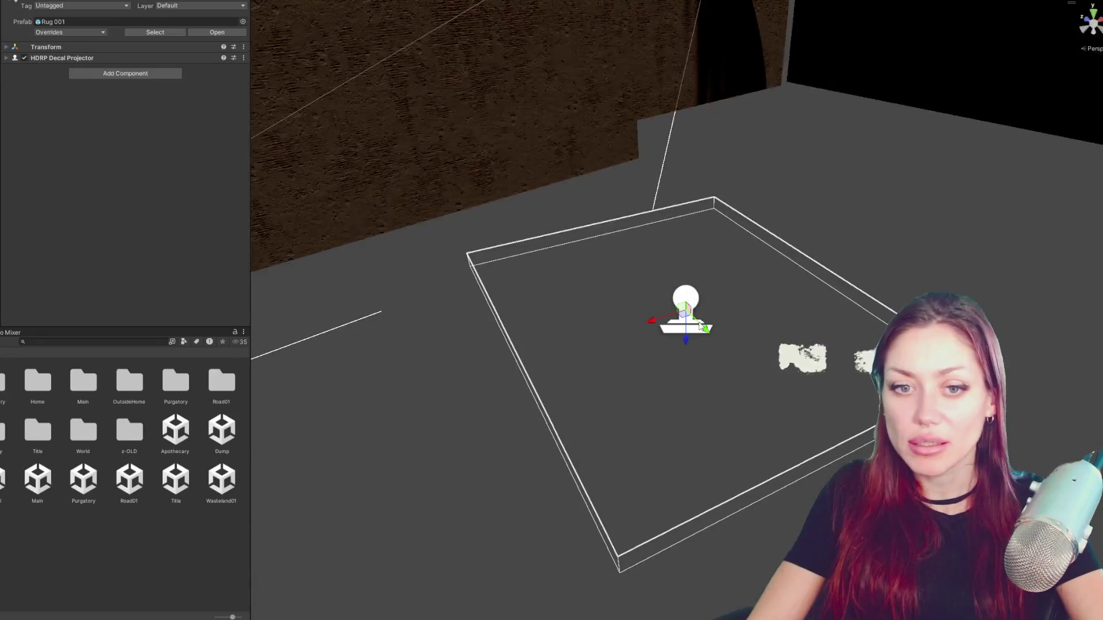
pyautogui.click(699, 321)
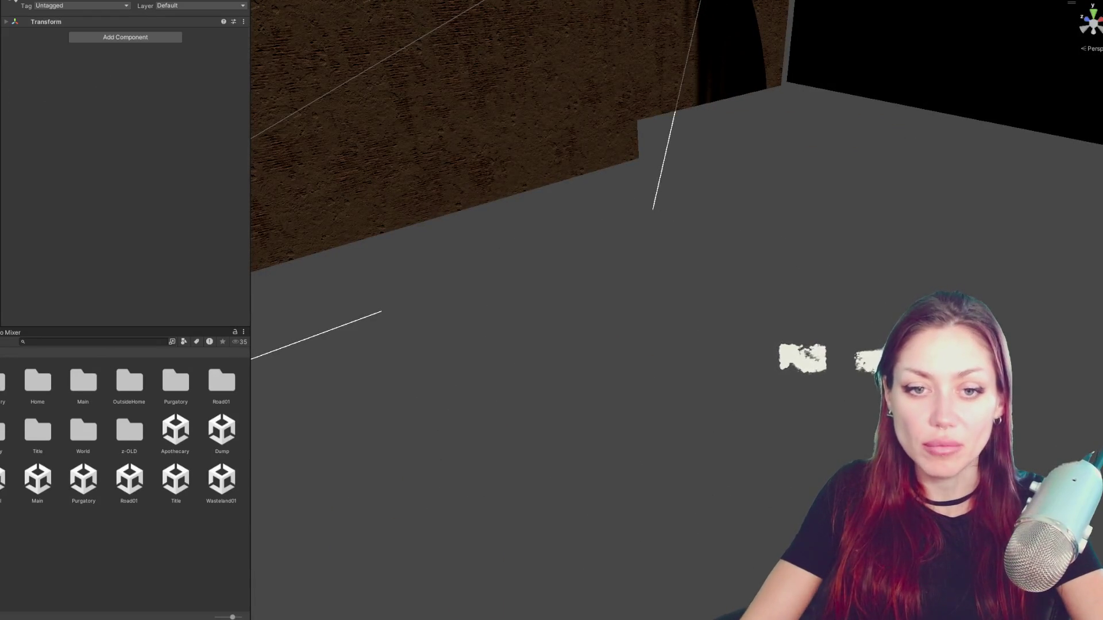
pyautogui.press('f')
pyautogui.moveTo(610, 236)
pyautogui.mouseDown()
pyautogui.moveTo(749, 268)
pyautogui.moveTo(1047, 270)
pyautogui.mouseUp()
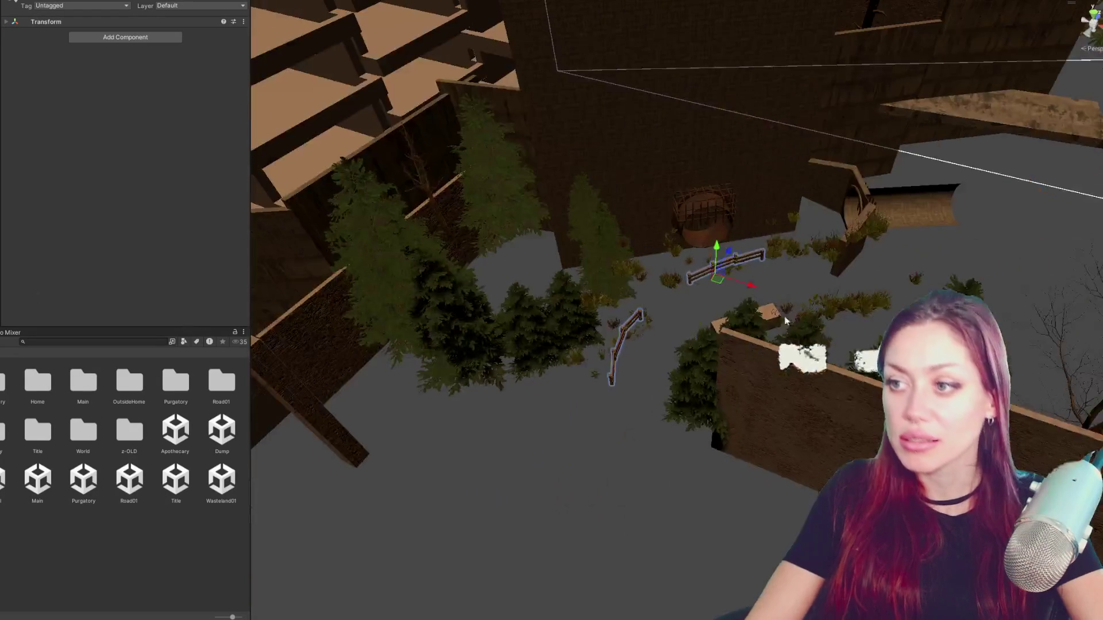
pyautogui.moveTo(449, 323)
pyautogui.mouseDown()
pyautogui.moveTo(570, 278)
pyautogui.moveTo(643, 230)
pyautogui.mouseUp()
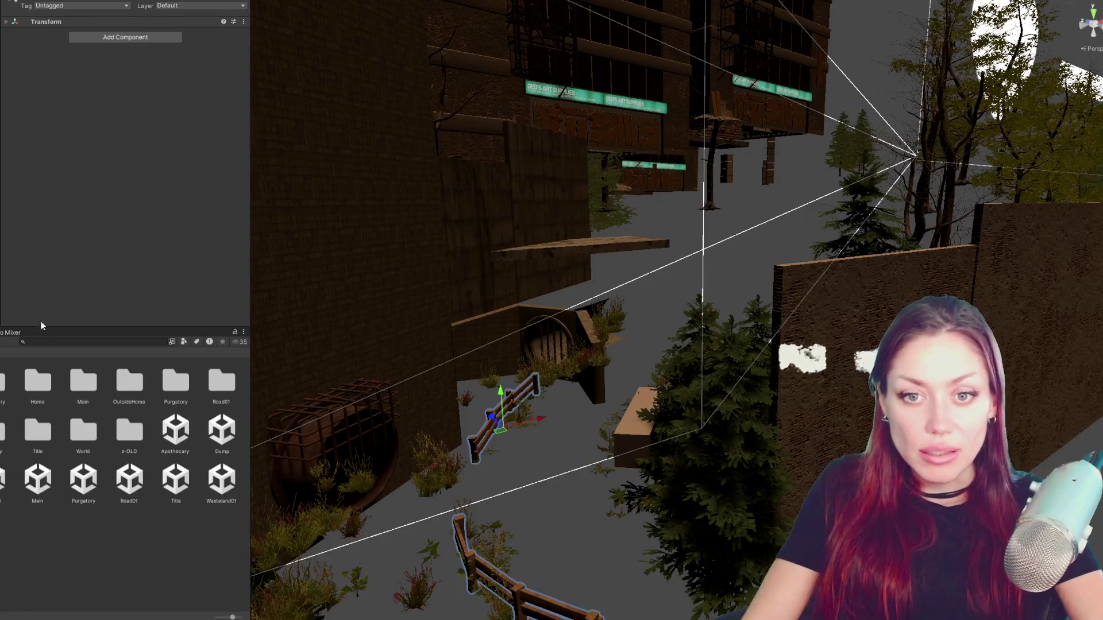
# - Collapse Placement Controls, open the item prefabs folder and inspect the Booklet_Roof Metal and Booklet_Light prefabs
pyautogui.hotkey('ctrl', 'z')
pyautogui.scroll(-5, 120, 179)
pyautogui.scroll(-3, 58, 112)
pyautogui.click(55, 121)
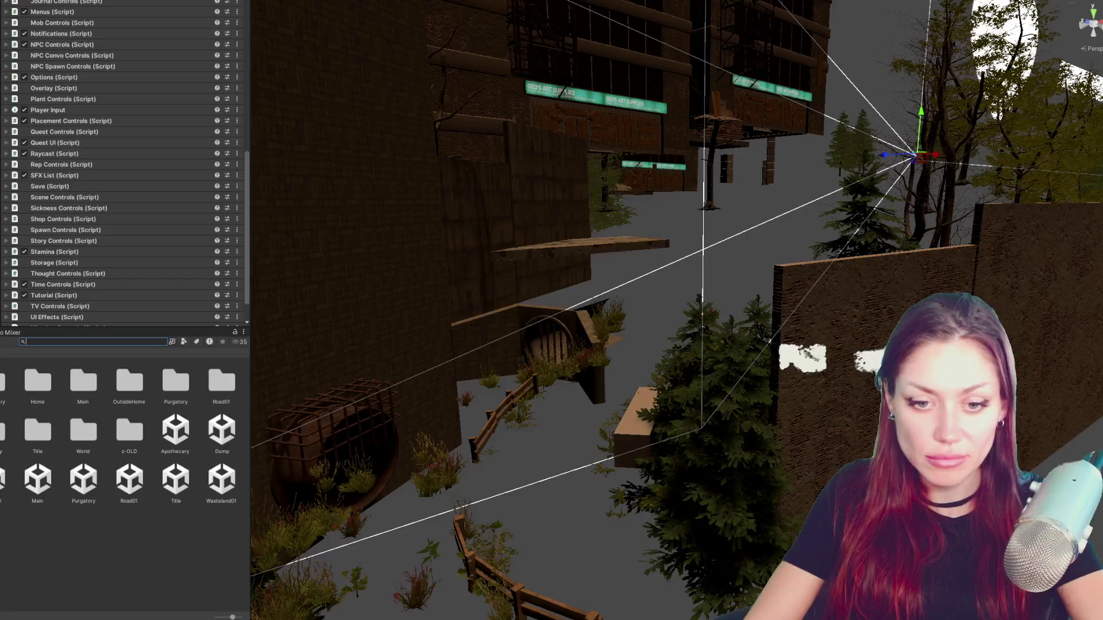
pyautogui.doubleClick(4, 383)
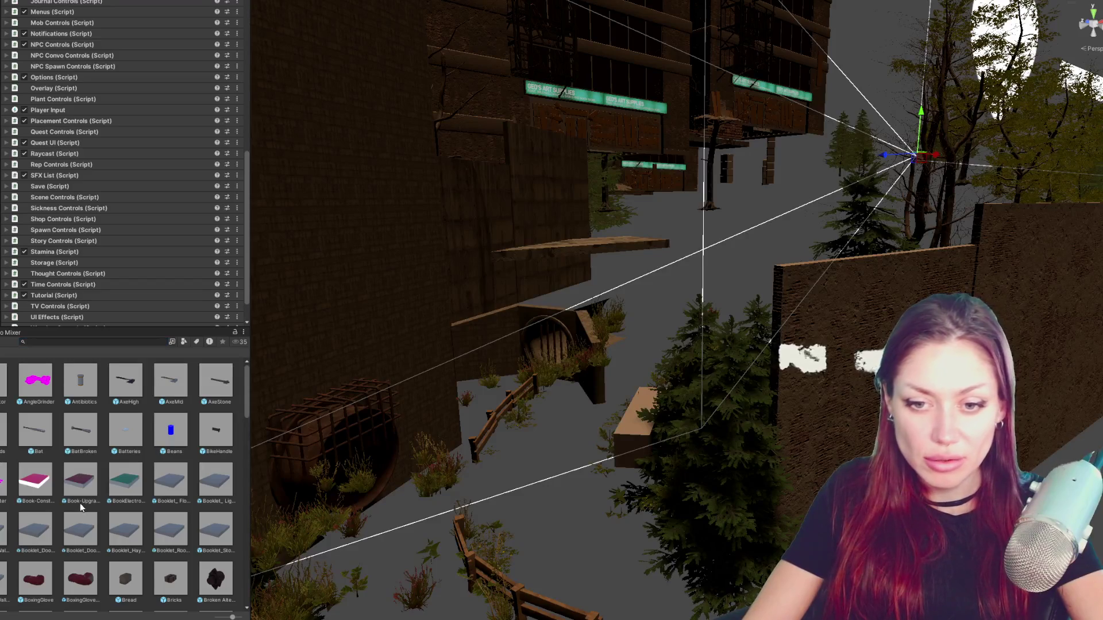
pyautogui.click(171, 535)
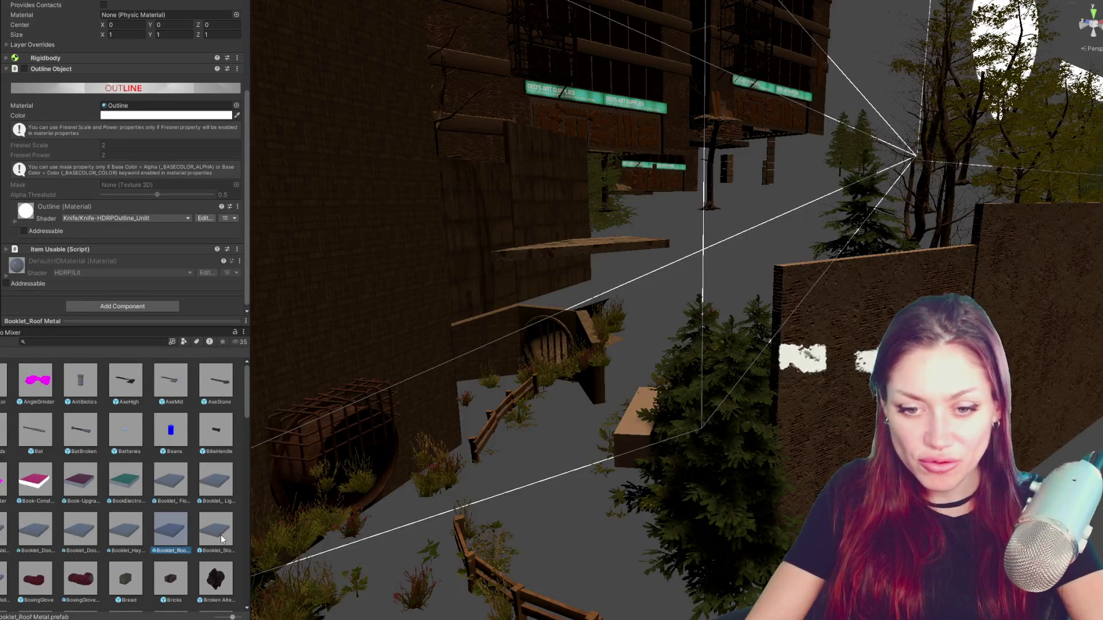
pyautogui.click(218, 476)
pyautogui.scroll(1, 125, 119)
pyautogui.scroll(2, 126, 119)
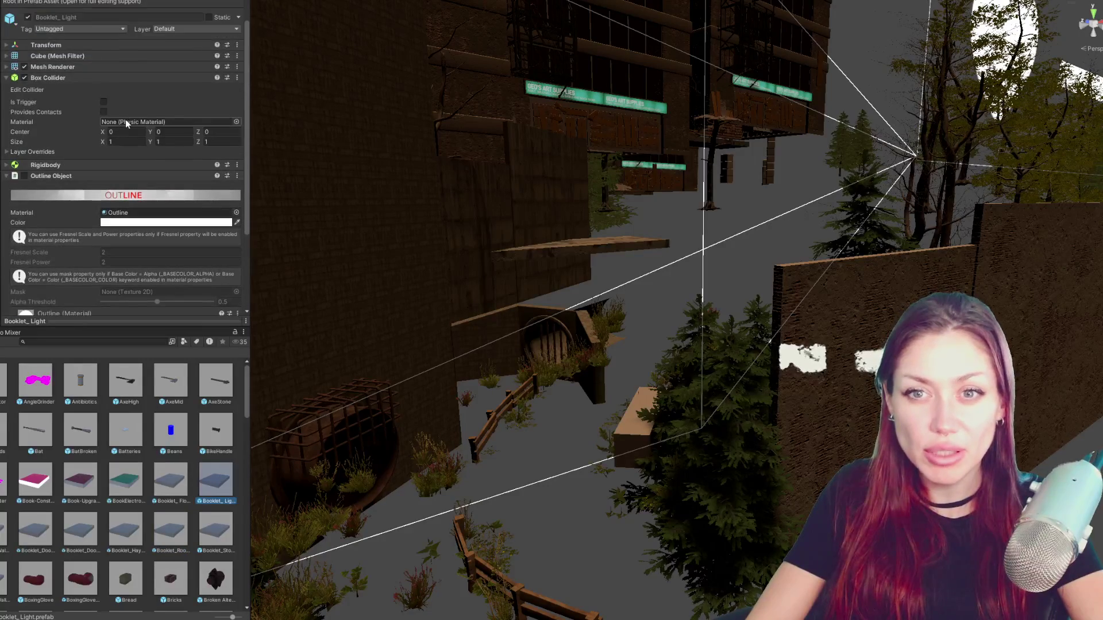
pyautogui.scroll(1, 48, 114)
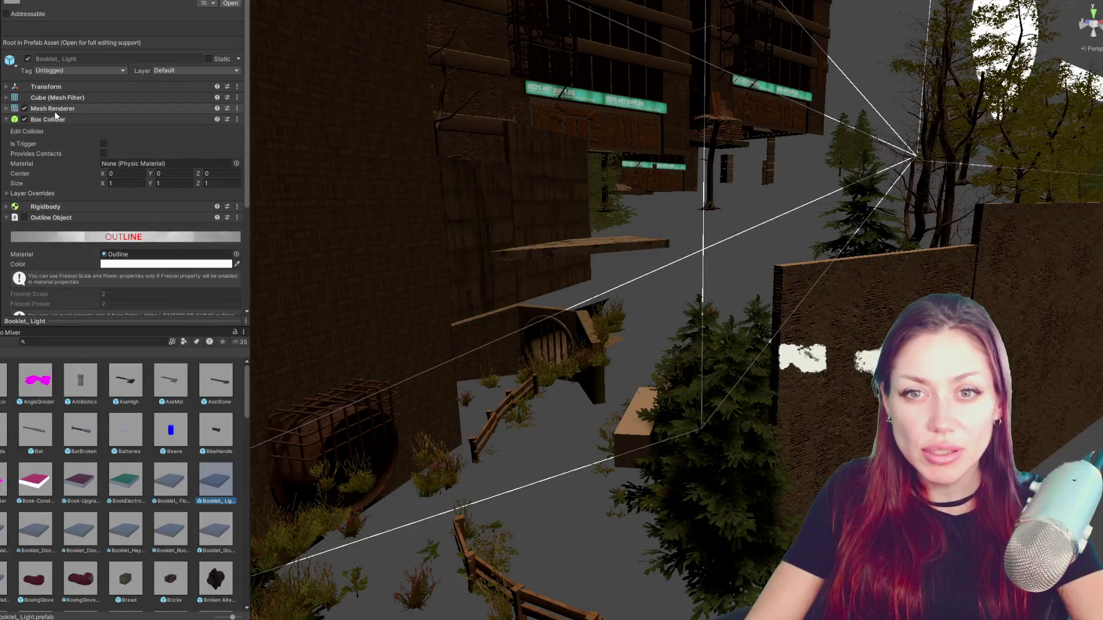
# - Collapse Box Collider and Outline Object, peek into Item Usable and expand the Shop Controls settings
pyautogui.click(48, 119)
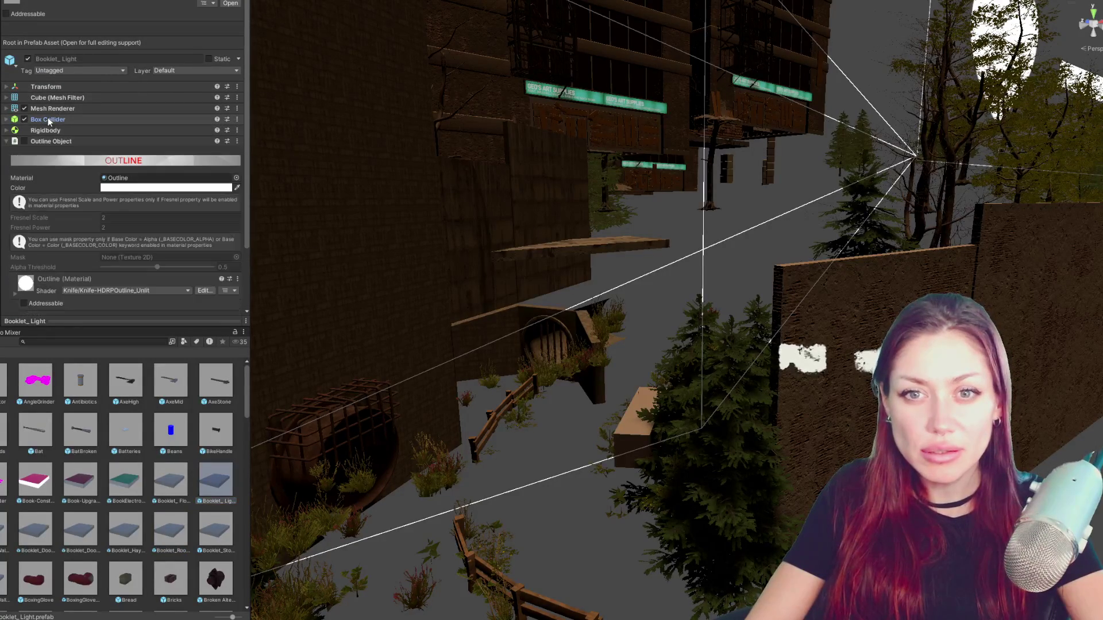
pyautogui.click(48, 140)
pyautogui.click(65, 150)
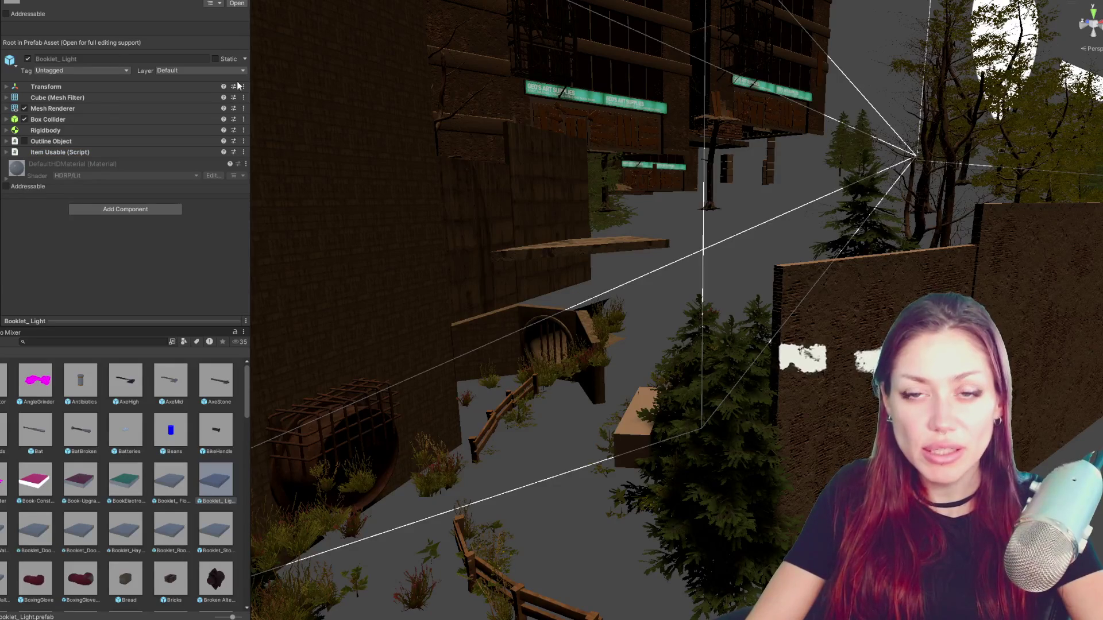
pyautogui.scroll(-3, 122, 145)
pyautogui.scroll(-3, 123, 142)
pyautogui.scroll(-3, 126, 133)
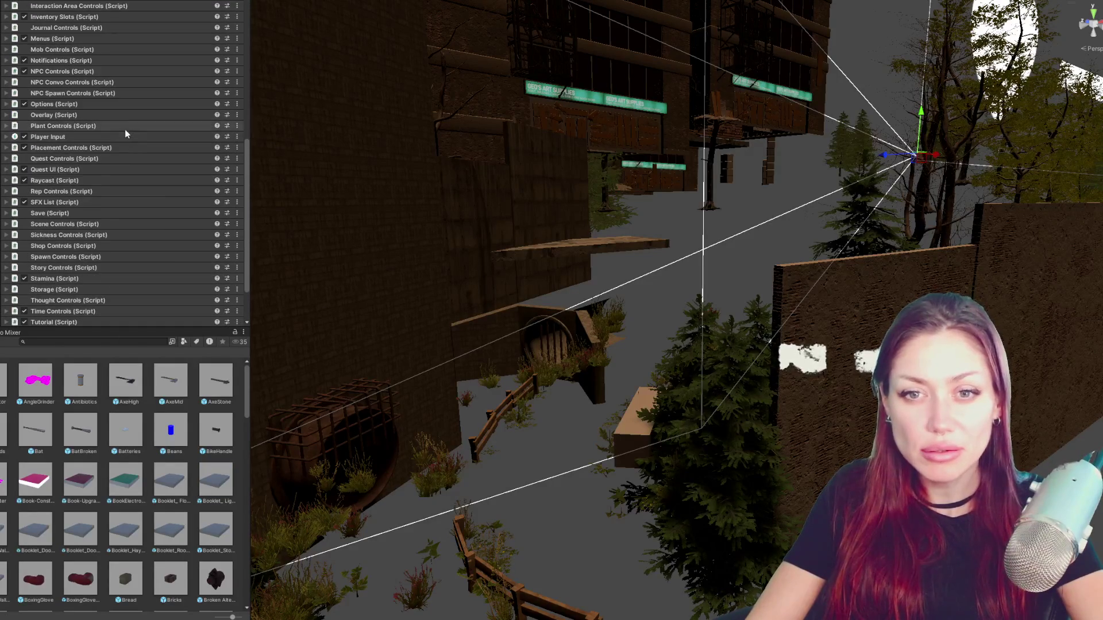
pyautogui.click(60, 246)
pyautogui.scroll(-5, 60, 55)
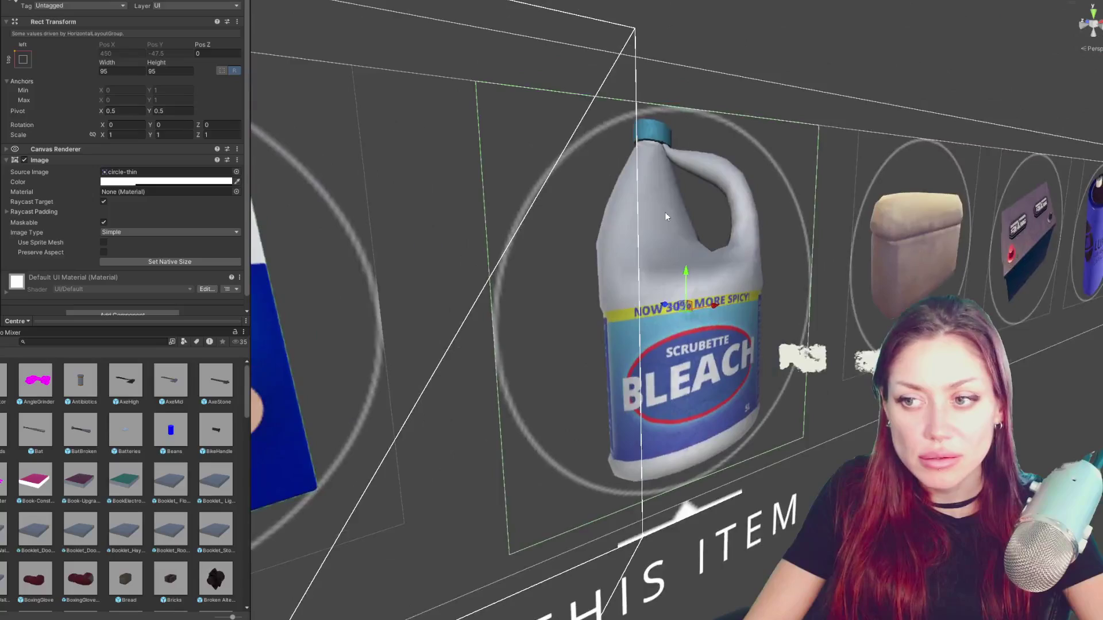
pyautogui.scroll(-5, 711, 209)
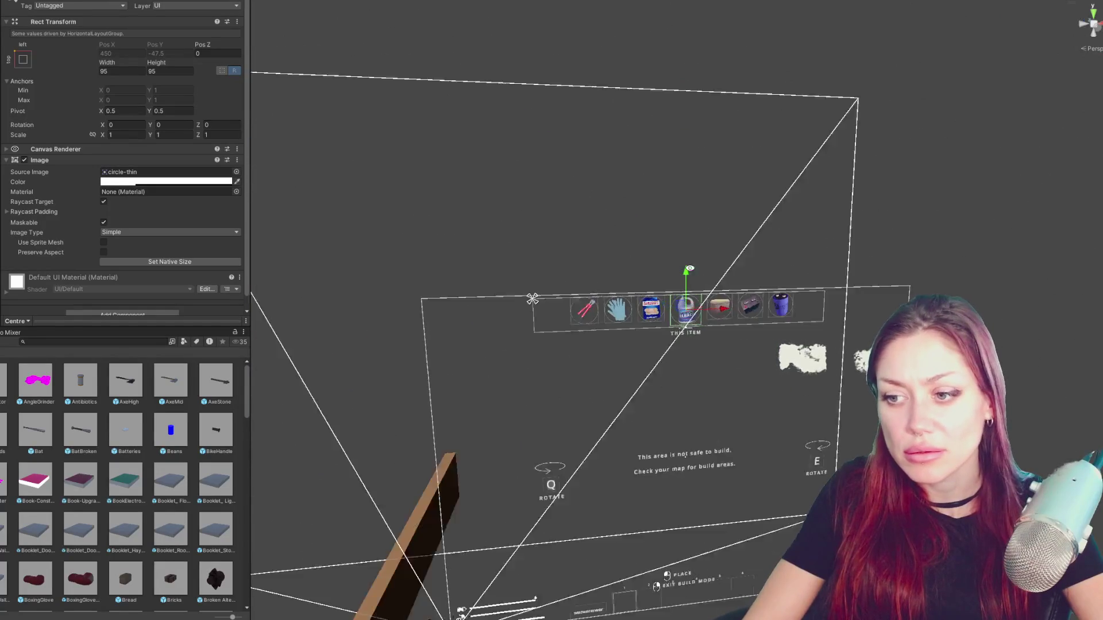
# - Face the build-mode screen and arrow through the Hierarchy to the not-safe-to-build warning text
pyautogui.moveTo(718, 238); pyautogui.dragTo(650, 241)
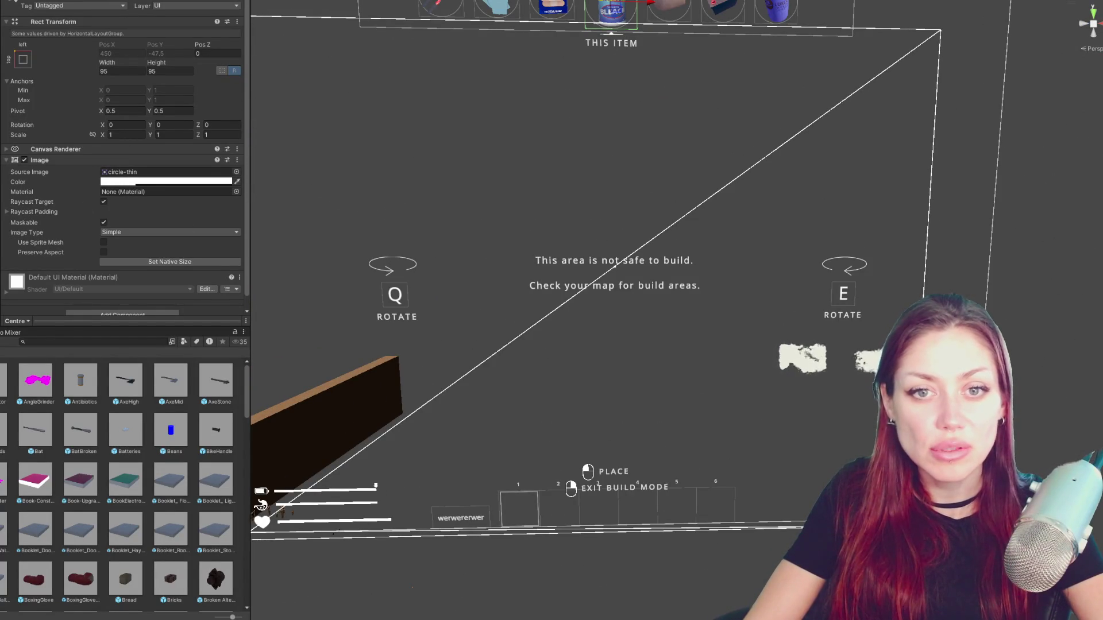
pyautogui.press('Down')
pyautogui.press('Down')
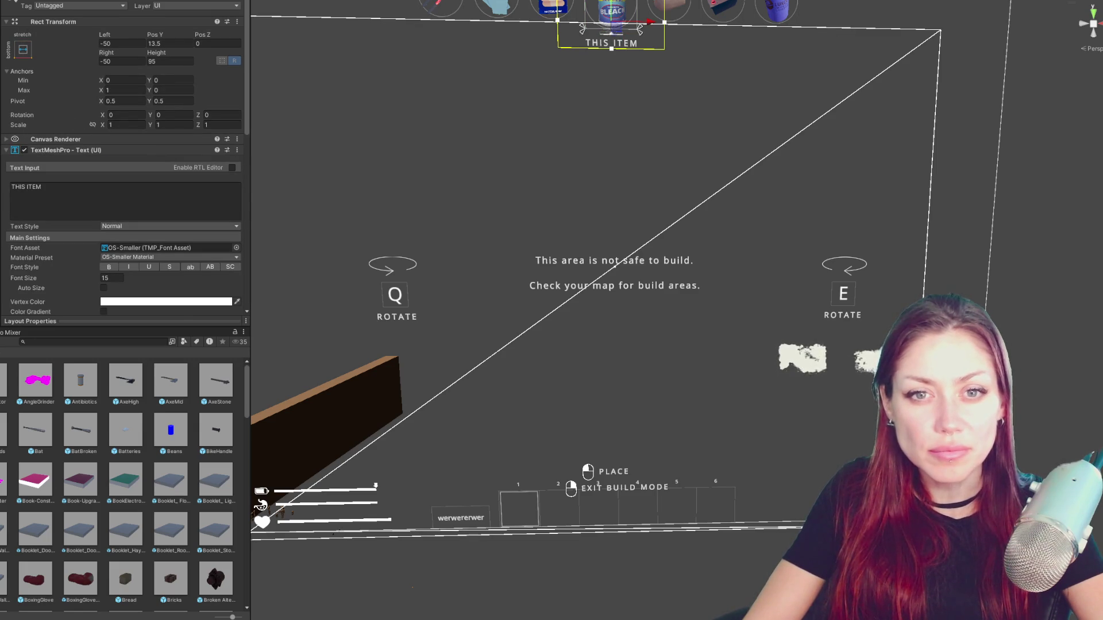
pyautogui.press('Up')
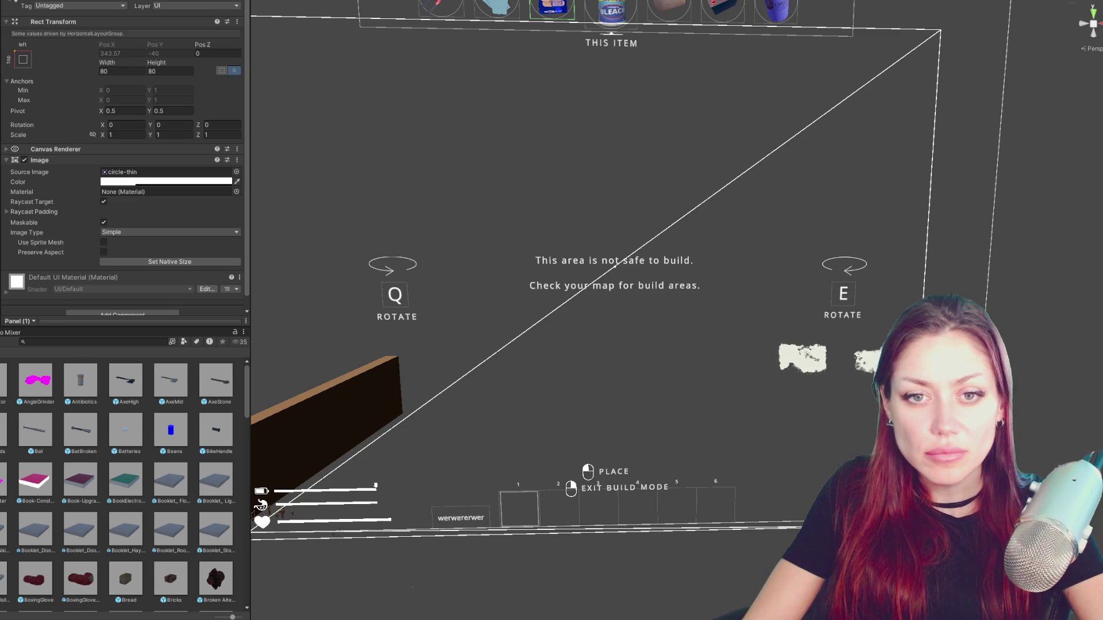
pyautogui.press('Down')
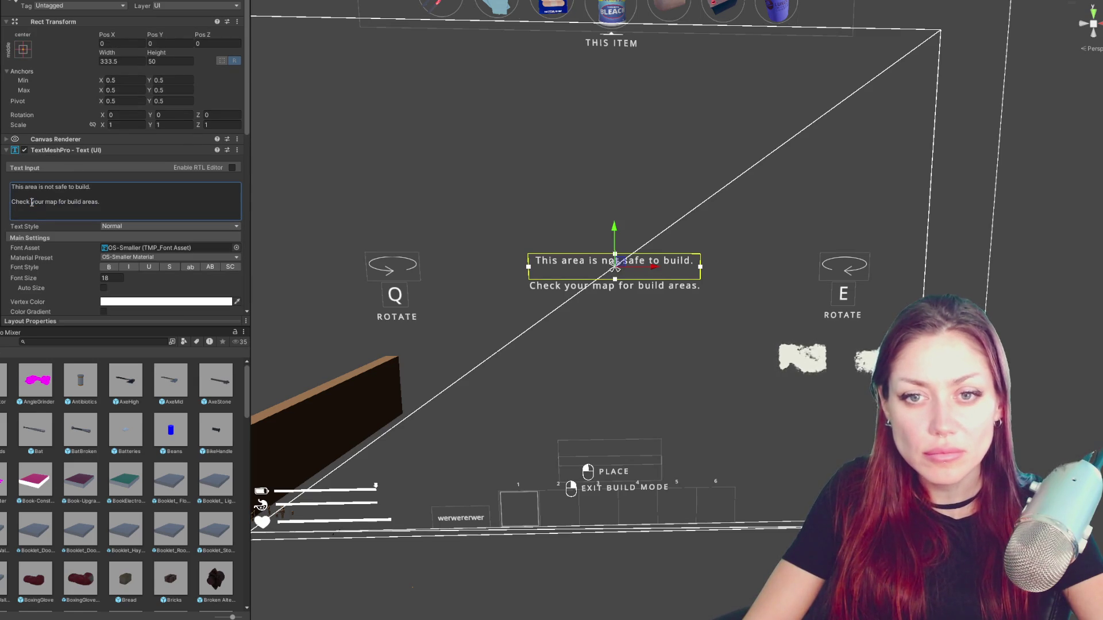
# - Delete the warning's second line and make the message text box taller (height about 85)
pyautogui.tripleClick(135, 201)
pyautogui.press('BackSpace')
pyautogui.write('Return to your base')
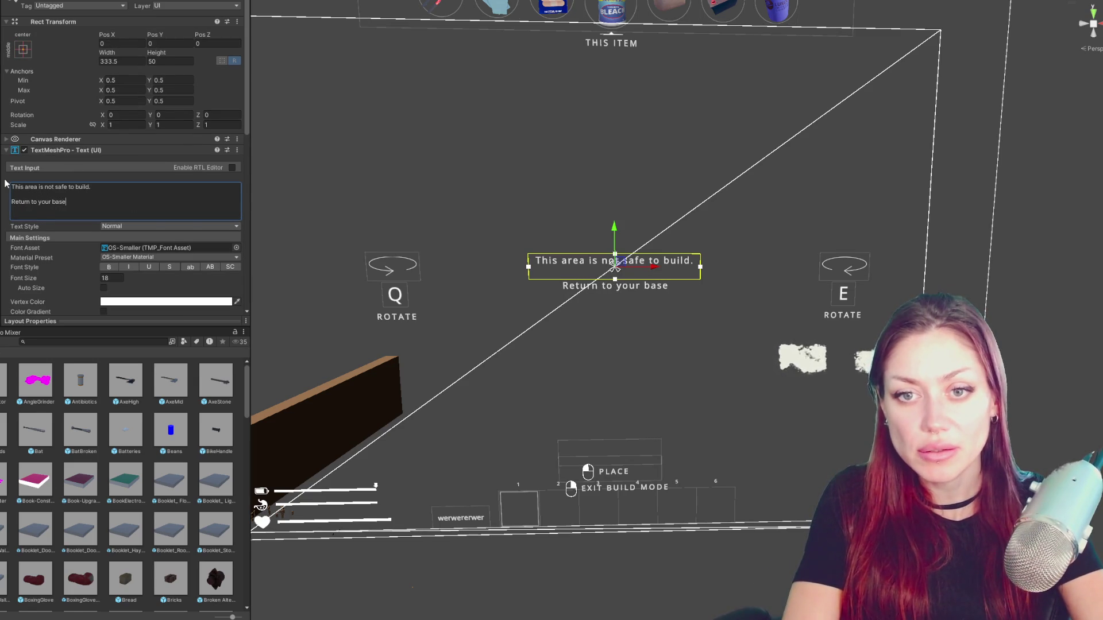
pyautogui.write(' to build.')
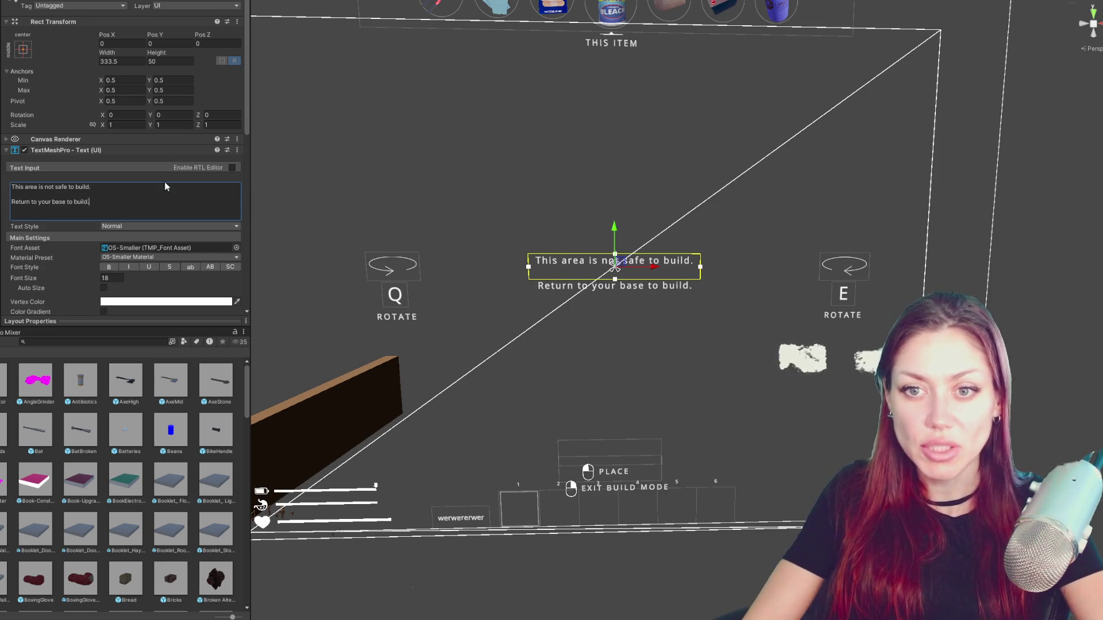
pyautogui.moveTo(153, 51); pyautogui.dragTo(713, 117)
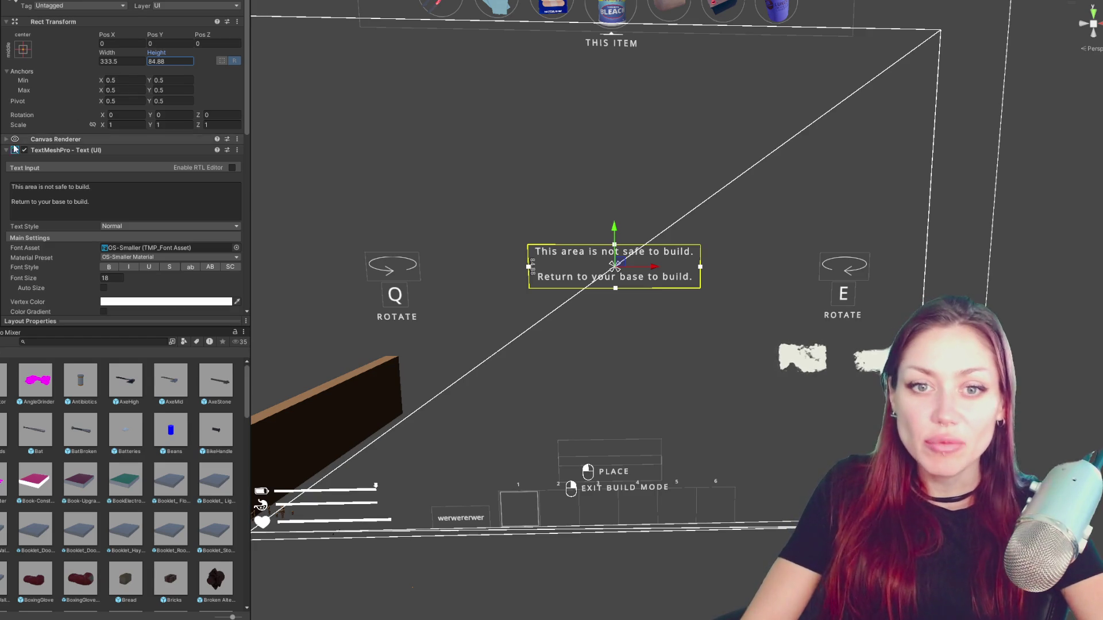
# - Select the BuildModeUI object and deactivate it so the overlay is hidden in the scene
pyautogui.click(39, 6)
pyautogui.click(26, 4)
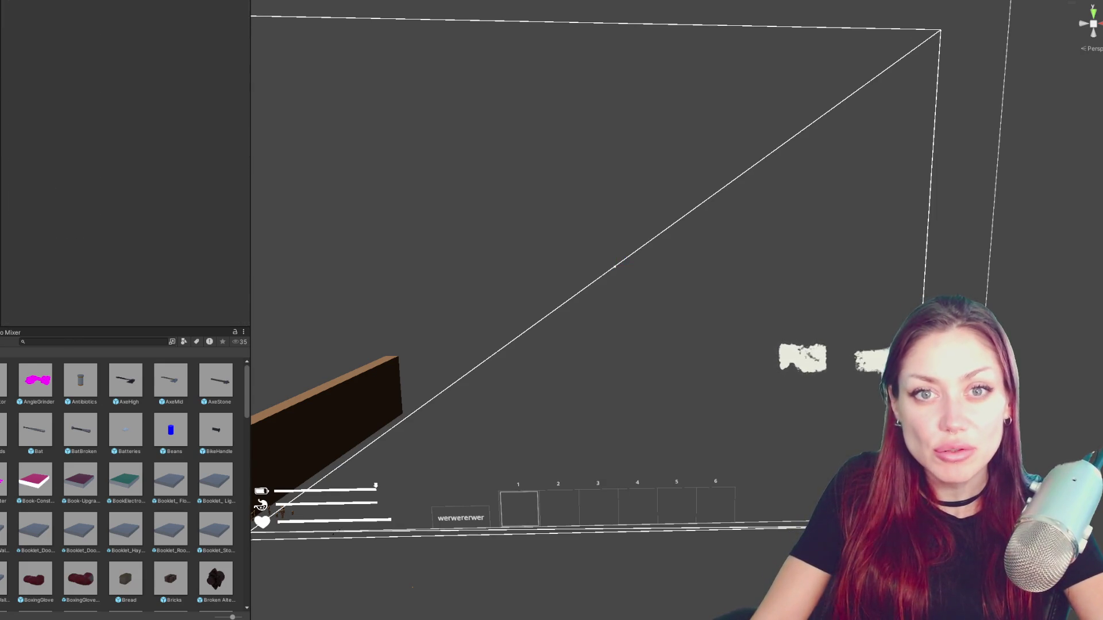
pyautogui.scroll(-5, 118, 190)
pyautogui.scroll(-5, 120, 196)
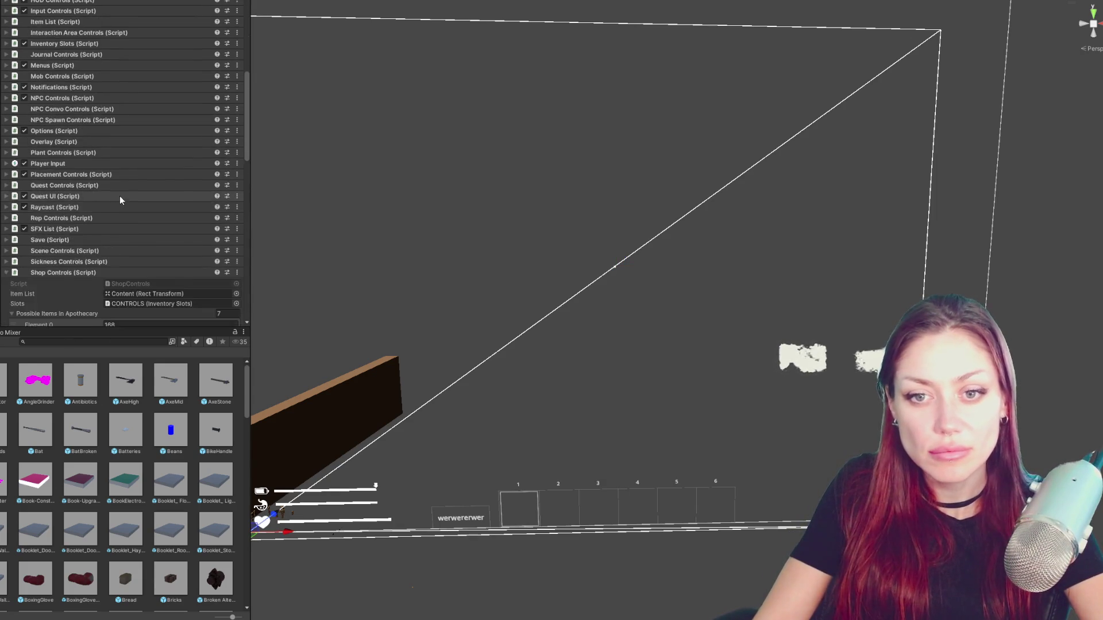
pyautogui.scroll(-5, 120, 195)
# - Open ShopControls.cs from the Shop Controls component in Visual Studio Code
pyautogui.doubleClick(170, 151)
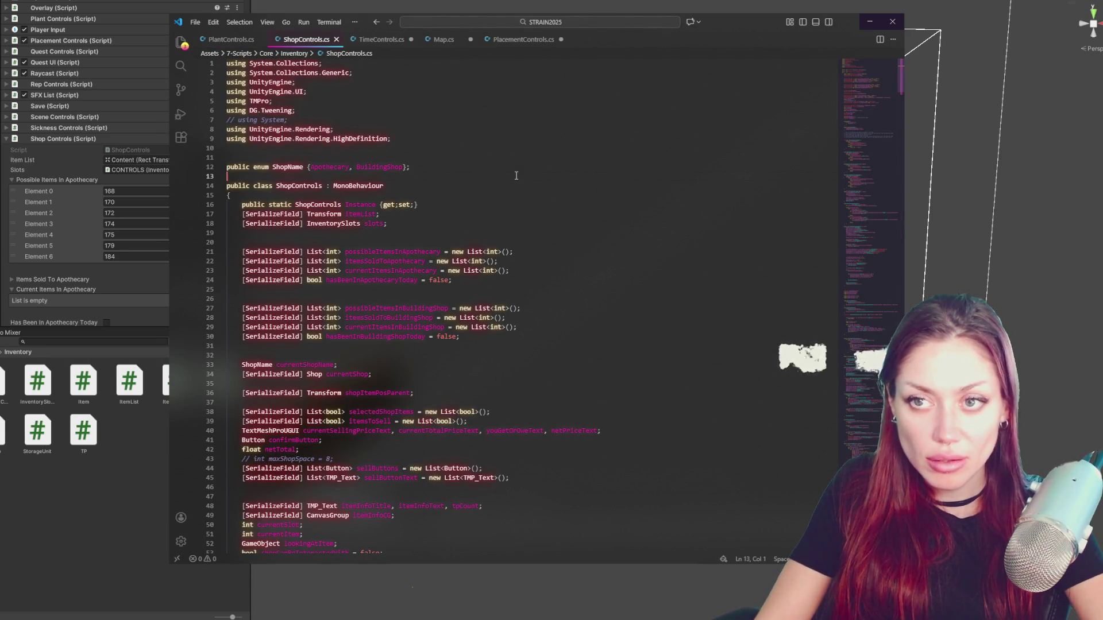
pyautogui.scroll(-5, 516, 176)
# - Search ShopControls.cs for 'generate', then jump to the GenerateItems definition
pyautogui.click(511, 178)
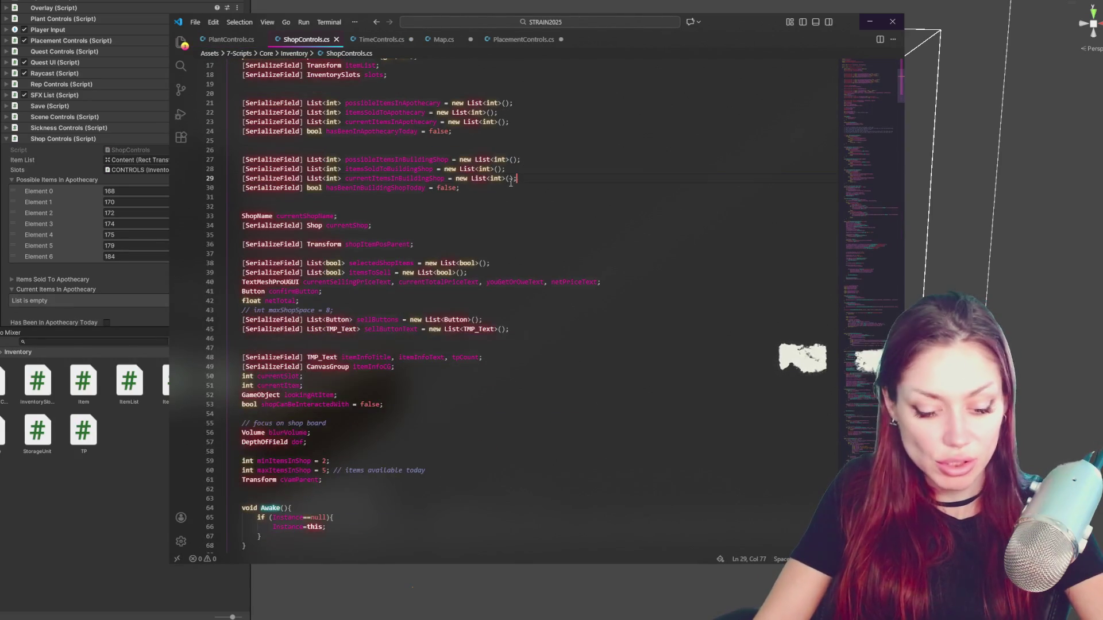
pyautogui.hotkey('ctrl', 'f')
pyautogui.write('generate')
pyautogui.click(800, 67)
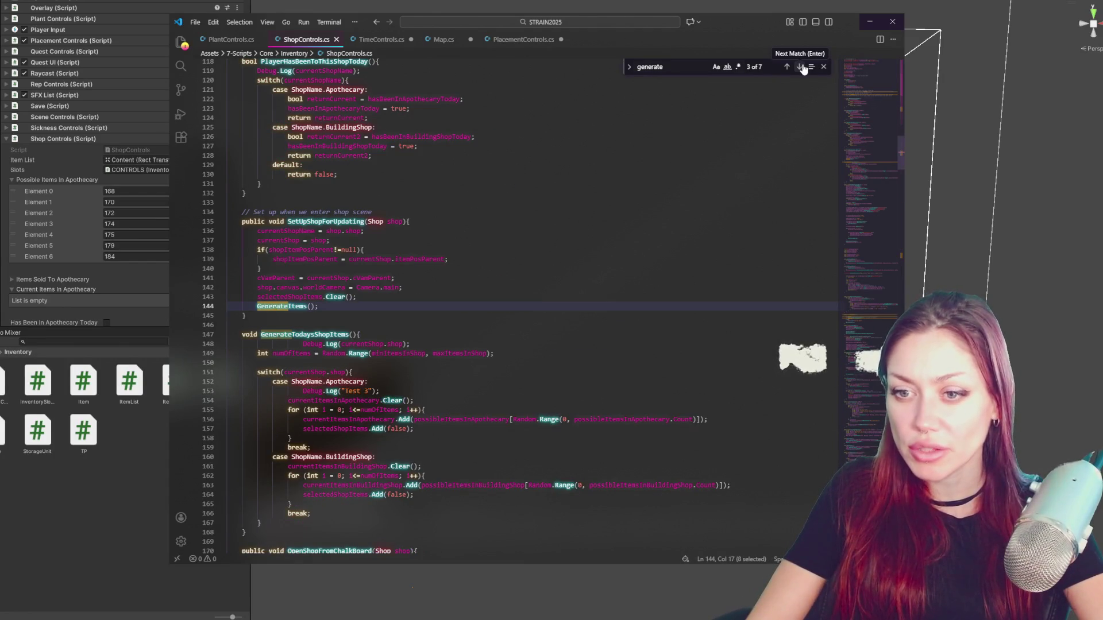
pyautogui.scroll(-5, 528, 158)
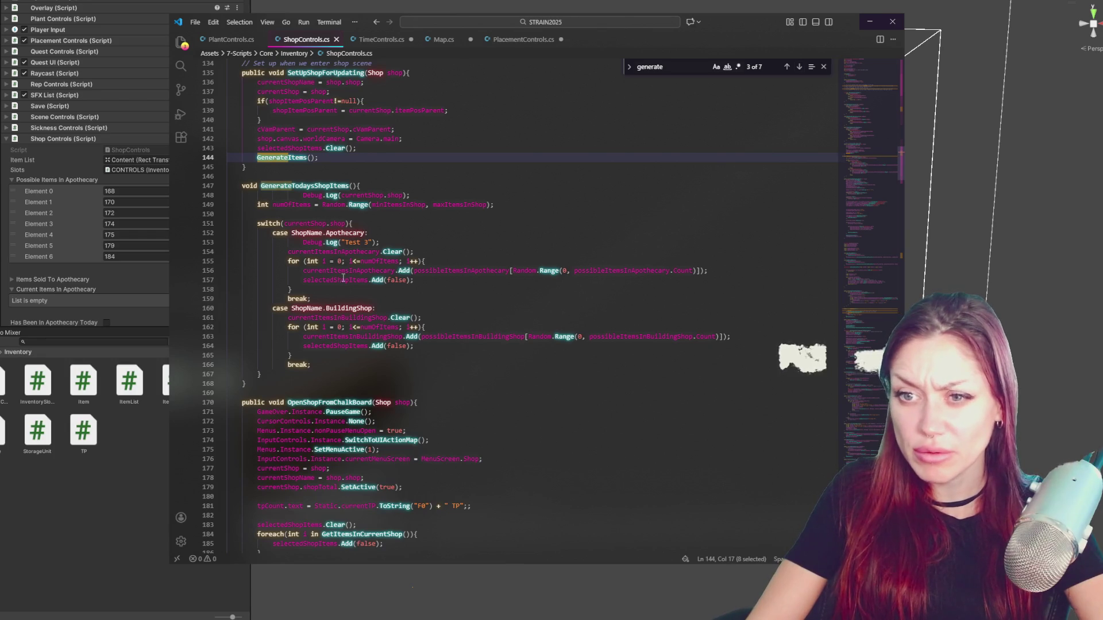
pyautogui.doubleClick(285, 158)
pyautogui.hotkey('ctrl', 'f')
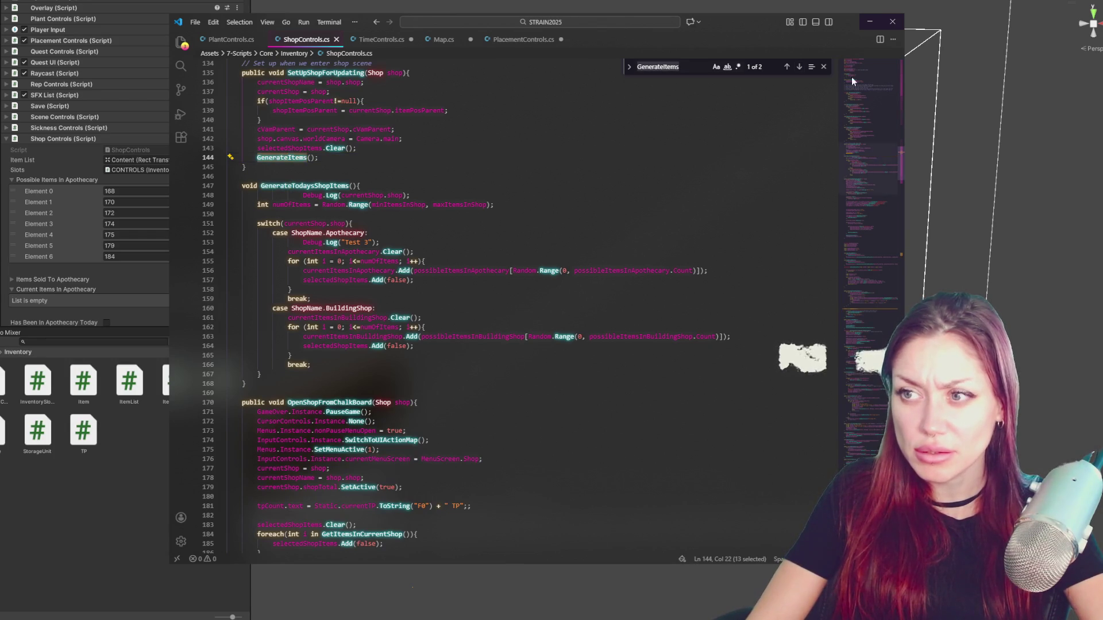
pyautogui.click(800, 69)
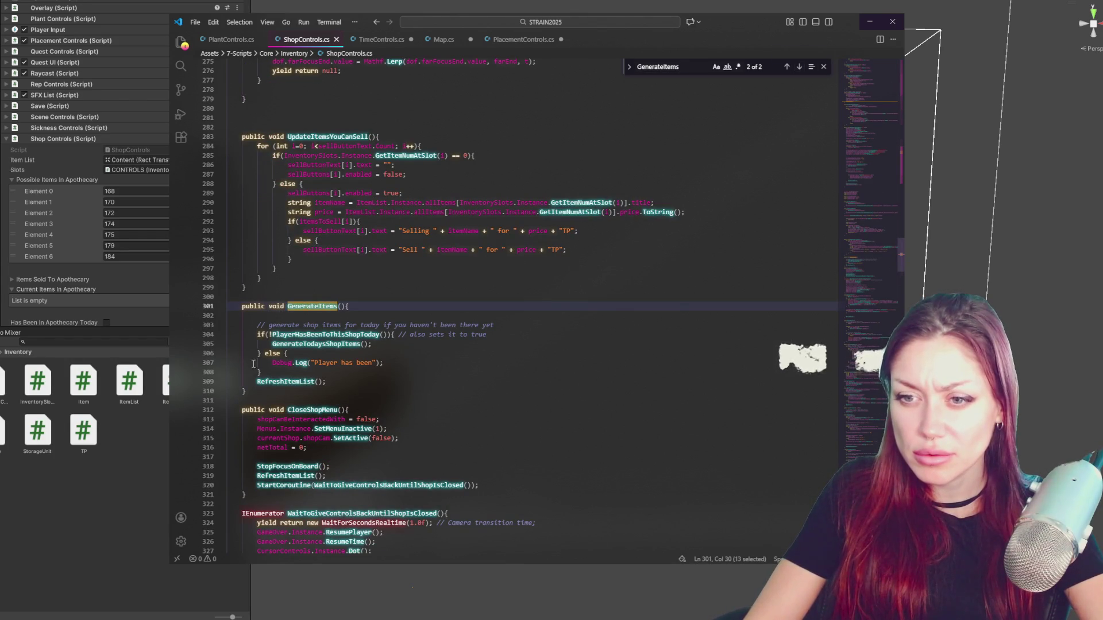
# - Select the RefreshItemList call on line 309 and select the search text to replace it with 'openshop'
pyautogui.doubleClick(303, 381)
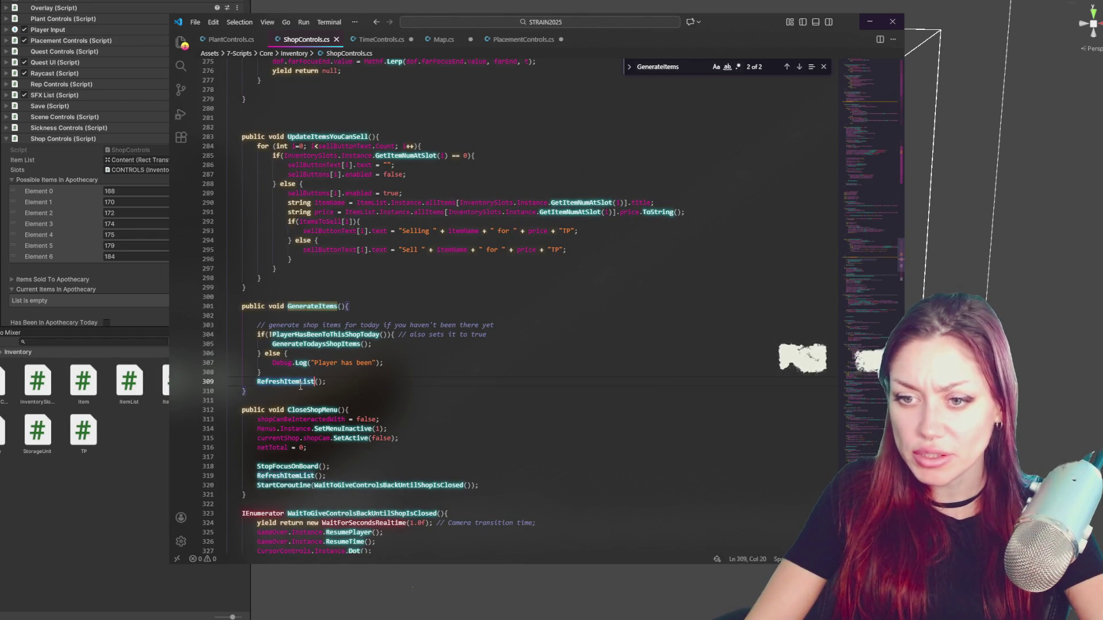
pyautogui.scroll(-1, 302, 387)
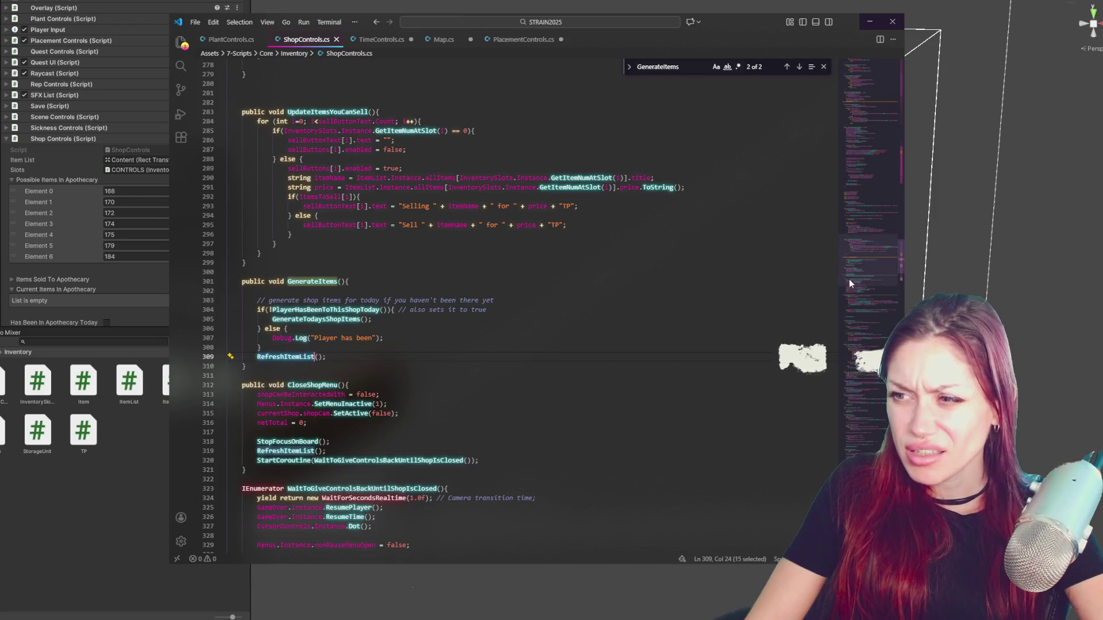
pyautogui.scroll(20, 878, 153)
pyautogui.scroll(5, 879, 153)
pyautogui.scroll(1, 879, 152)
pyautogui.doubleClick(664, 66)
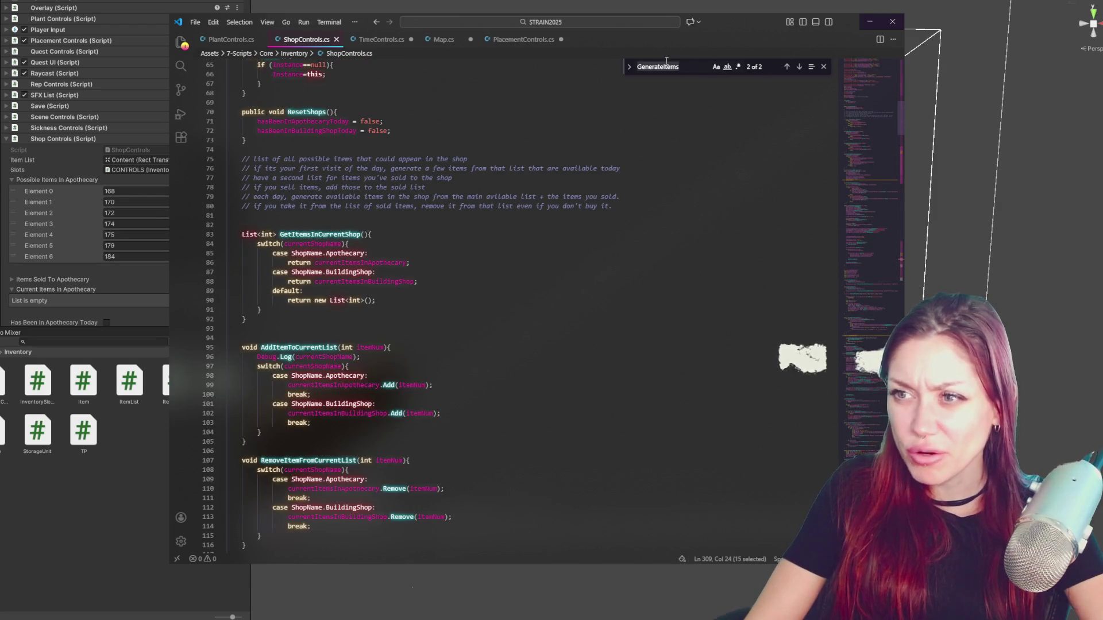
pyautogui.write('openshop')
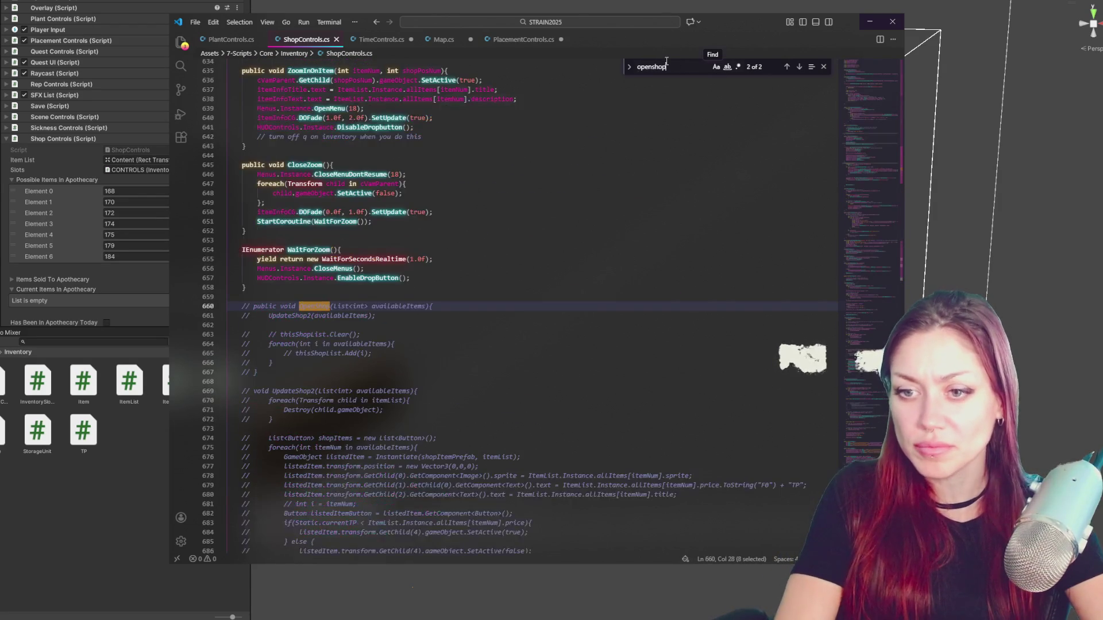
# - Step through the 'open' matches past SetupShopForUpdating and the GenerateItems call on line 144
pyautogui.press('BackSpace')
pyautogui.press('BackSpace')
pyautogui.press('BackSpace')
pyautogui.click(800, 66)
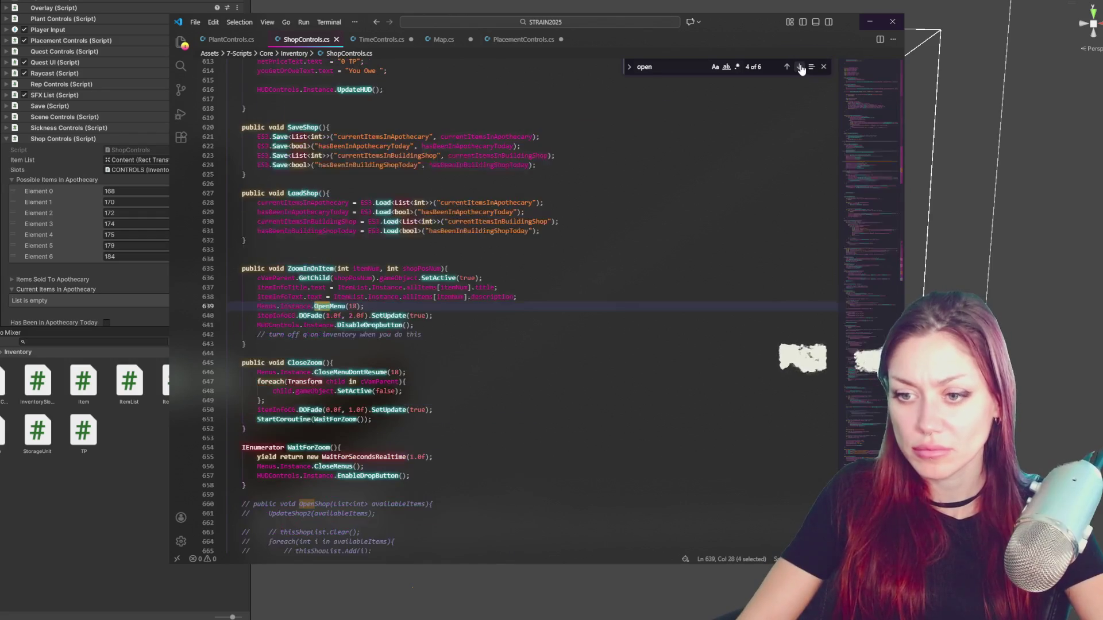
pyautogui.click(800, 67)
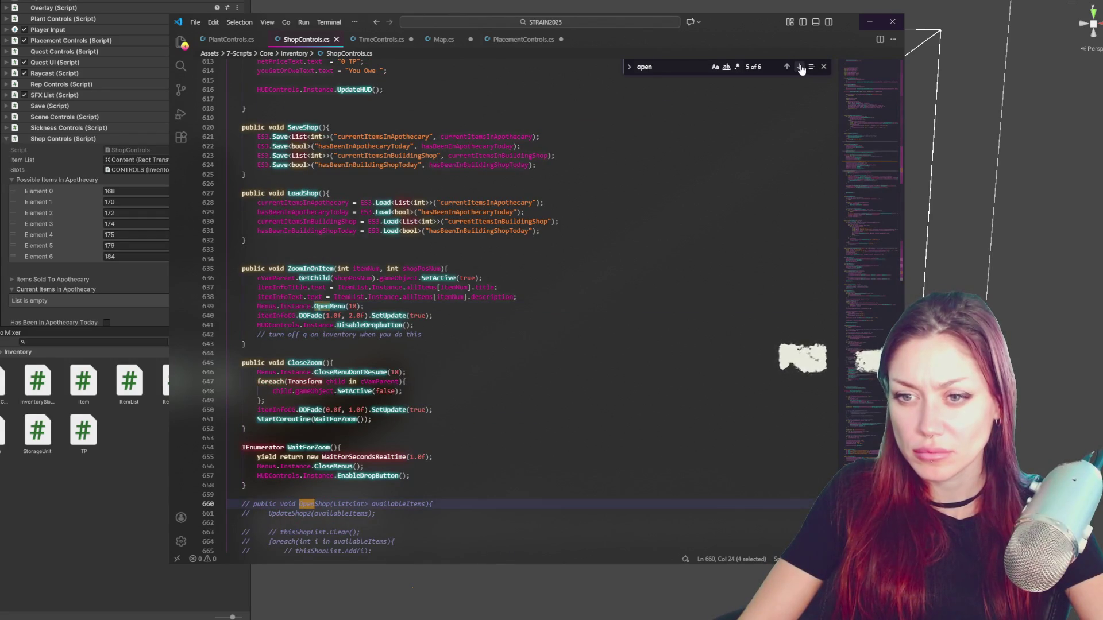
pyautogui.click(799, 66)
pyautogui.scroll(15, 881, 190)
pyautogui.scroll(-5, 304, 215)
pyautogui.scroll(-2, 304, 214)
pyautogui.scroll(-4, 304, 215)
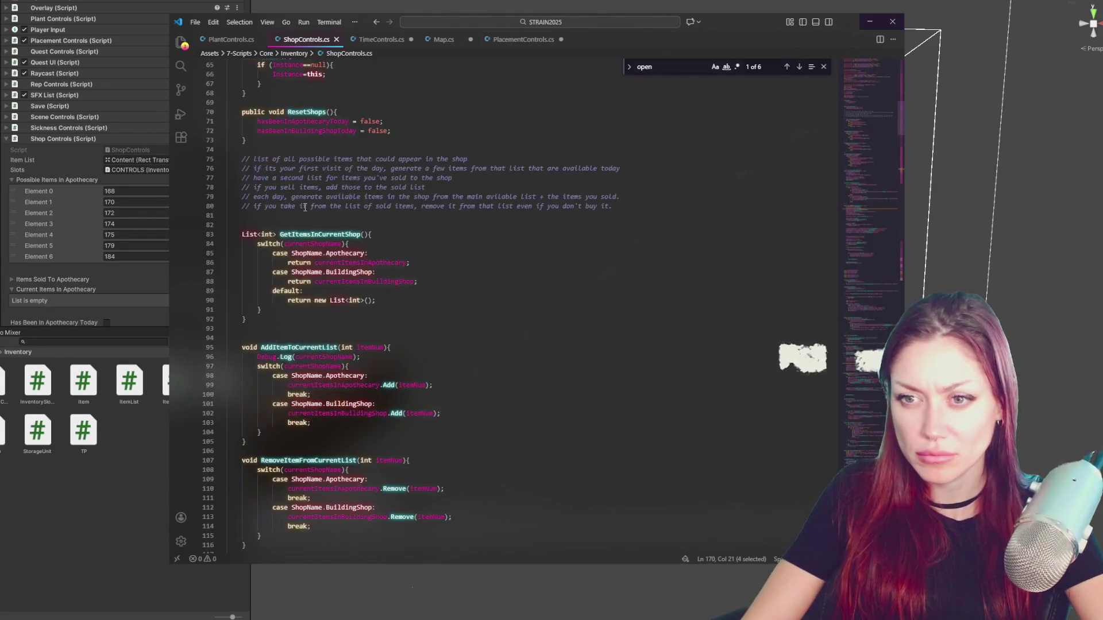
pyautogui.scroll(-4, 305, 207)
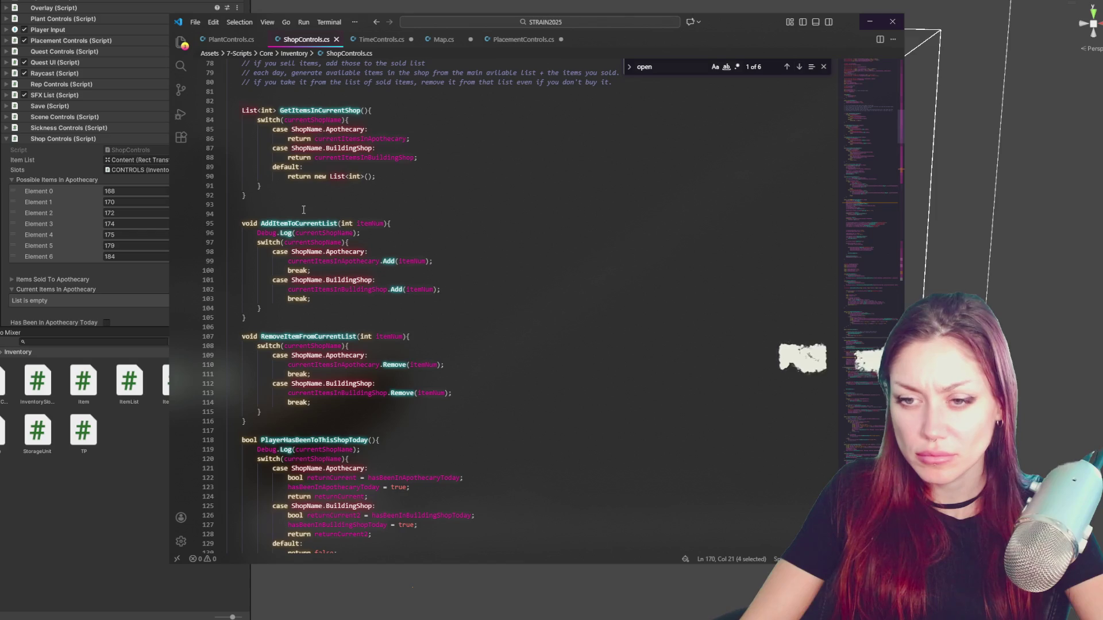
pyautogui.scroll(-5, 303, 209)
pyautogui.scroll(-3, 303, 209)
pyautogui.scroll(-5, 303, 209)
pyautogui.scroll(-2, 302, 212)
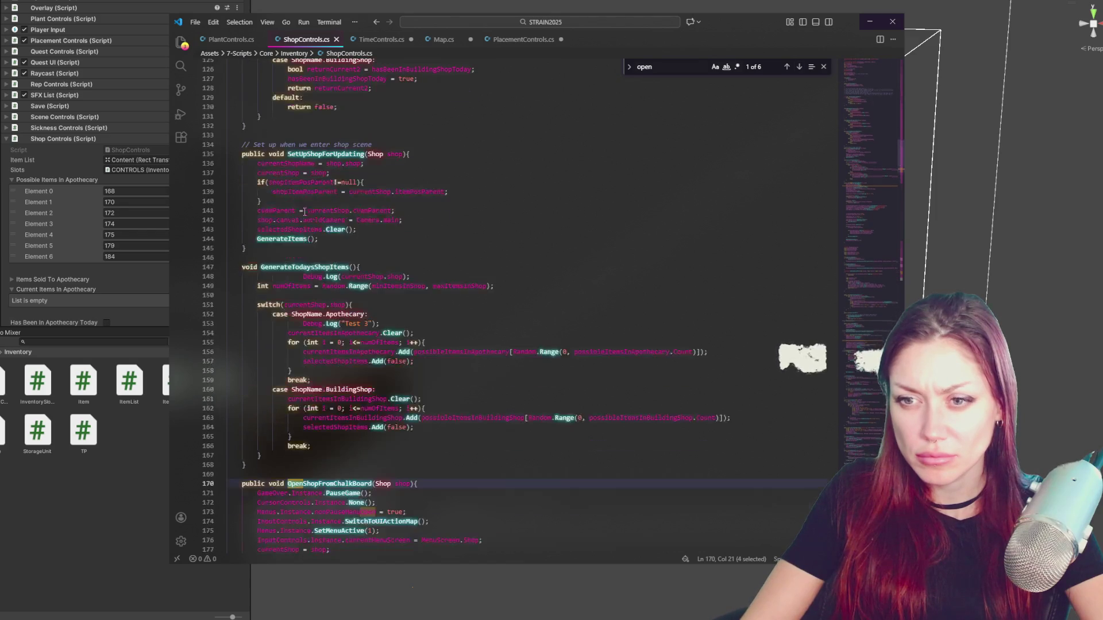
pyautogui.moveTo(229, 154); pyautogui.dragTo(228, 163)
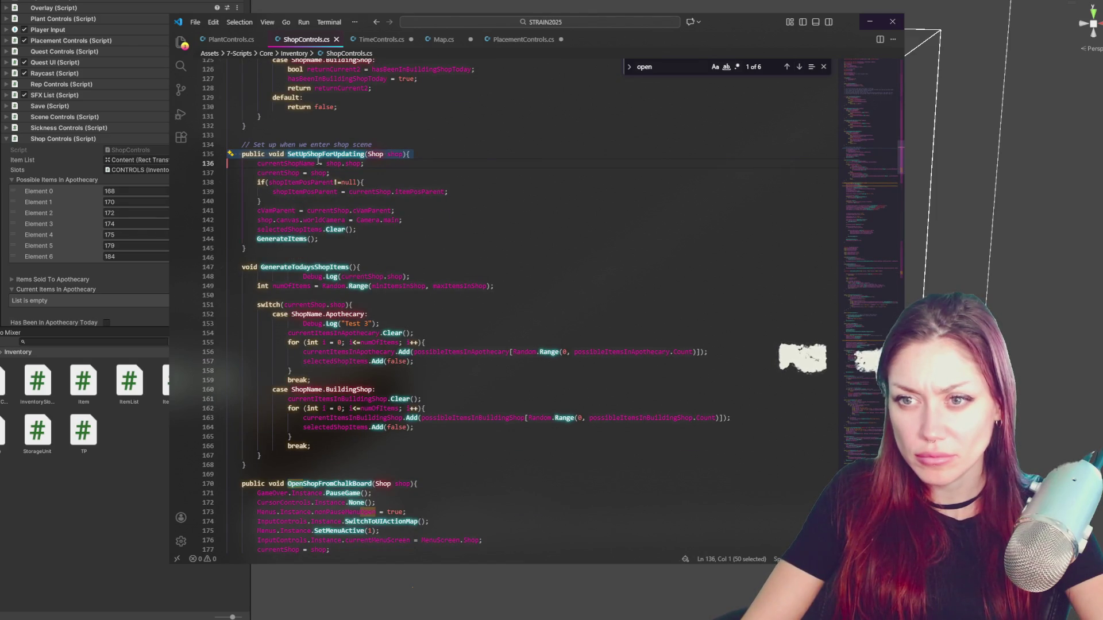
pyautogui.doubleClick(283, 239)
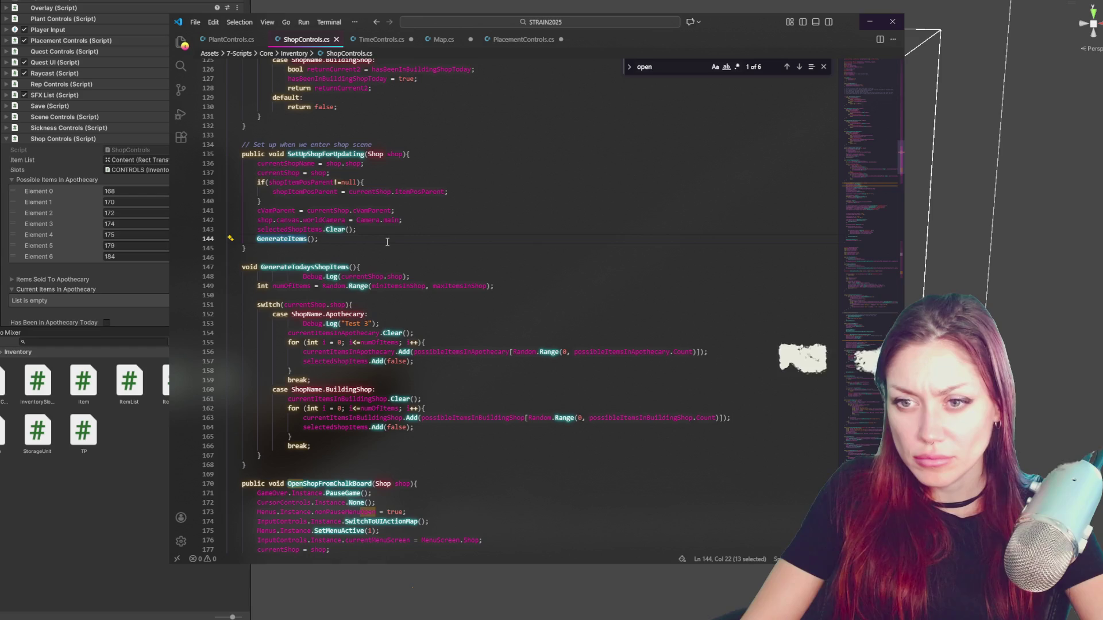
pyautogui.scroll(-5, 387, 243)
pyautogui.scroll(-5, 386, 242)
# - Examine OpenShopFromChalkBoard, then start a search for UpdateItemsYouCanSell from its call on line 227
pyautogui.doubleClick(329, 211)
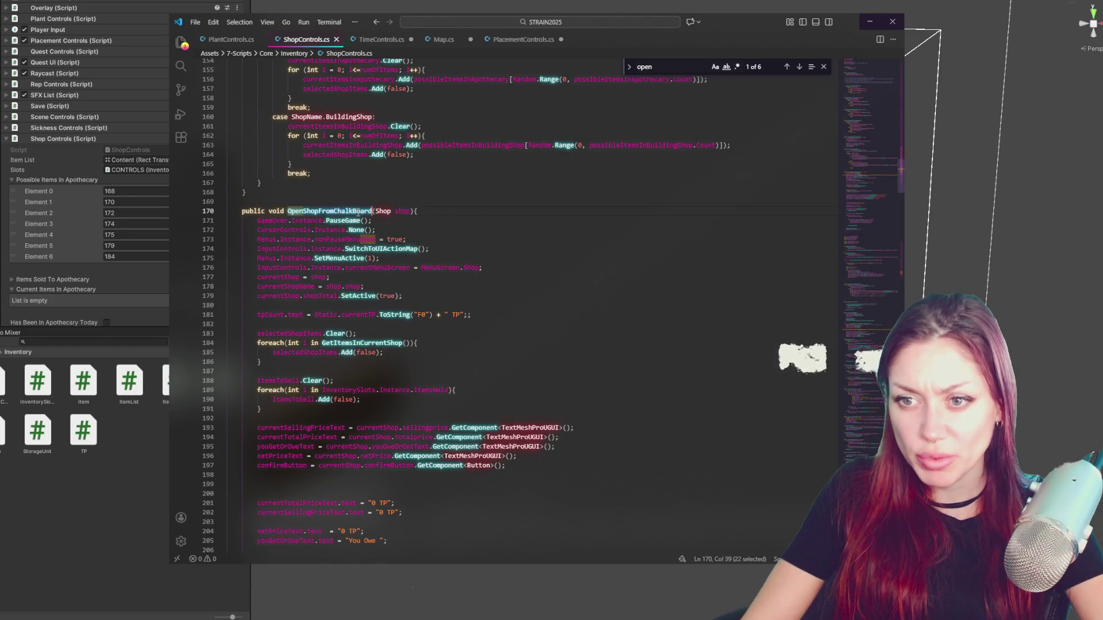
pyautogui.scroll(-3, 481, 210)
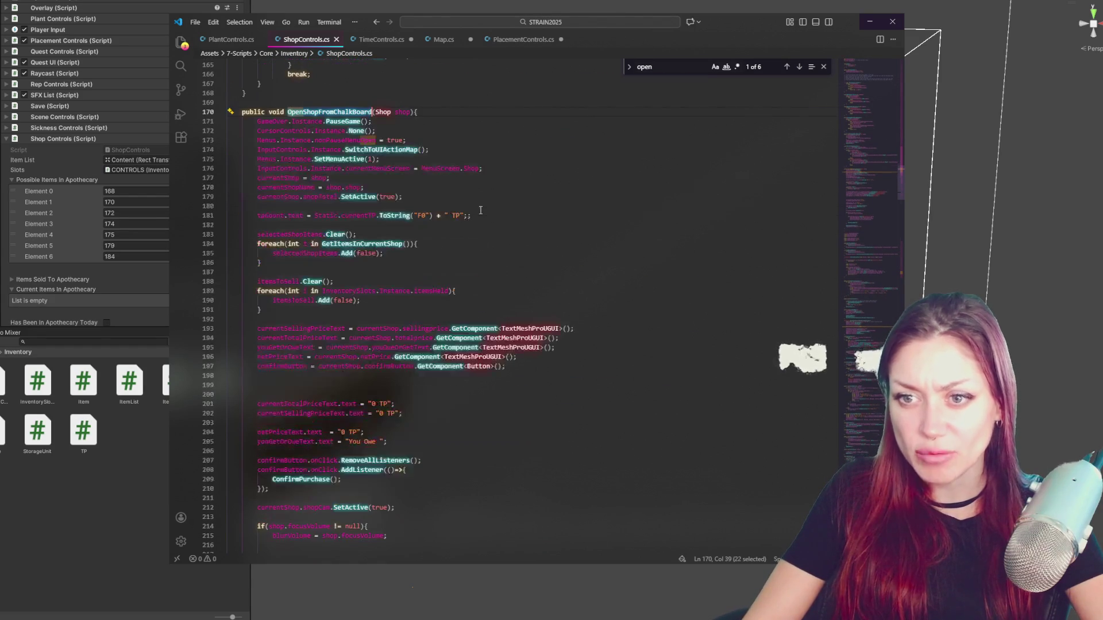
pyautogui.click(822, 66)
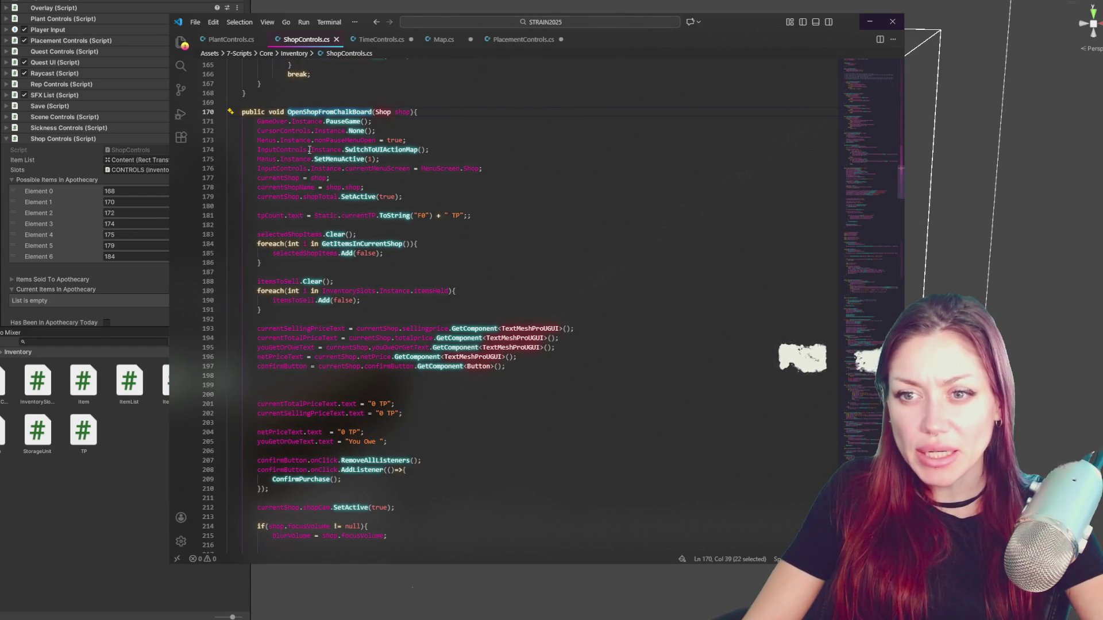
pyautogui.tripleClick(298, 233)
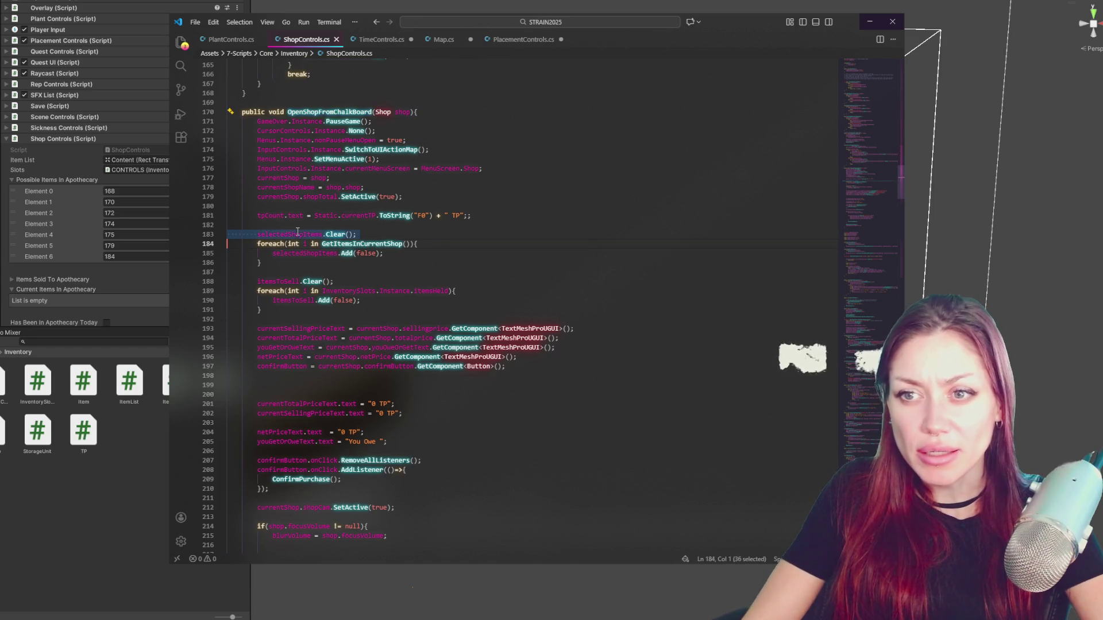
pyautogui.scroll(-2, 611, 188)
pyautogui.scroll(-2, 611, 188)
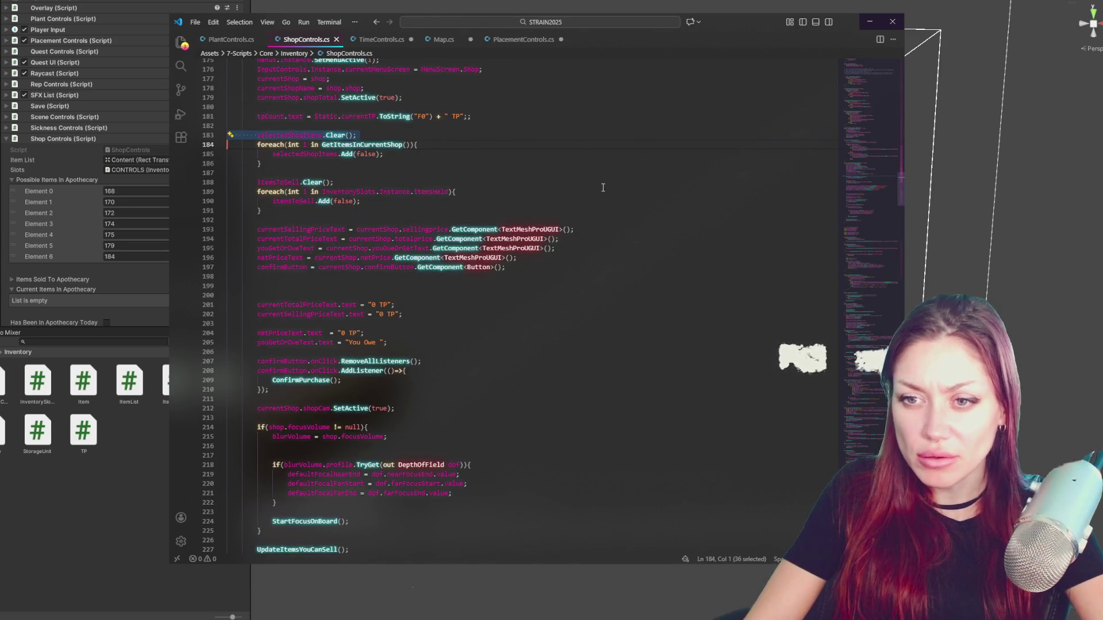
pyautogui.scroll(-2, 603, 187)
pyautogui.scroll(-3, 467, 207)
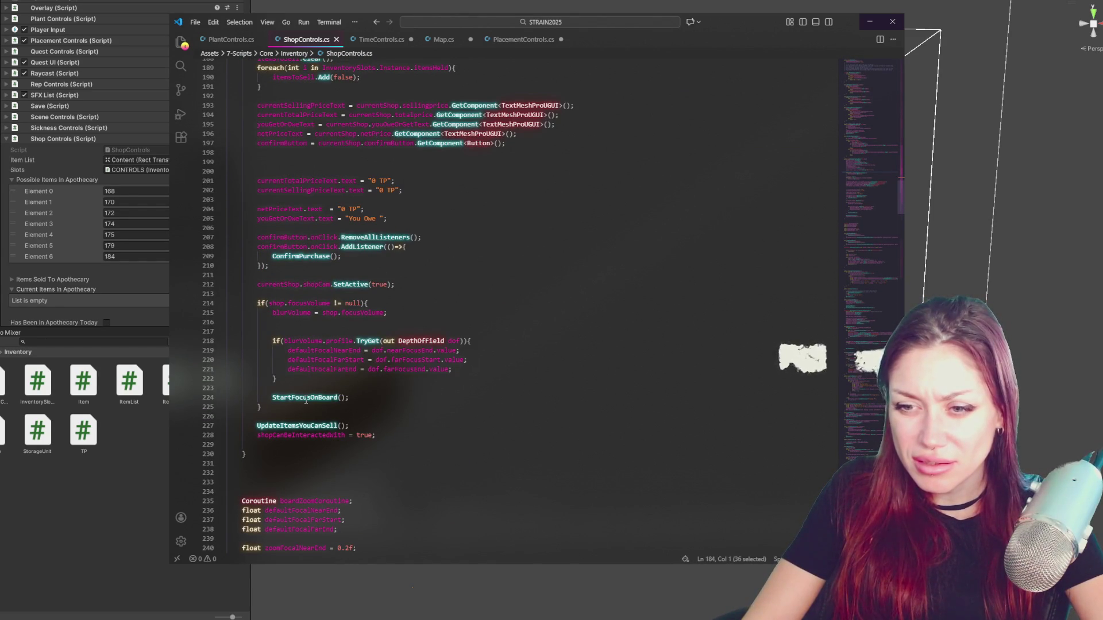
pyautogui.doubleClick(302, 426)
pyautogui.hotkey('ctrl', 'f')
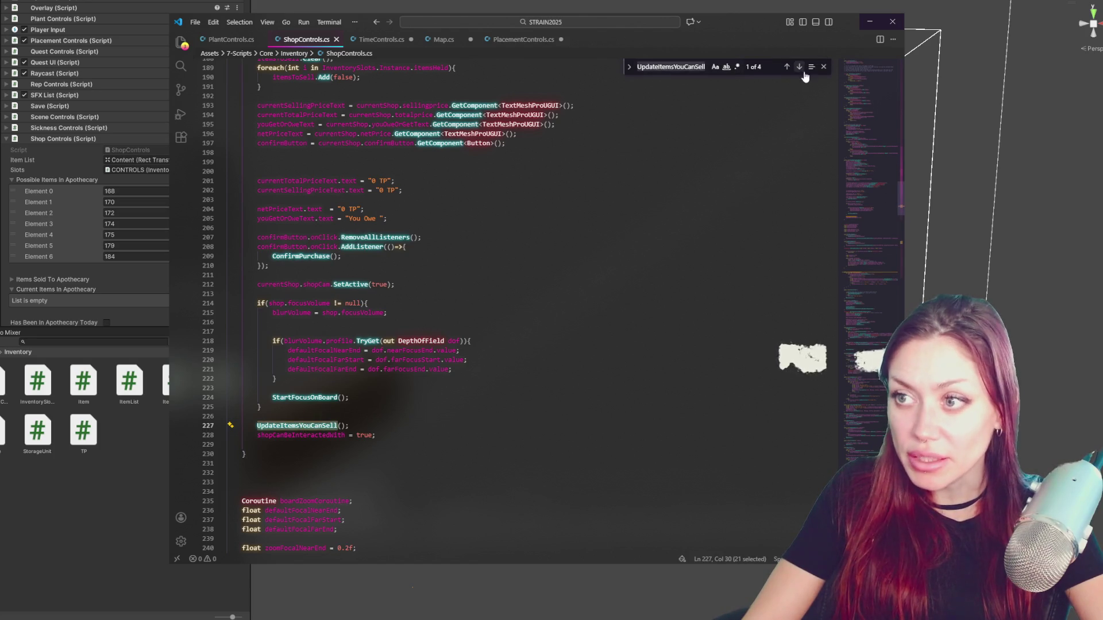
# - Jump to the UpdateItemsYouCanSell definition and highlight the itemsToSell and sellButtons uses in its loop
pyautogui.click(798, 67)
pyautogui.scroll(-3, 293, 161)
pyautogui.scroll(-3, 294, 161)
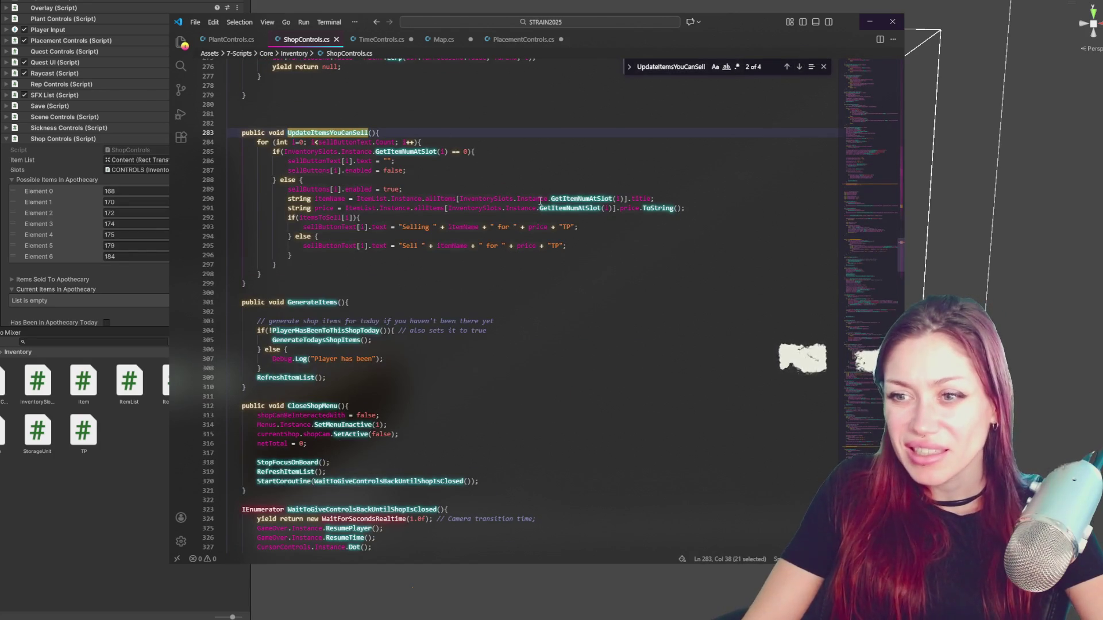
pyautogui.doubleClick(319, 217)
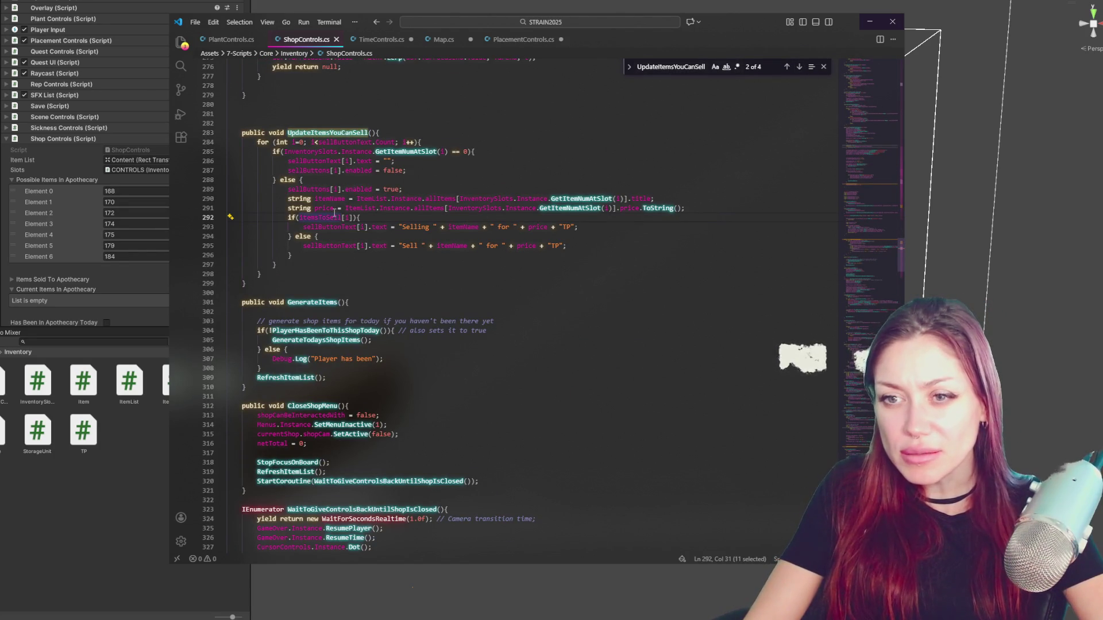
pyautogui.doubleClick(304, 189)
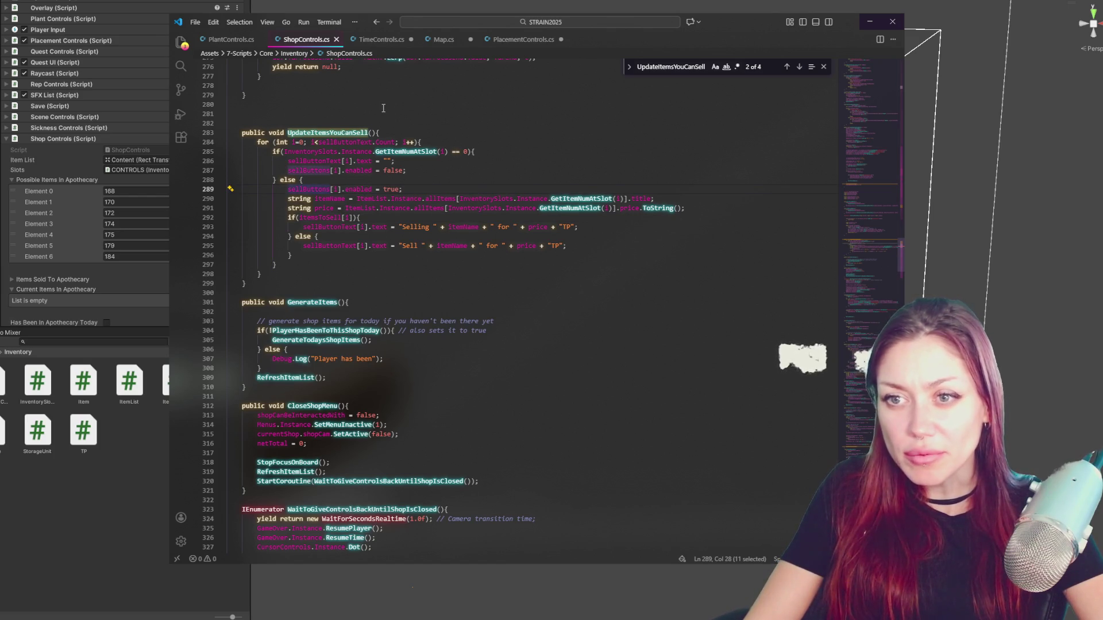
pyautogui.click(467, 152)
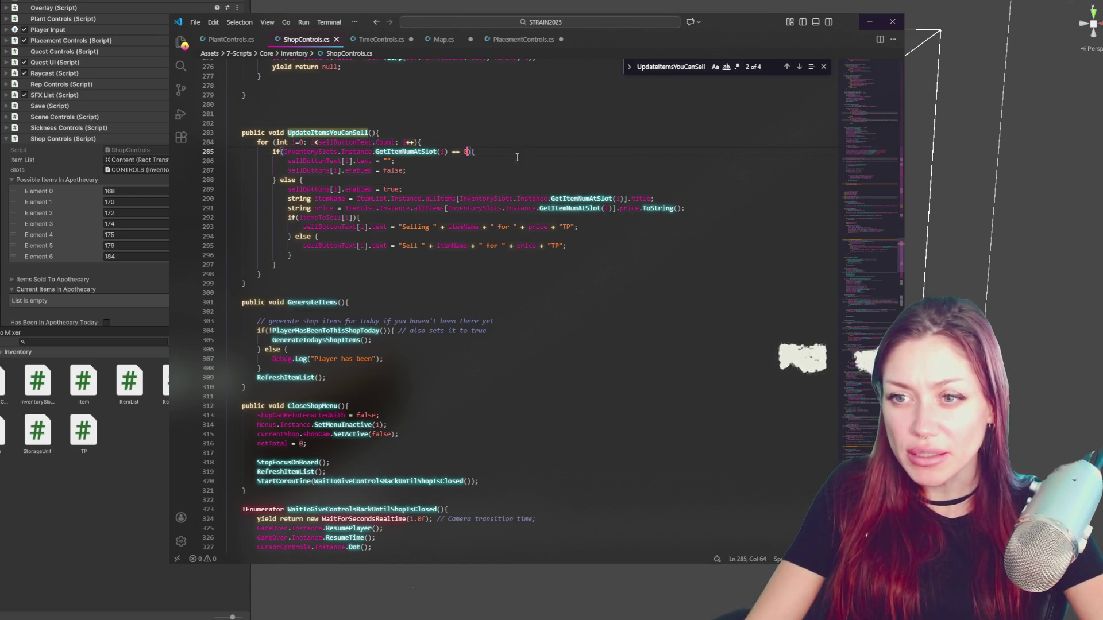
pyautogui.write('||')
# - Extend line 285's condition with '|| ItemList.Instance.allItems[...].price == 0' copied from line 291
pyautogui.press('Return')
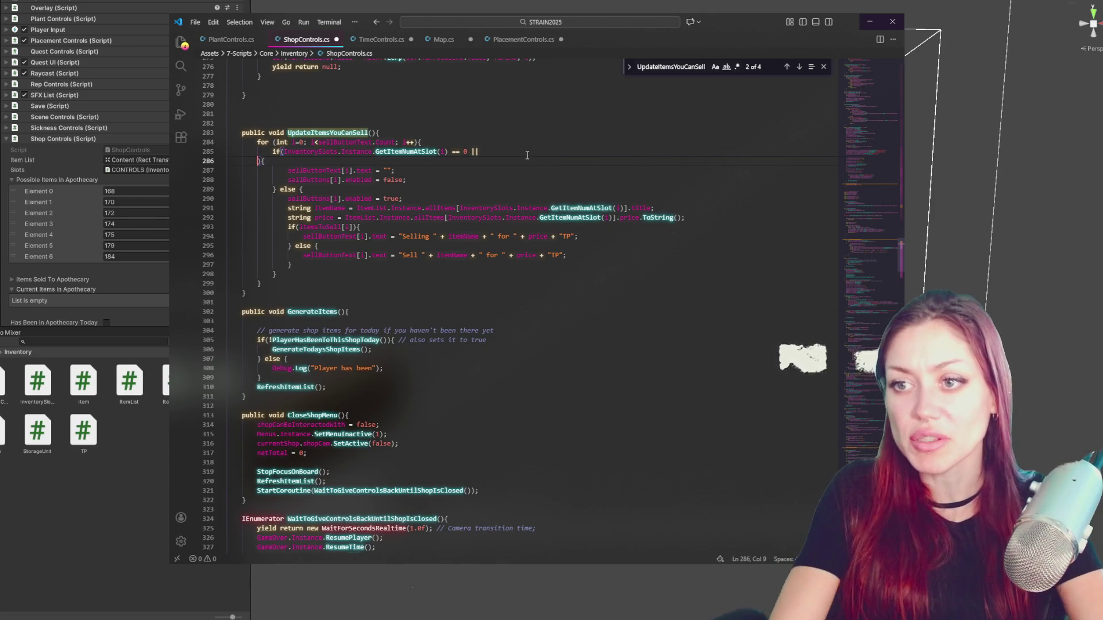
pyautogui.hotkey('ctrl', 'z')
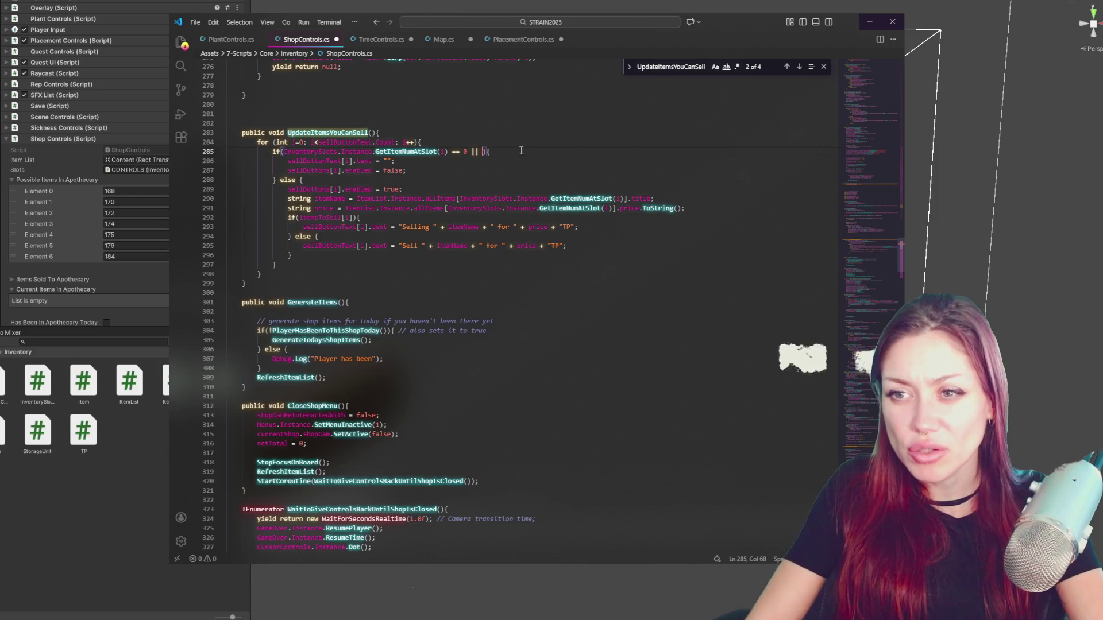
pyautogui.moveTo(446, 152); pyautogui.dragTo(284, 151)
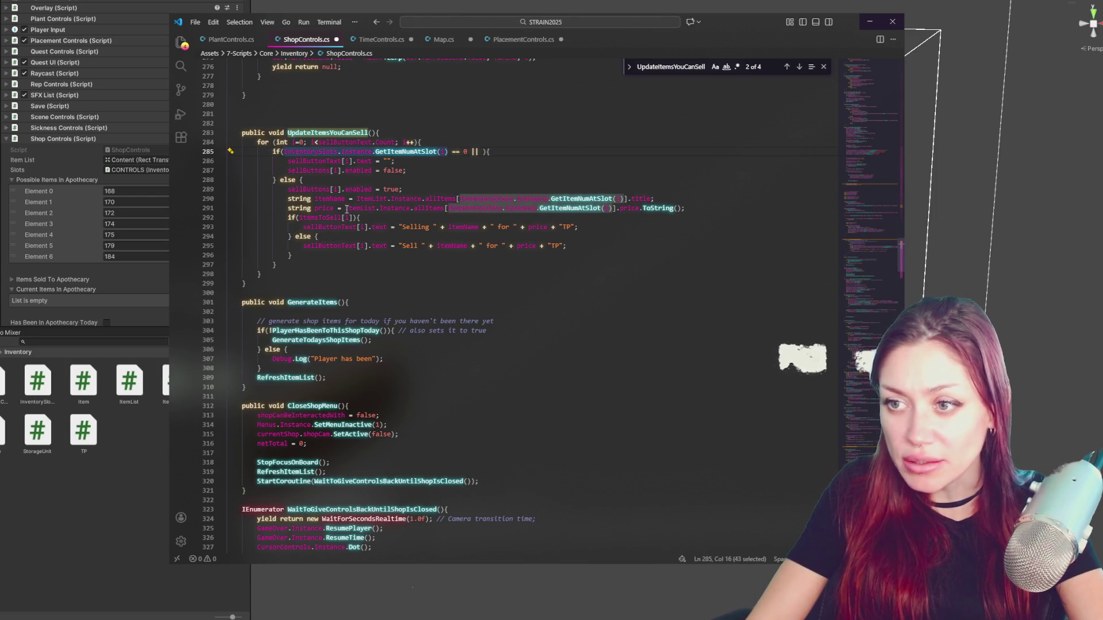
pyautogui.moveTo(347, 208); pyautogui.dragTo(642, 208)
pyautogui.hotkey('ctrl', 'c')
pyautogui.click(482, 151)
pyautogui.hotkey('ctrl', 'v')
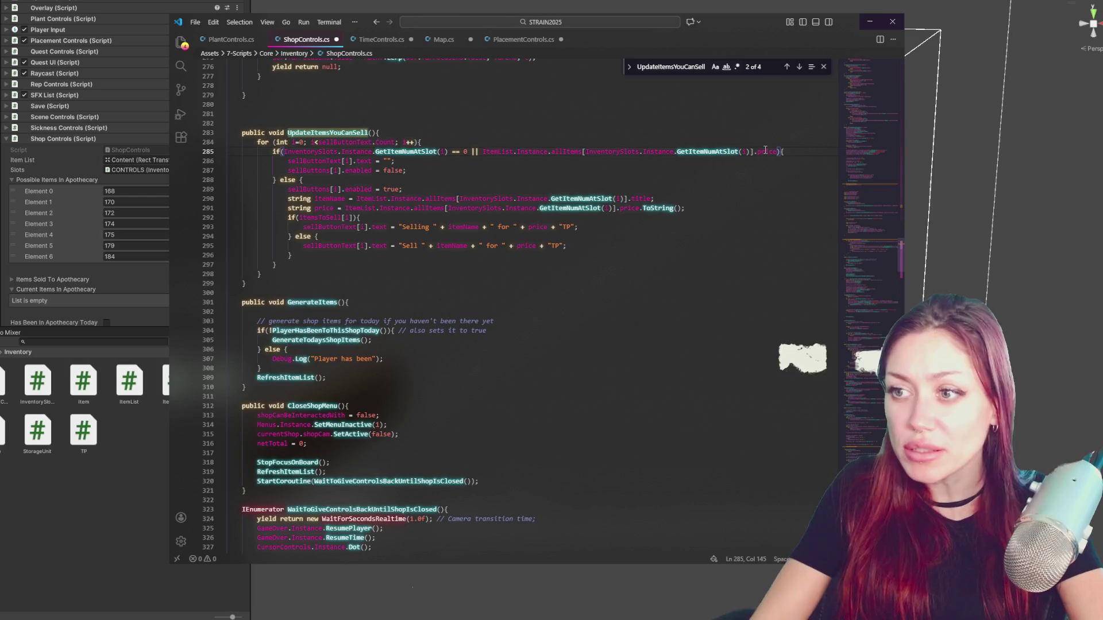
pyautogui.write('>')
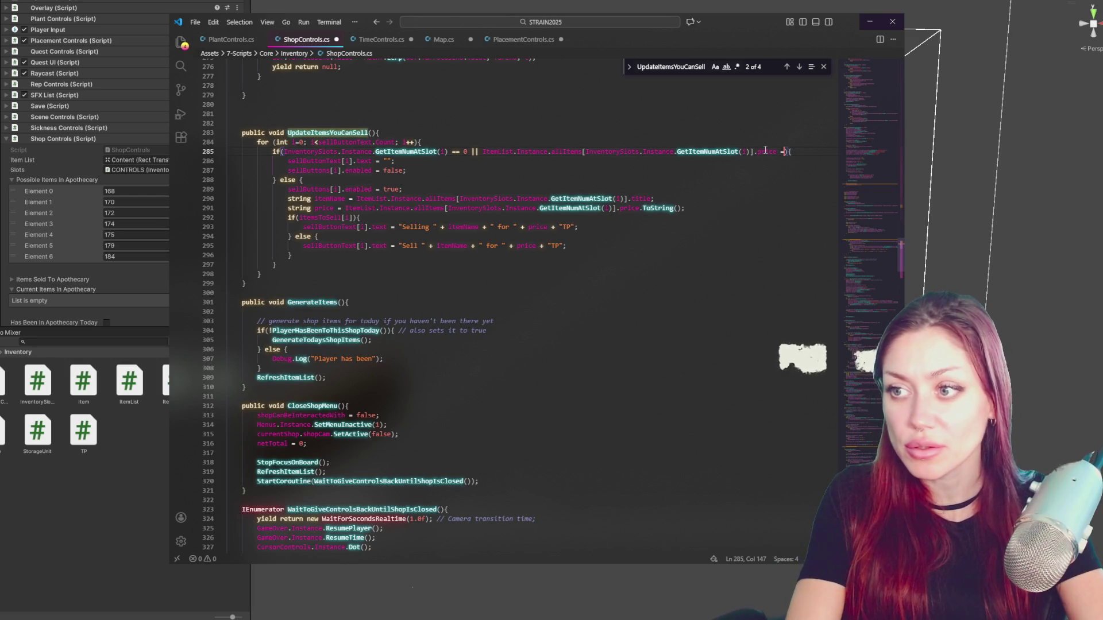
pyautogui.write('= 0')
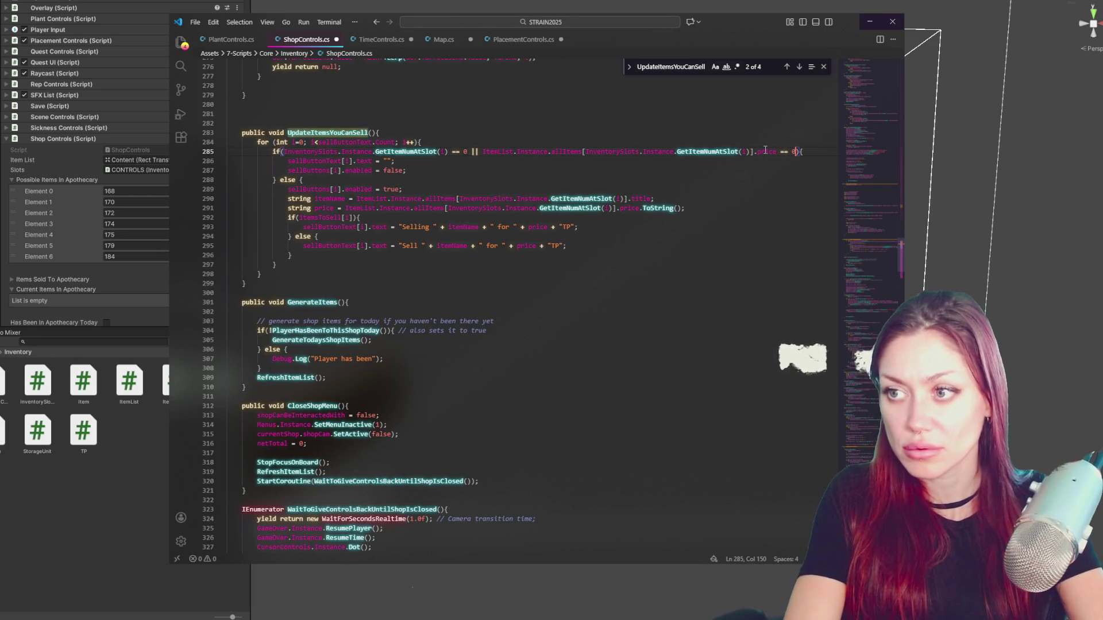
# - Save ShopControls.cs and switch back to Unity so the scripts recompile
pyautogui.hotkey('ctrl', 's')
pyautogui.press('Up')
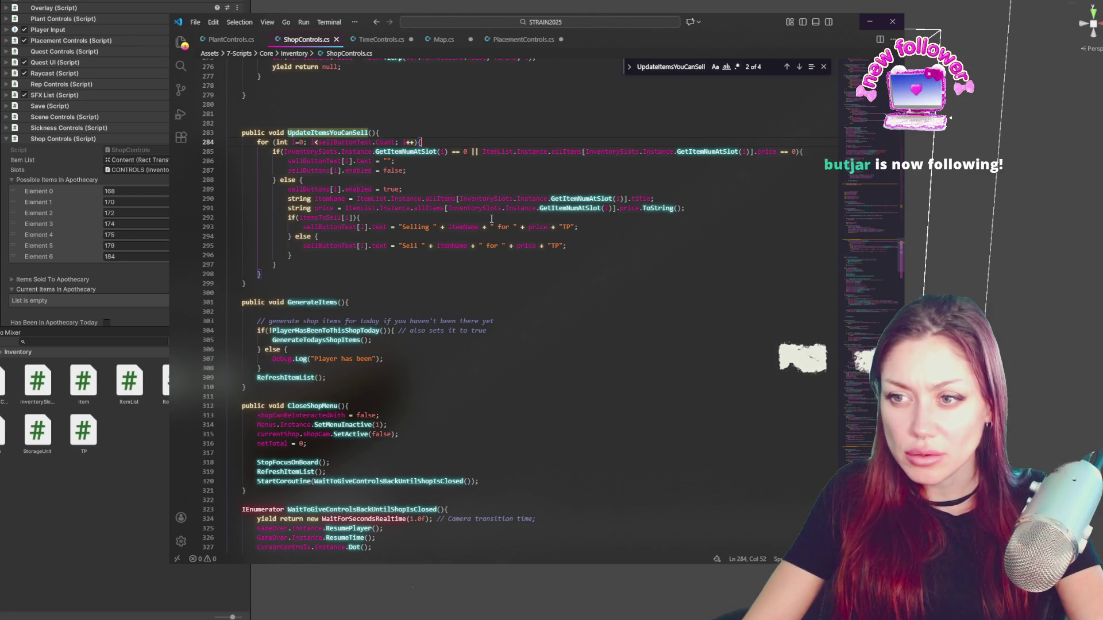
pyautogui.click(491, 220)
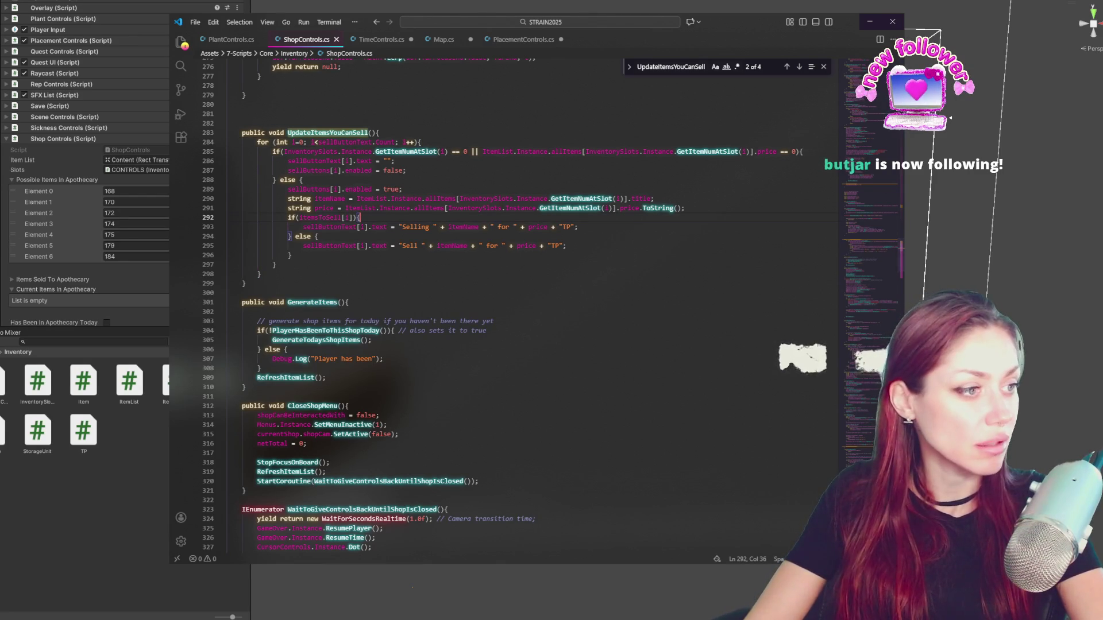
pyautogui.hotkey('alt', 'Tab')
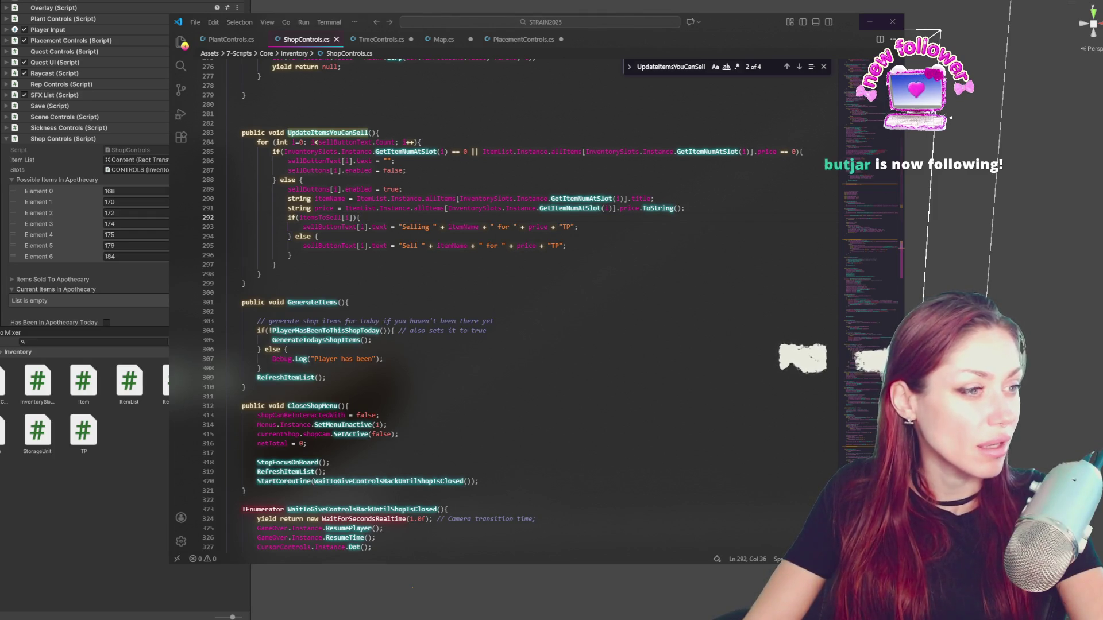
pyautogui.click(78, 579)
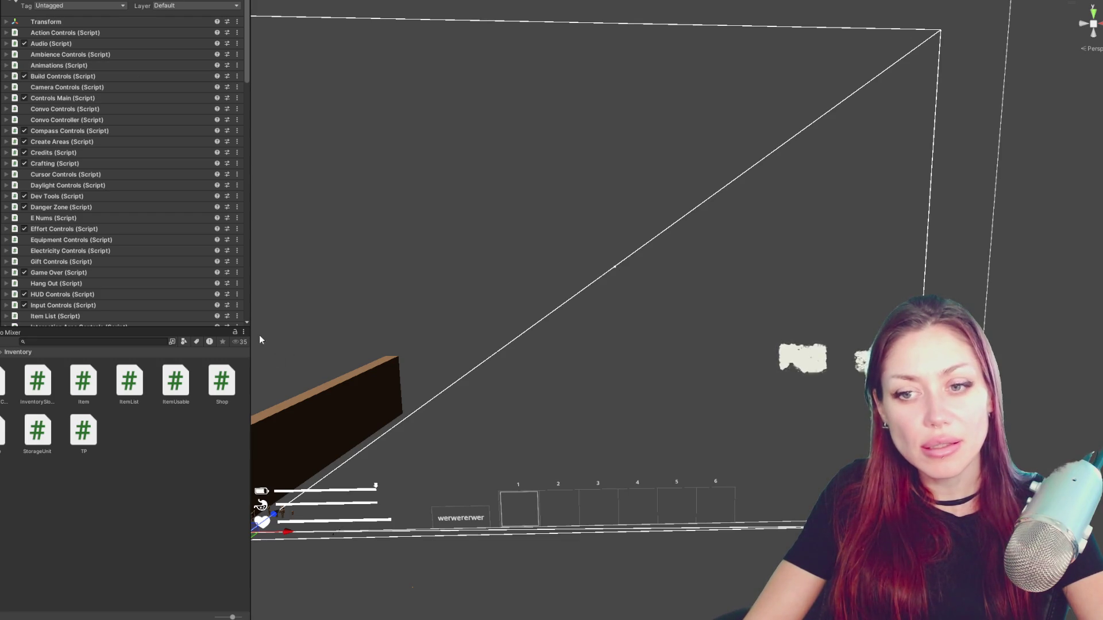
# - Widen the Inspector so the component list has more room, then switch to the browser
pyautogui.moveTo(250, 329); pyautogui.dragTo(287, 328)
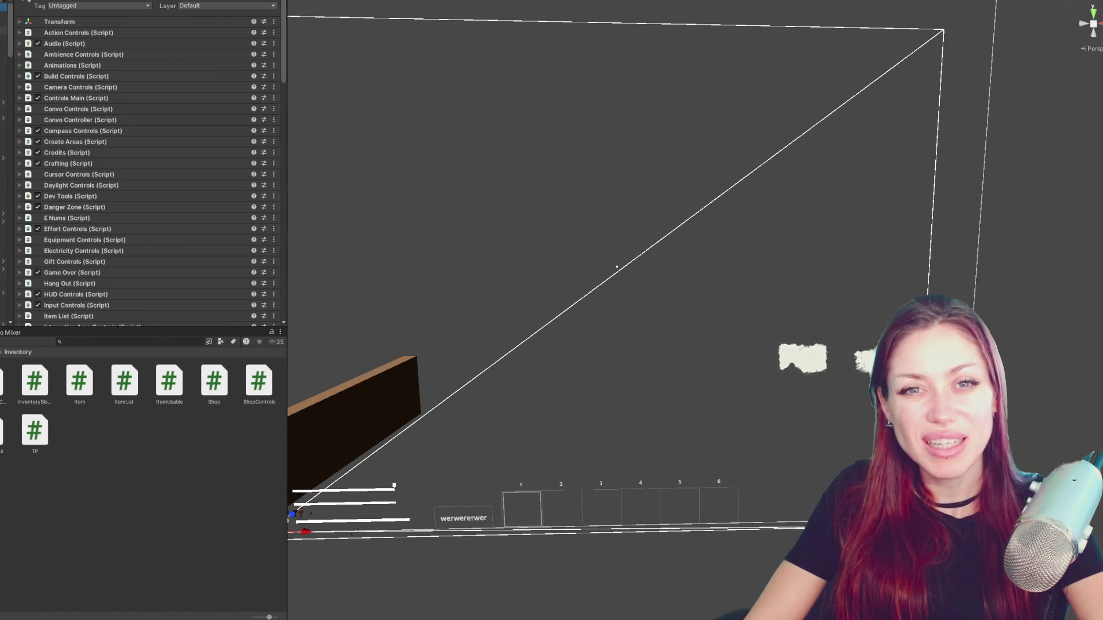
pyautogui.scroll(-2, 7, 172)
pyautogui.scroll(-2, 7, 172)
pyautogui.scroll(-2, 7, 173)
pyautogui.scroll(-2, 7, 172)
pyautogui.scroll(-2, 7, 173)
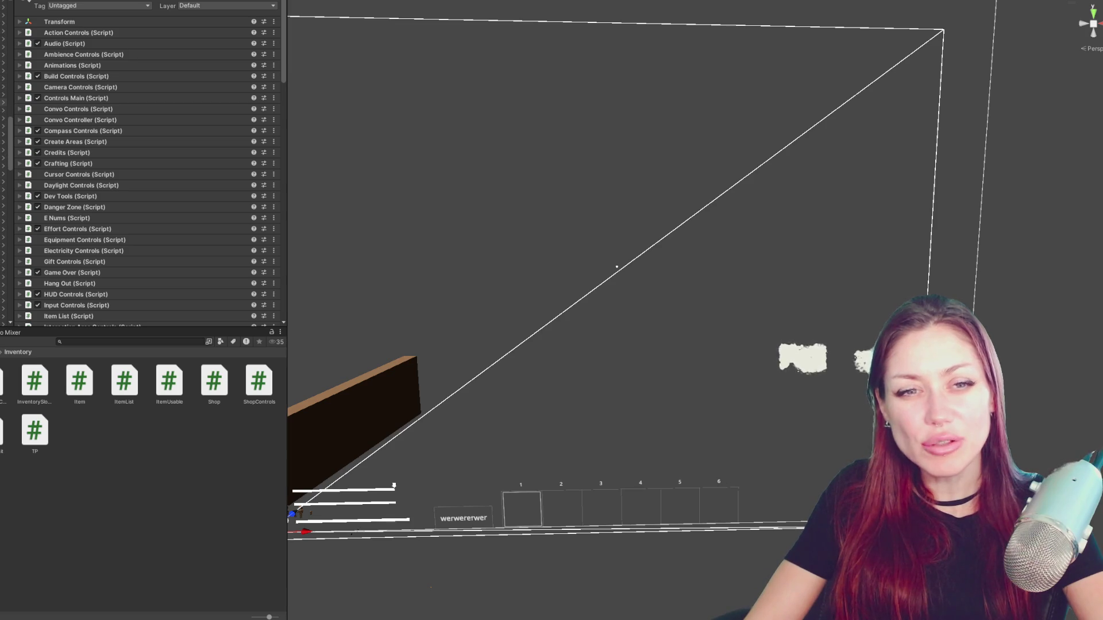
pyautogui.scroll(-2, 7, 172)
pyautogui.scroll(-2, 7, 172)
pyautogui.scroll(-2, 7, 173)
pyautogui.scroll(-2, 7, 172)
pyautogui.scroll(-2, 7, 259)
pyautogui.moveTo(7, 312); pyautogui.dragTo(7, 27)
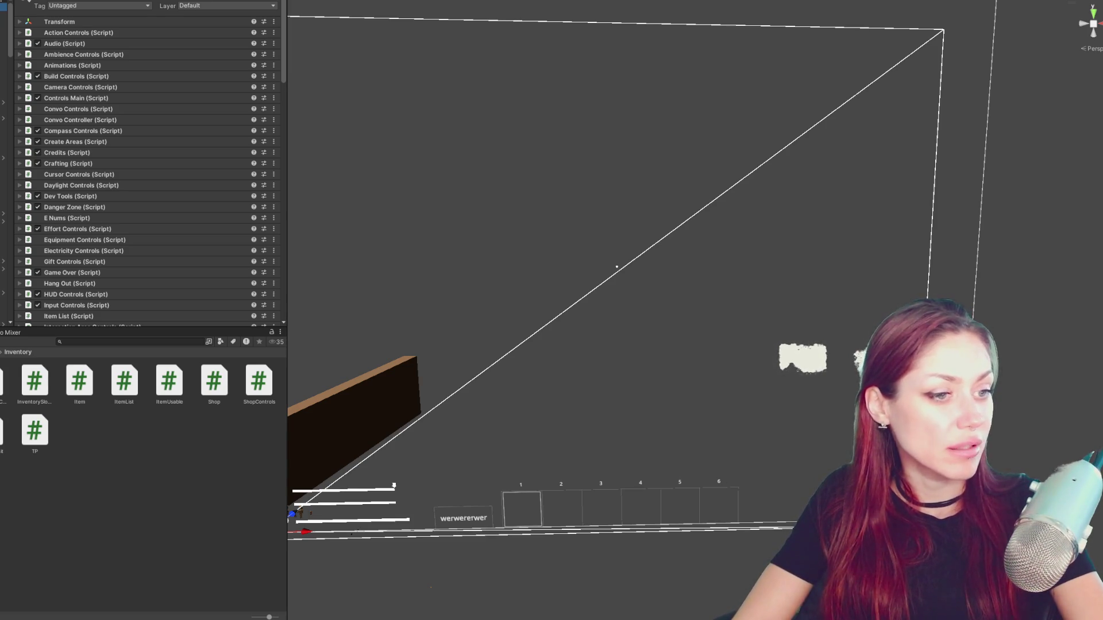
pyautogui.hotkey('alt', 'Tab')
# - Bring the Dwarf Fortress image results forward and view the Wikipedia map image in a new tab
pyautogui.click(749, 229)
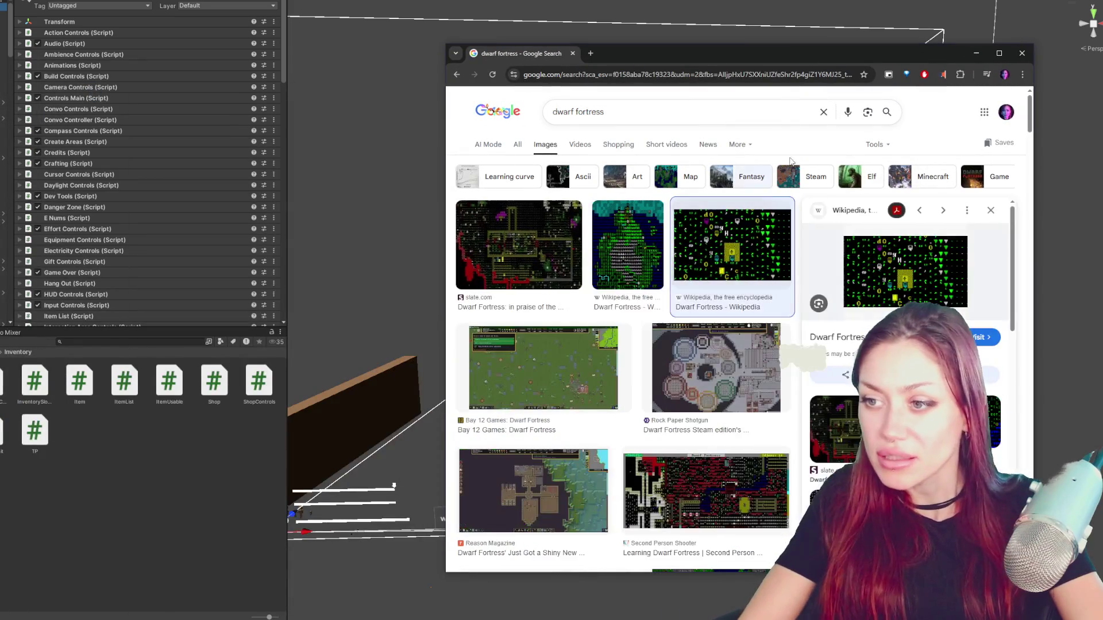
pyautogui.moveTo(803, 46); pyautogui.dragTo(466, 1)
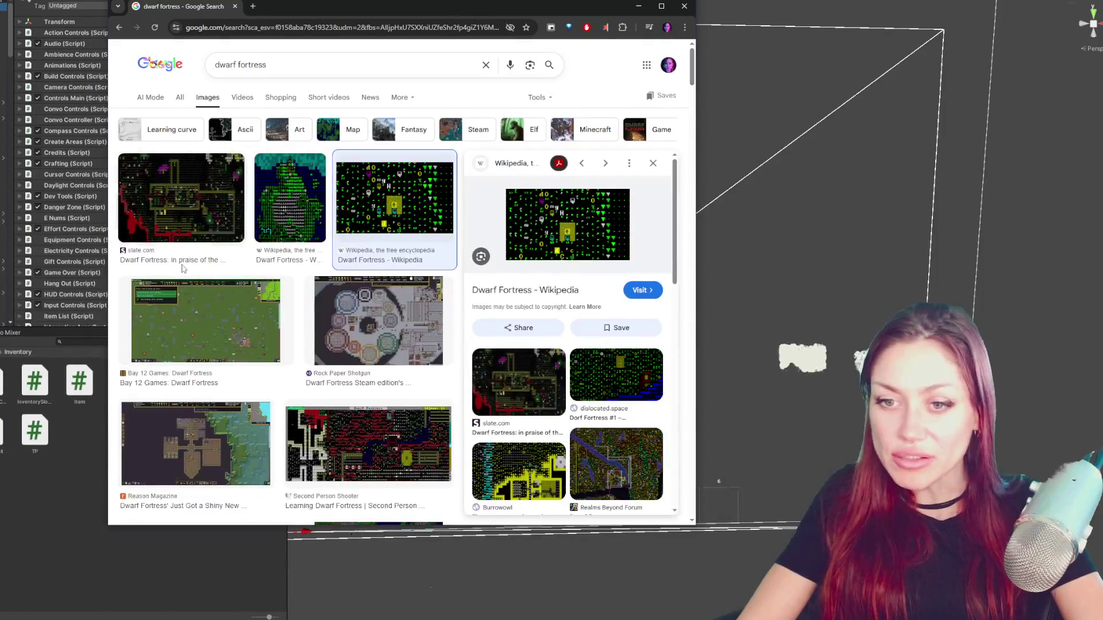
pyautogui.click(181, 198)
pyautogui.rightClick(509, 211)
pyautogui.click(548, 359)
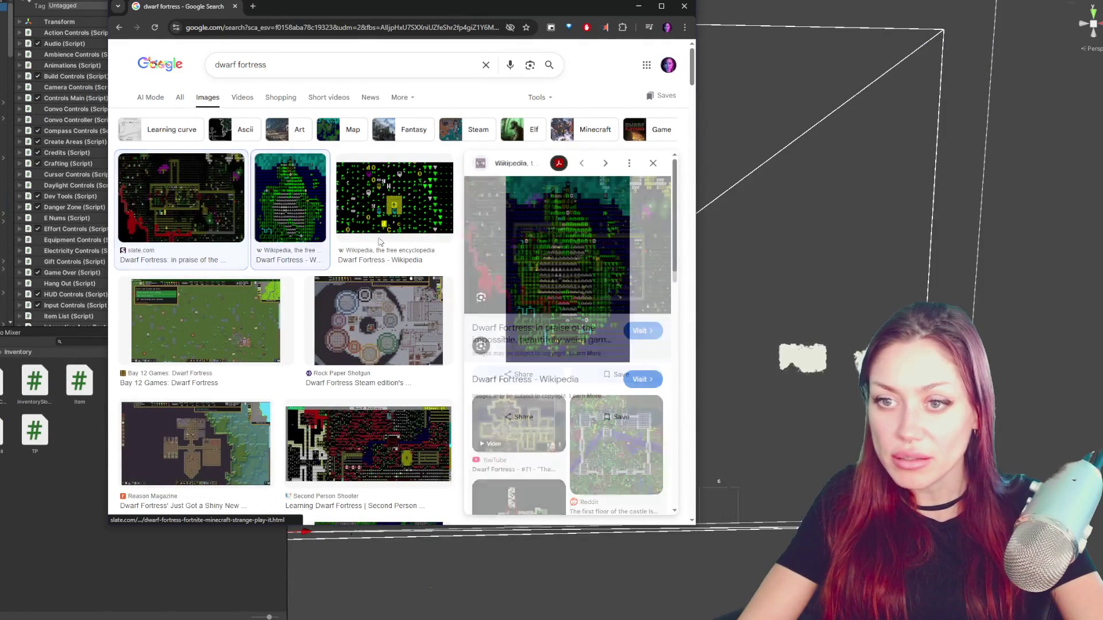
pyautogui.rightClick(519, 258)
pyautogui.click(584, 395)
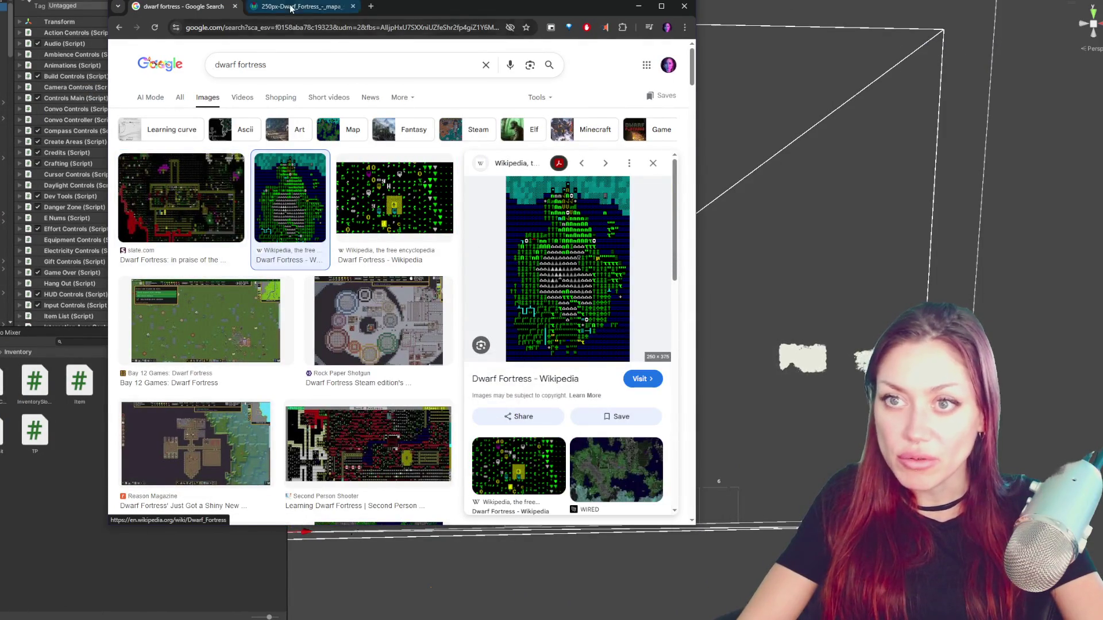
pyautogui.click(294, 7)
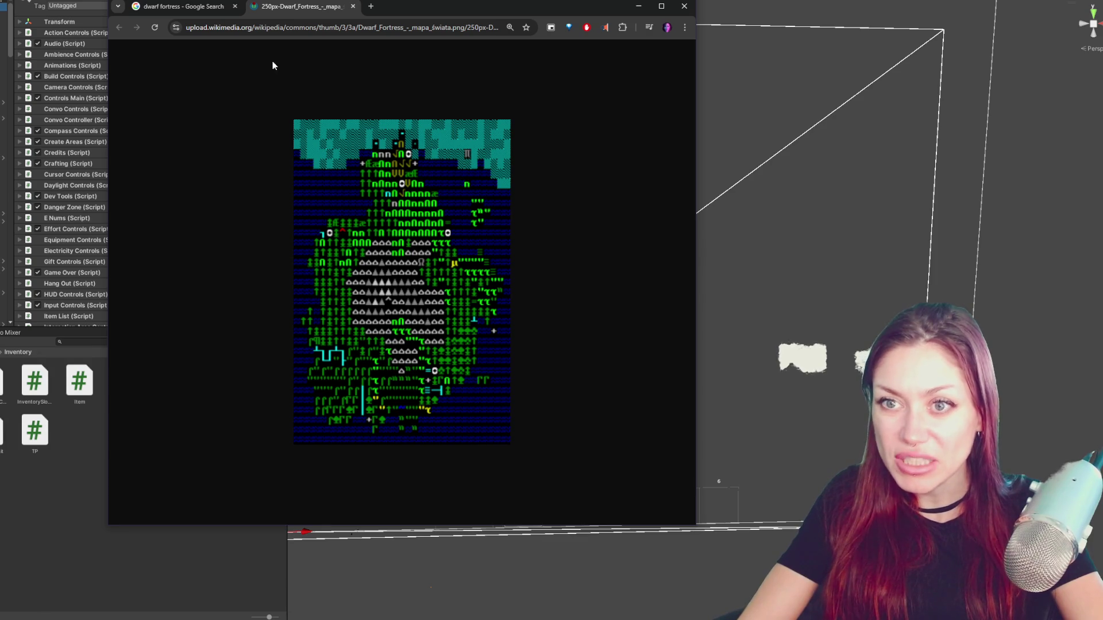
pyautogui.click(213, 6)
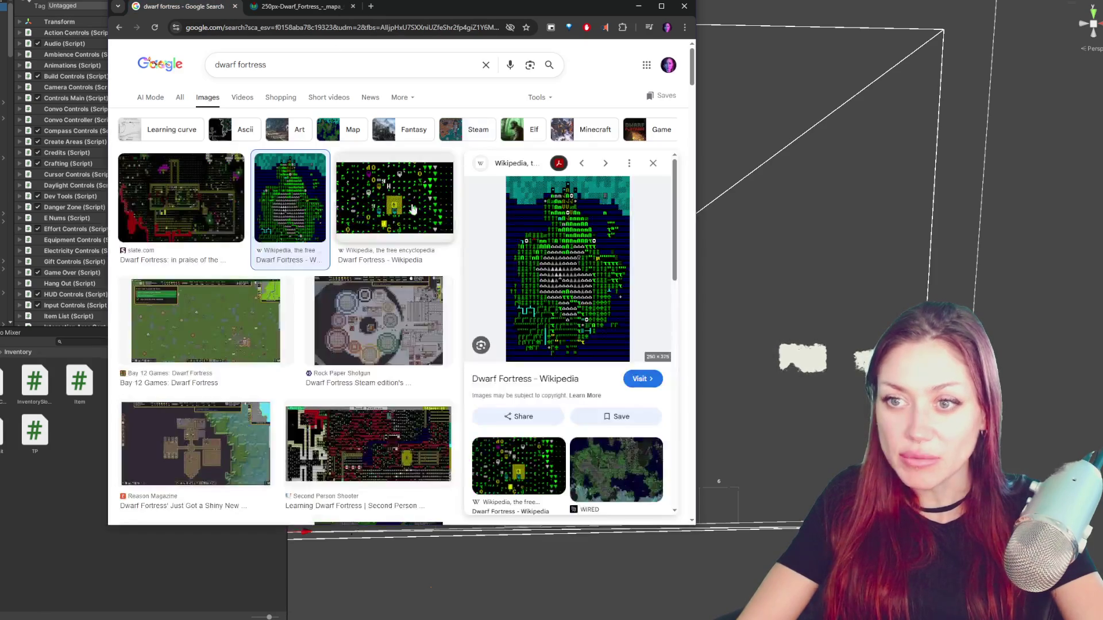
# - View another Dwarf Fortress image in a new tab and preview the fortress screenshot results
pyautogui.click(393, 199)
pyautogui.rightClick(565, 235)
pyautogui.click(624, 368)
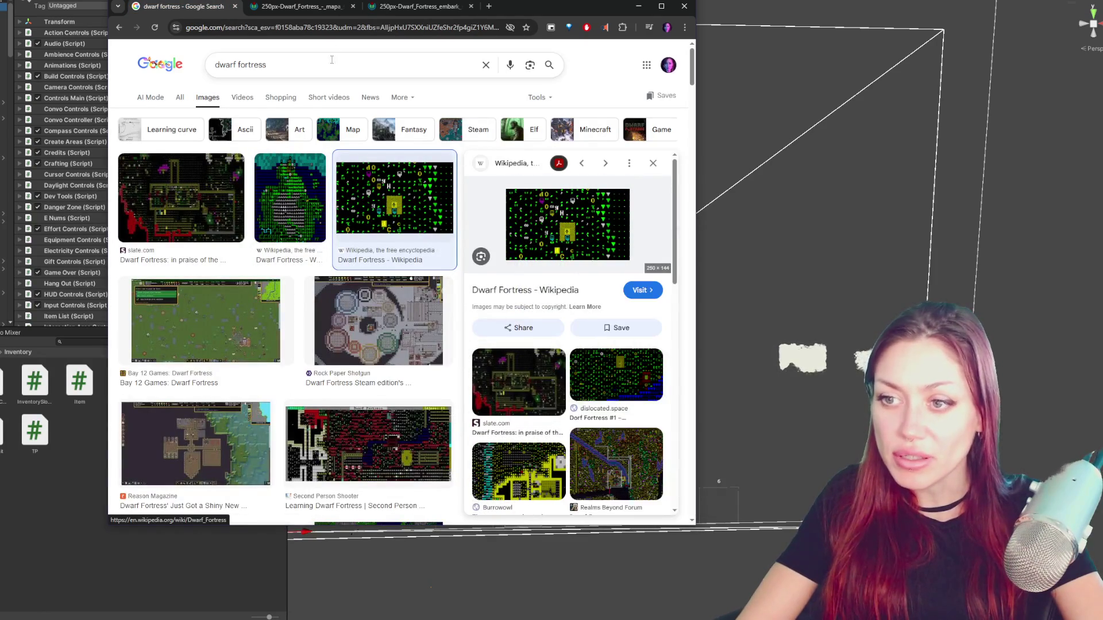
pyautogui.click(419, 7)
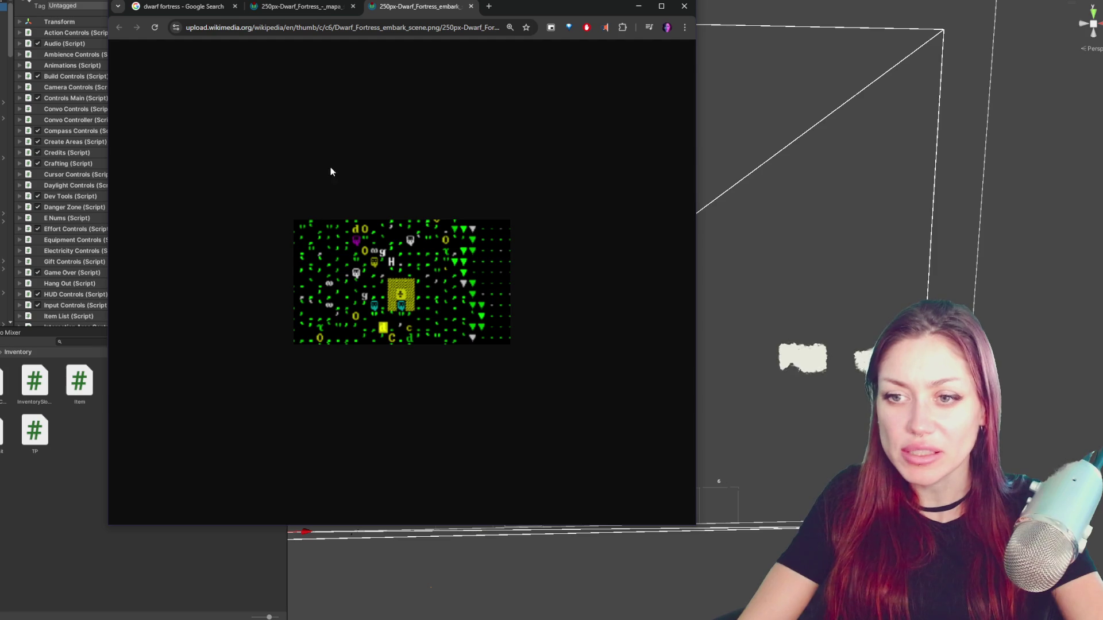
pyautogui.click(181, 7)
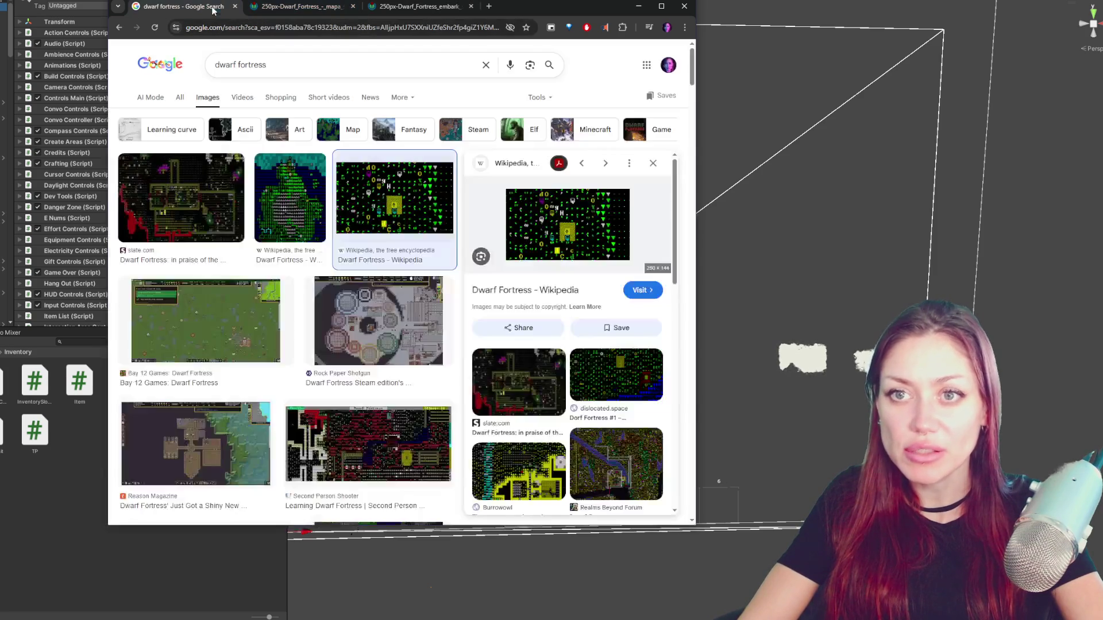
pyautogui.scroll(-3, 371, 258)
pyautogui.click(368, 245)
pyautogui.rightClick(591, 152)
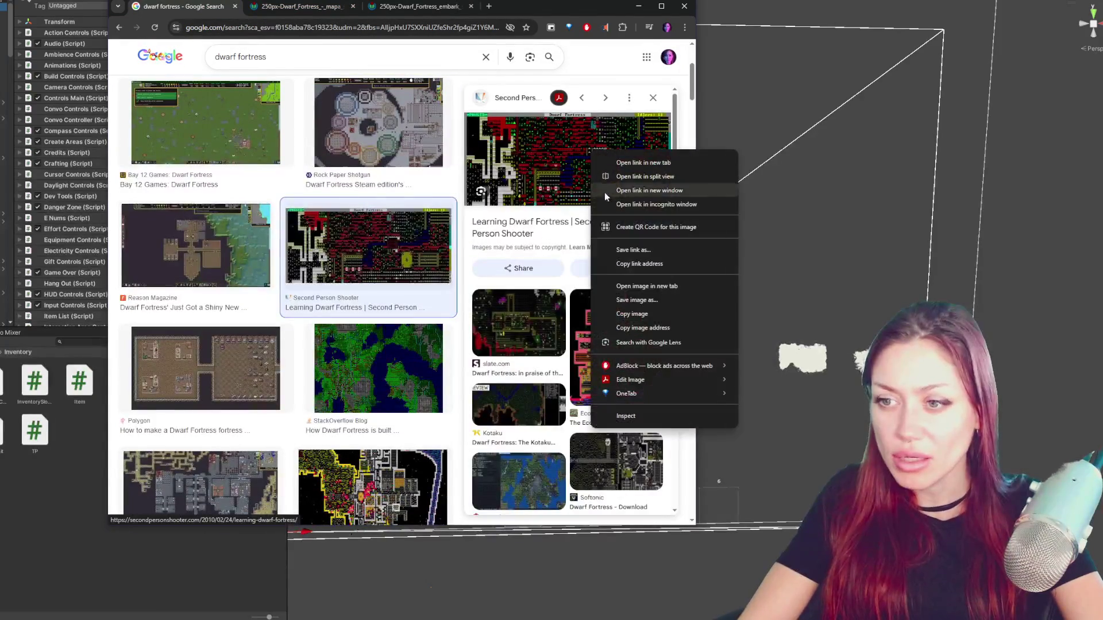
pyautogui.click(393, 474)
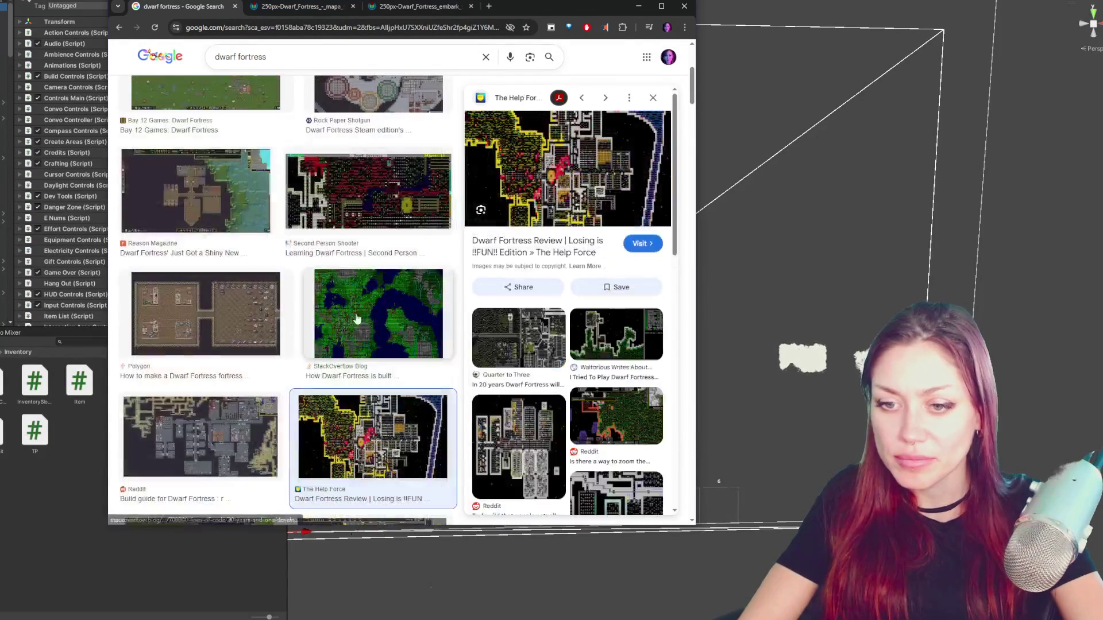
pyautogui.scroll(-3, 370, 273)
pyautogui.scroll(-3, 371, 273)
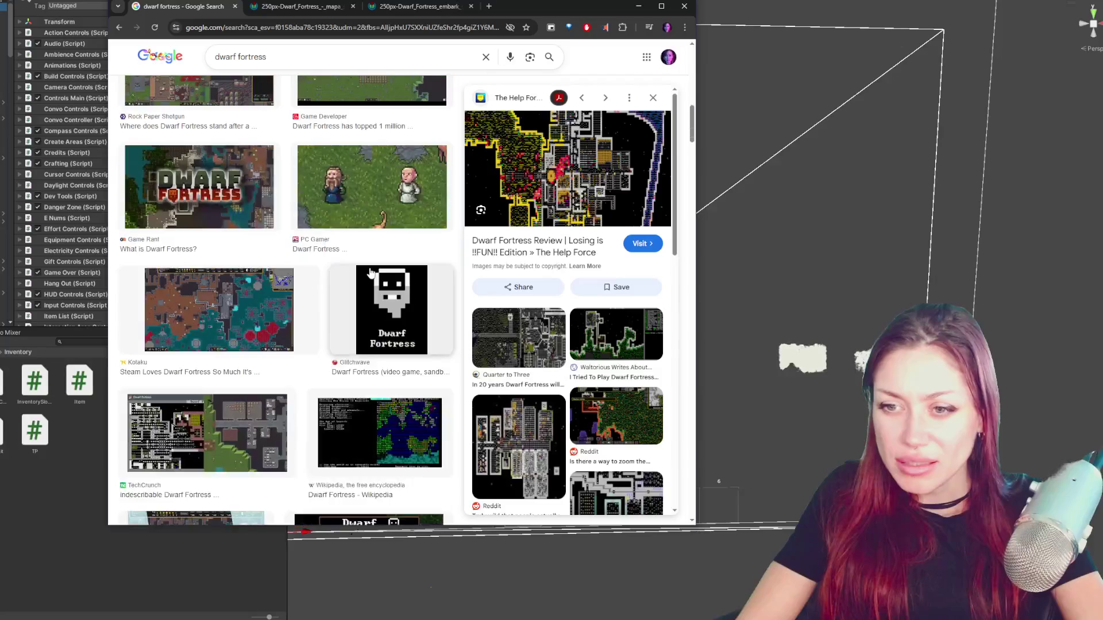
pyautogui.scroll(-3, 369, 275)
# - View the Wikipedia world generation map image in a new tab and return to the results
pyautogui.click(379, 185)
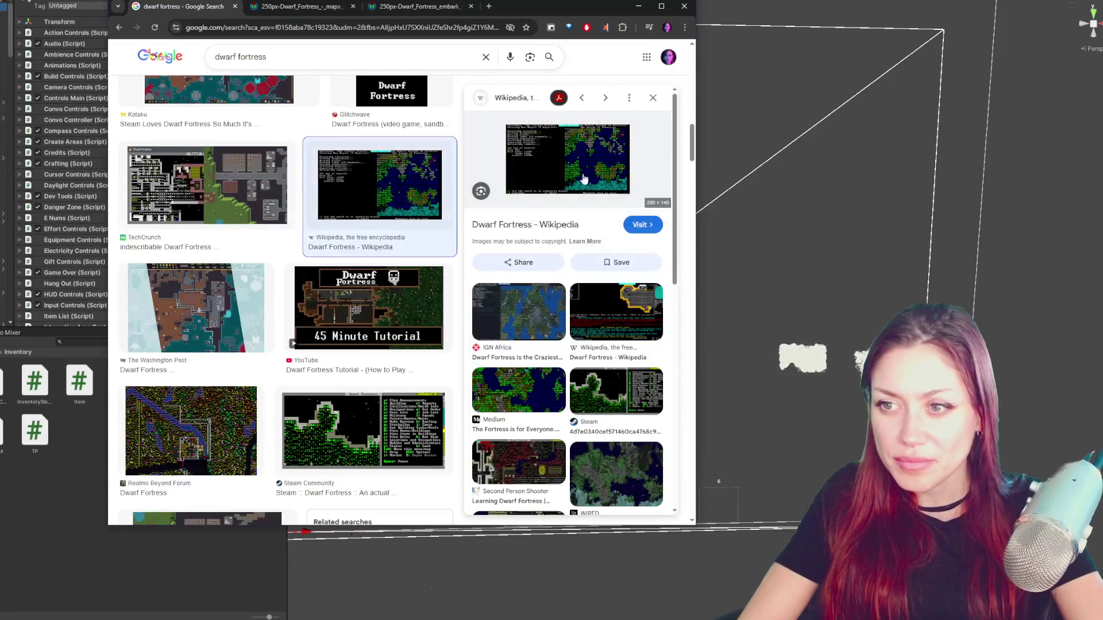
pyautogui.rightClick(585, 178)
pyautogui.click(647, 309)
pyautogui.click(526, 7)
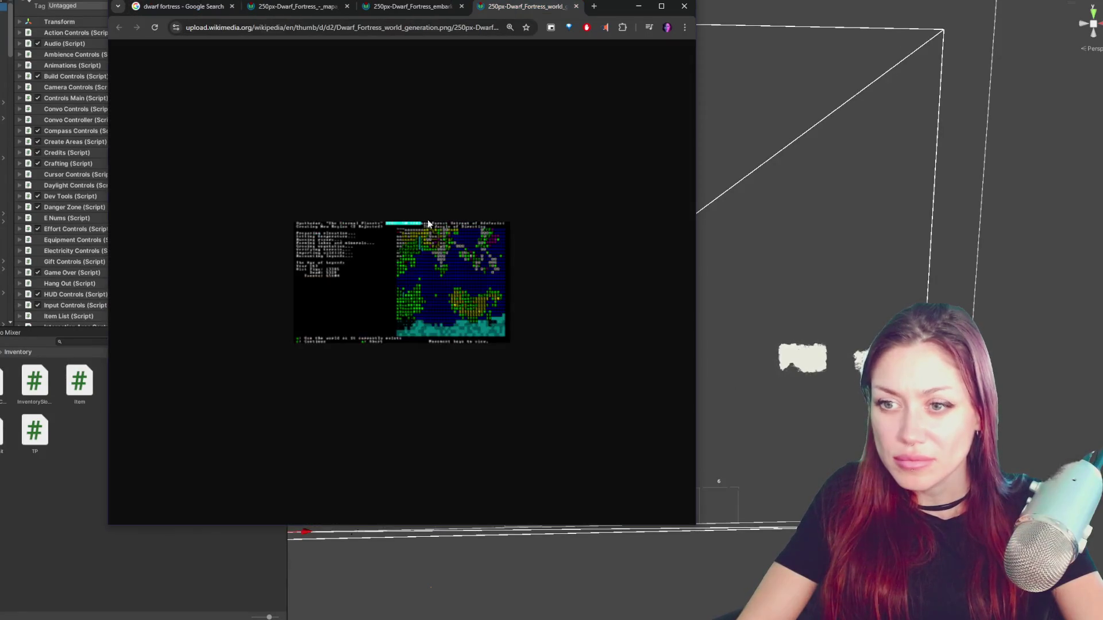
pyautogui.click(181, 6)
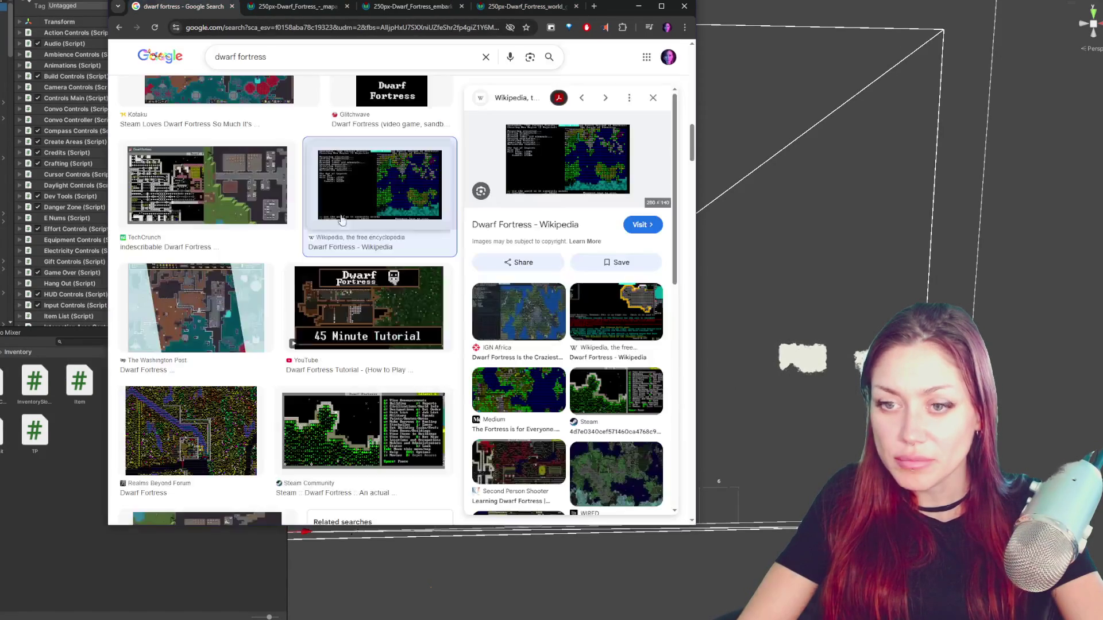
pyautogui.scroll(-2, 401, 255)
pyautogui.scroll(-2, 401, 255)
pyautogui.scroll(-1, 328, 285)
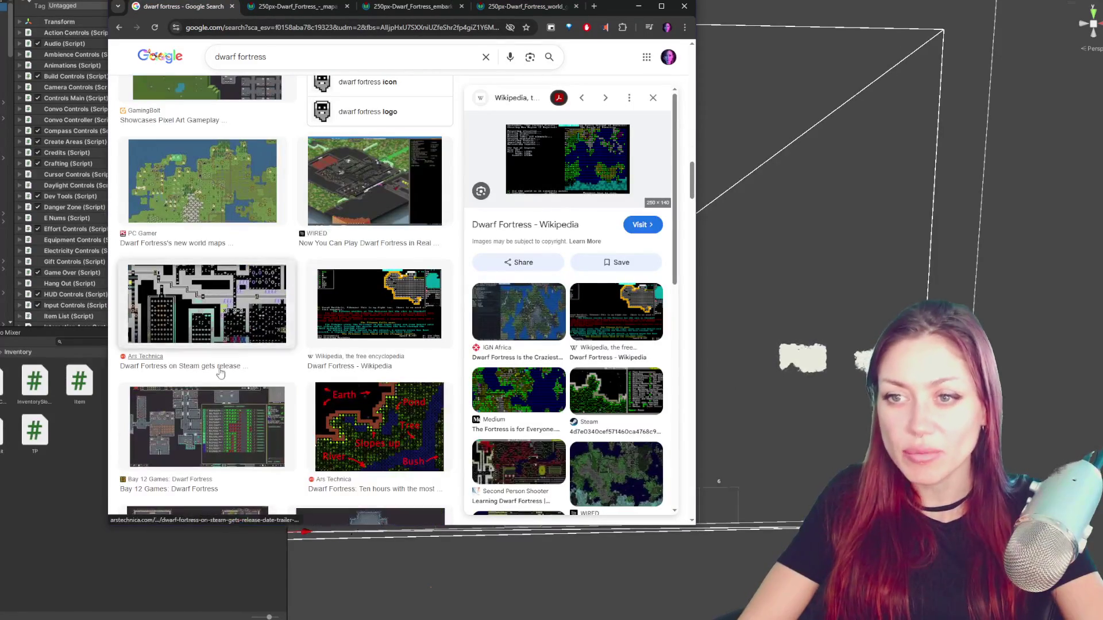
pyautogui.scroll(-2, 243, 307)
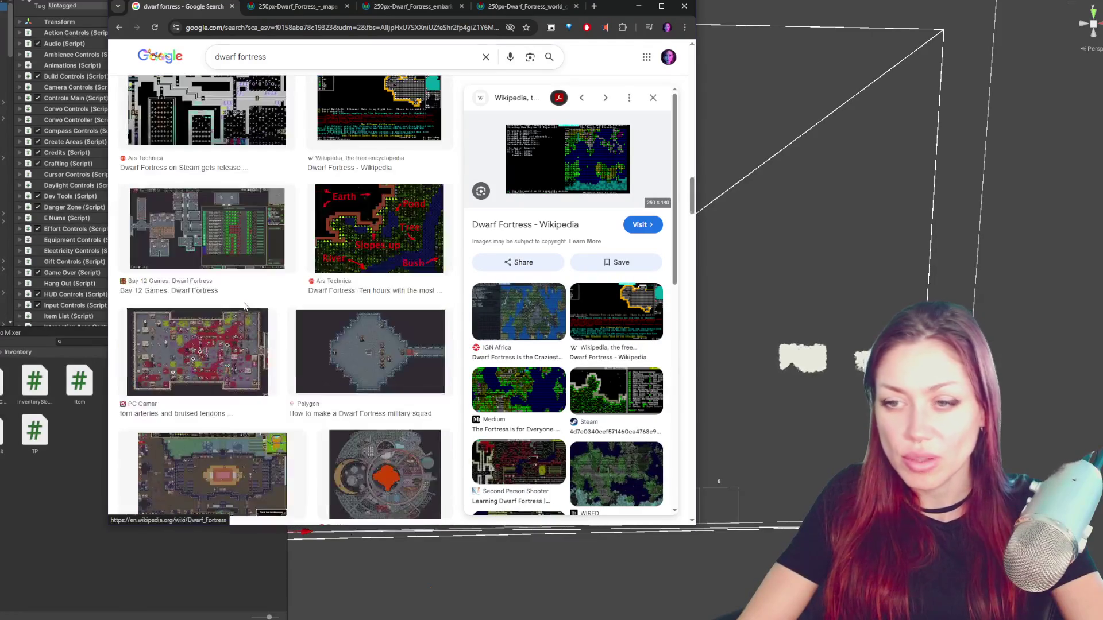
# - View the Ars Technica annotated Earth/River map full size, then close the browser to return to Unity
pyautogui.click(370, 232)
pyautogui.rightClick(560, 212)
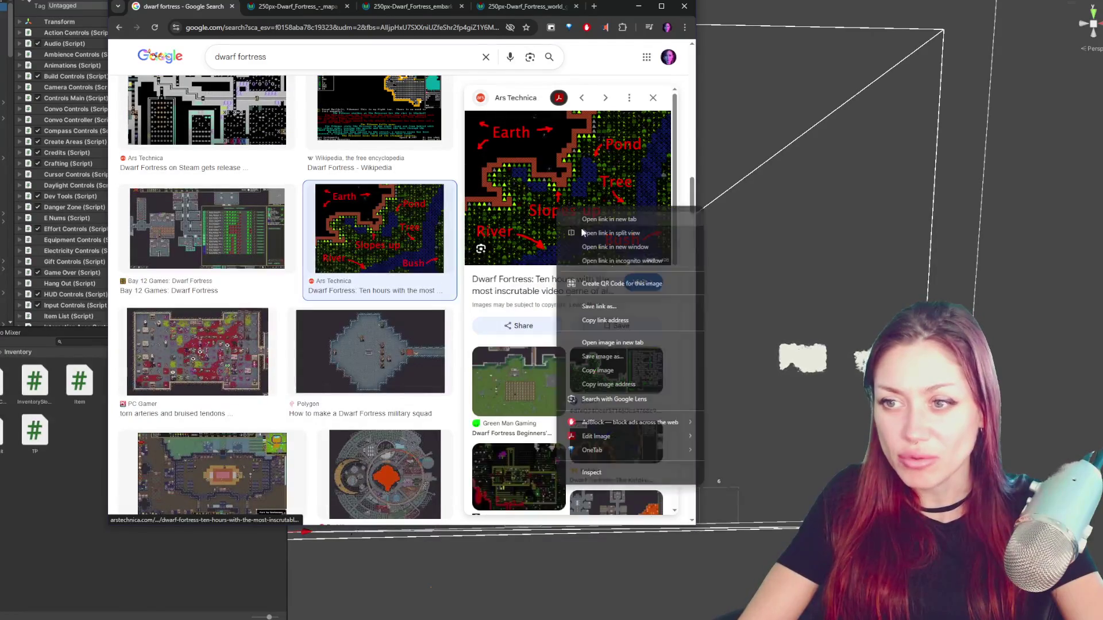
pyautogui.click(617, 343)
pyautogui.click(520, 13)
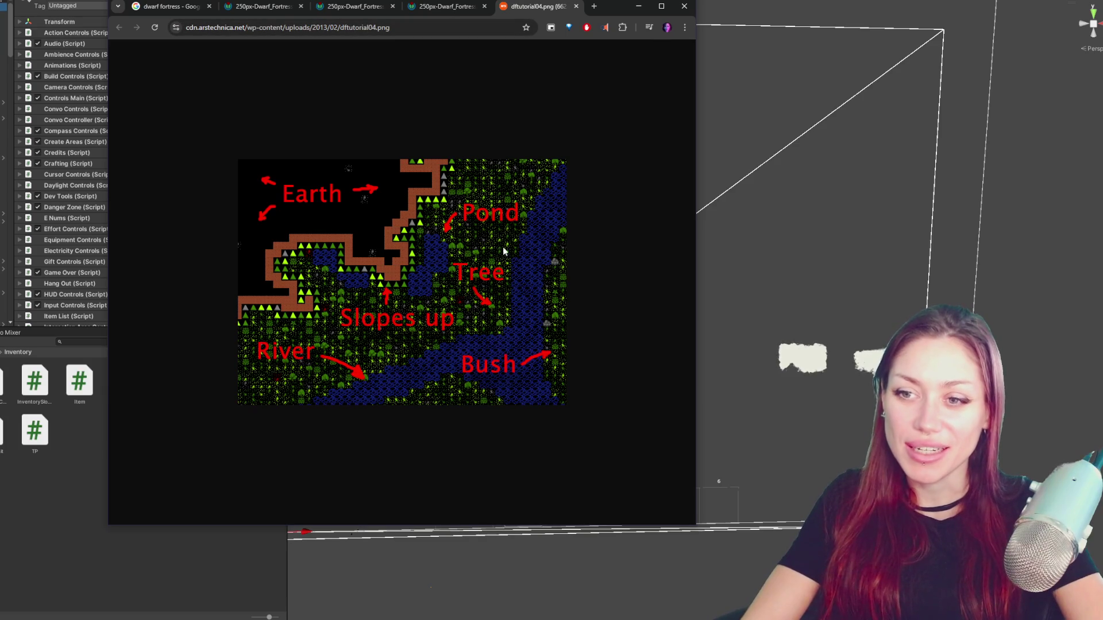
pyautogui.click(168, 6)
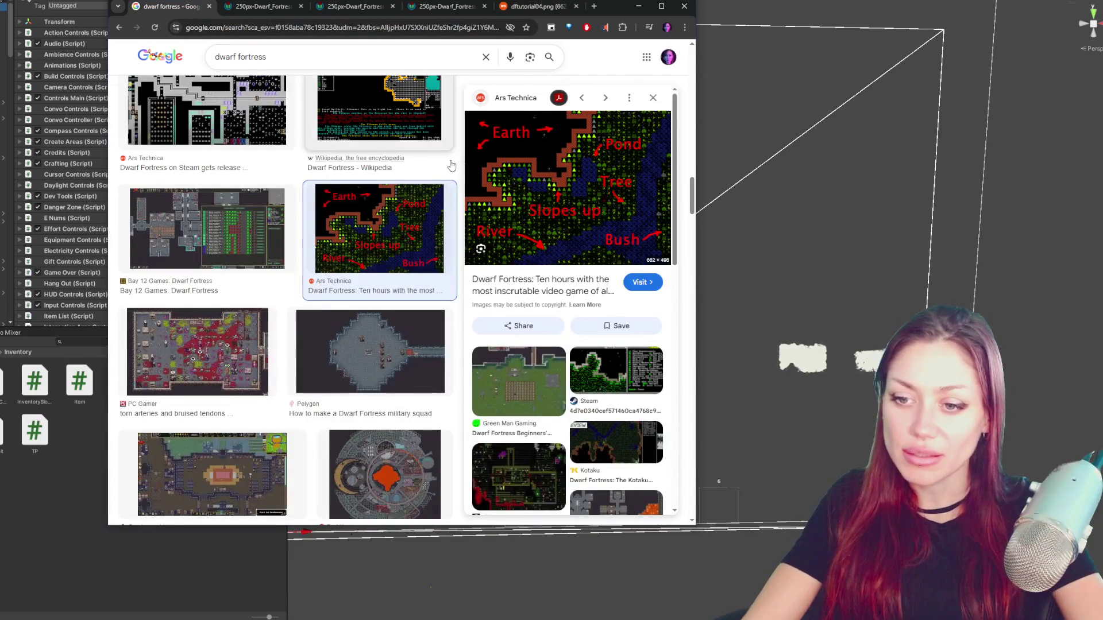
pyautogui.scroll(1, 457, 164)
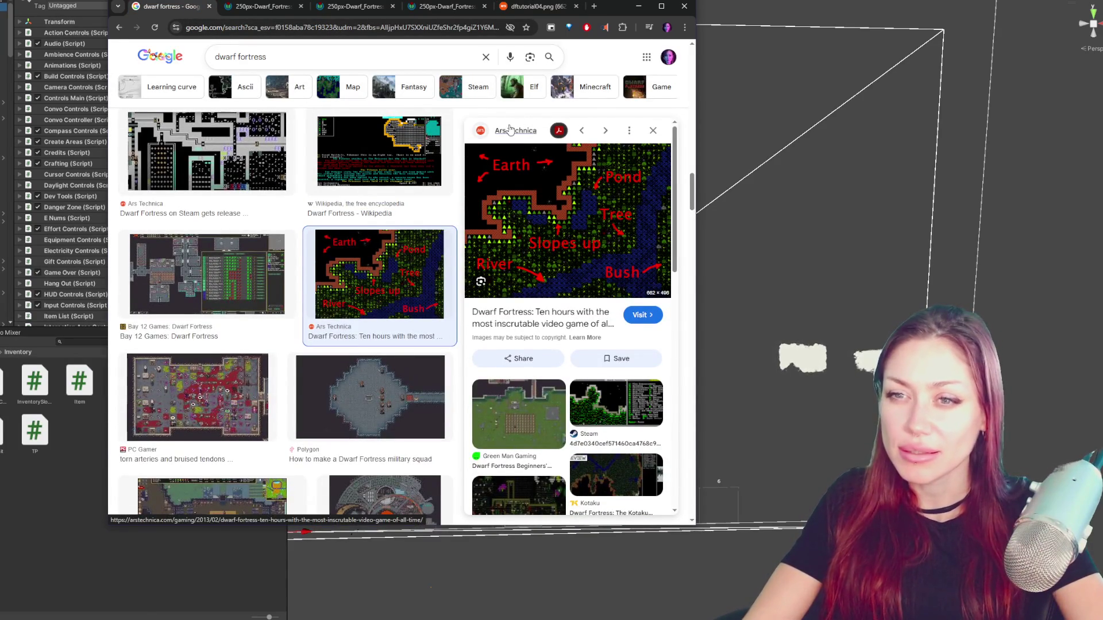
pyautogui.click(683, 5)
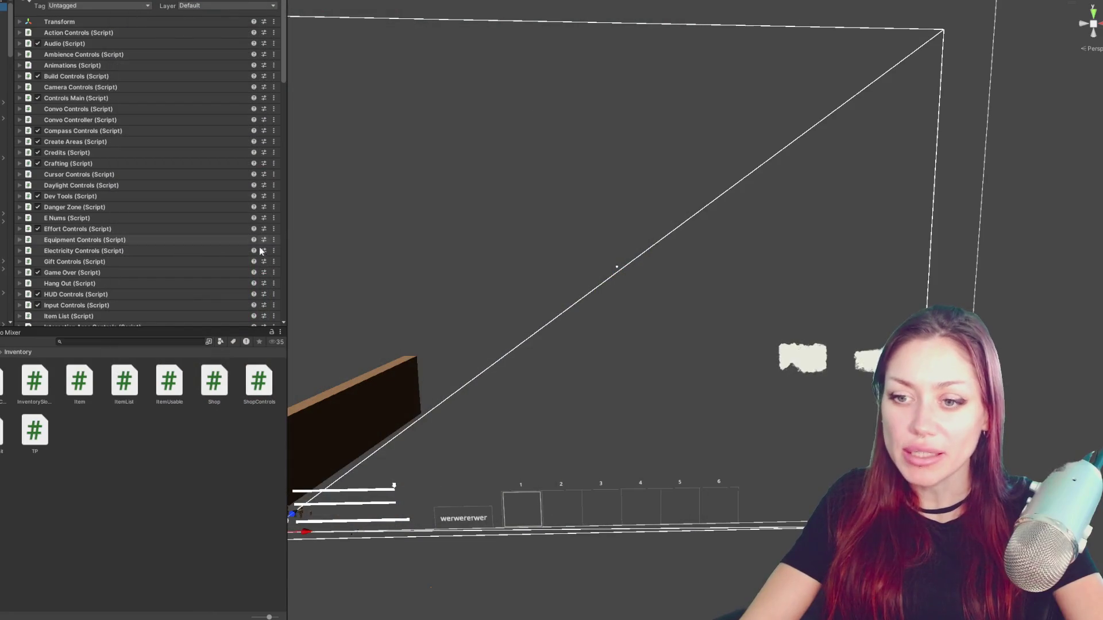
pyautogui.scroll(-3, 177, 116)
pyautogui.scroll(-3, 192, 92)
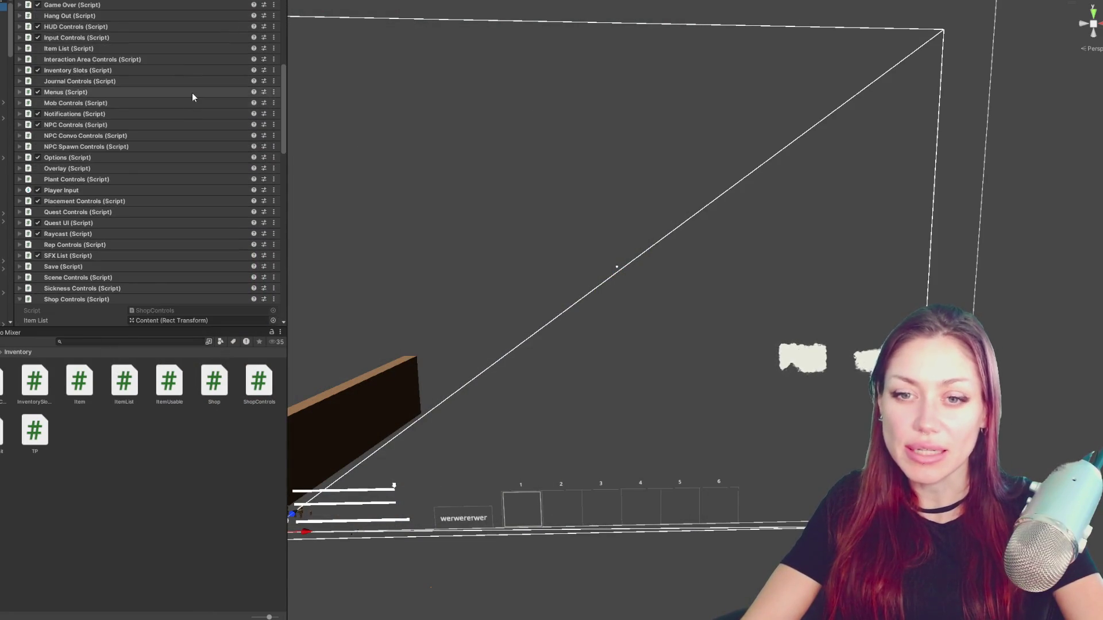
pyautogui.scroll(-3, 193, 94)
pyautogui.scroll(-3, 190, 95)
# - Collapse the Possible Items and Current Items In Apothecary lists on Shop Controls
pyautogui.click(97, 125)
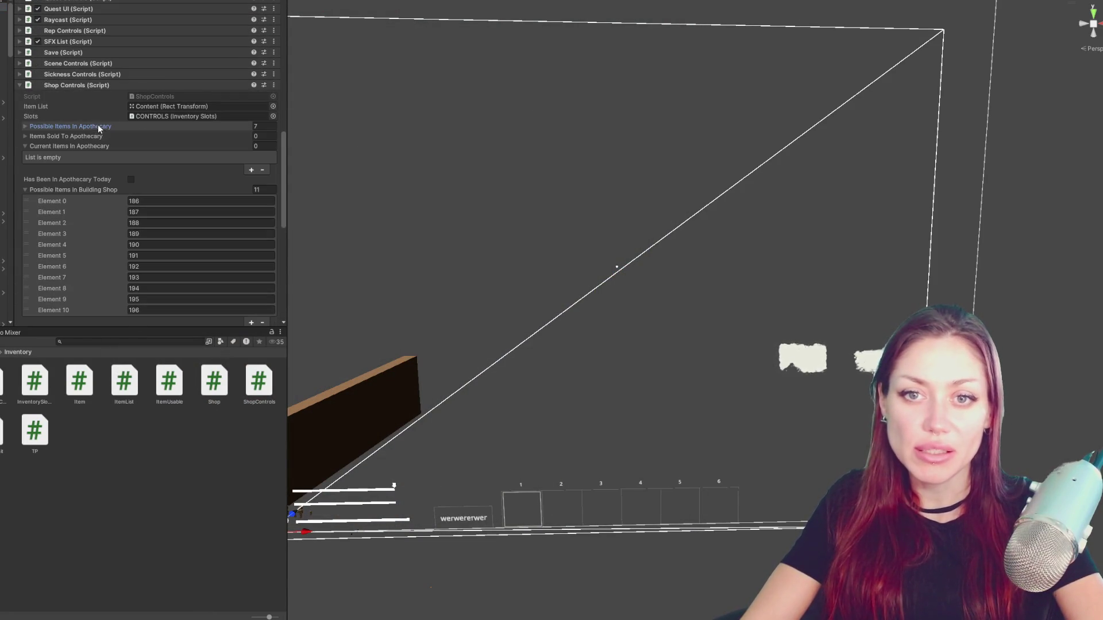
pyautogui.click(77, 149)
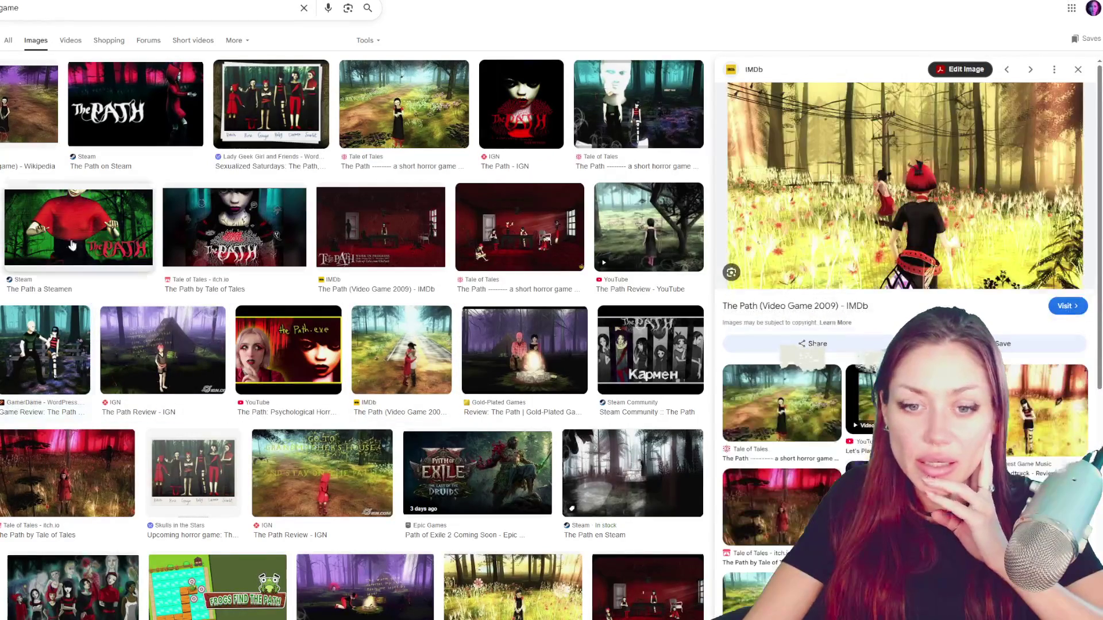
pyautogui.scroll(-2, 353, 345)
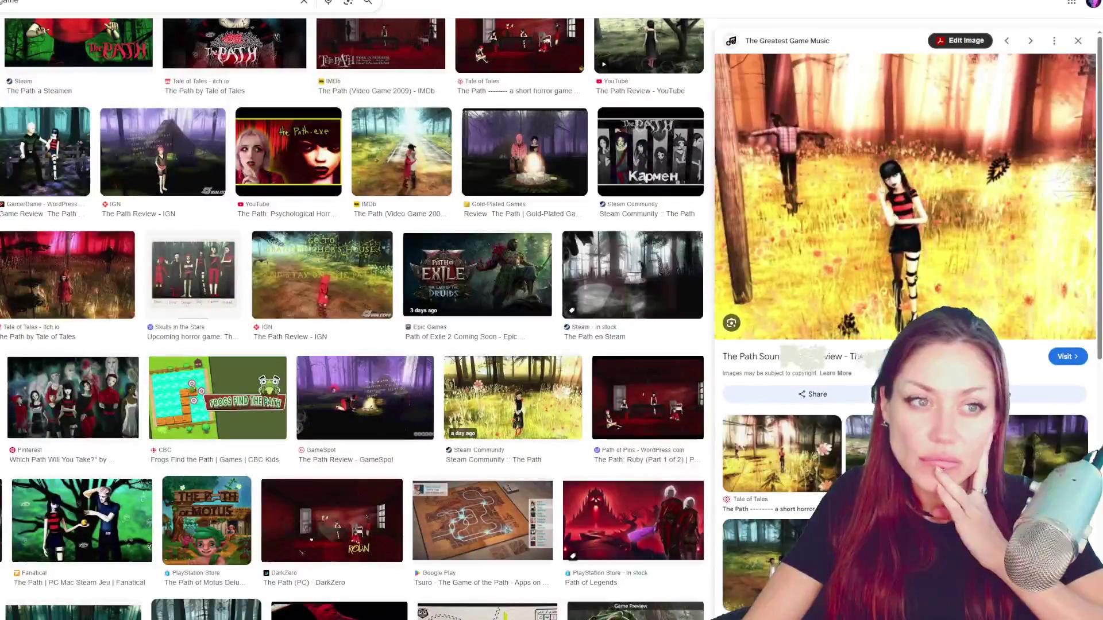
pyautogui.scroll(-2, 352, 224)
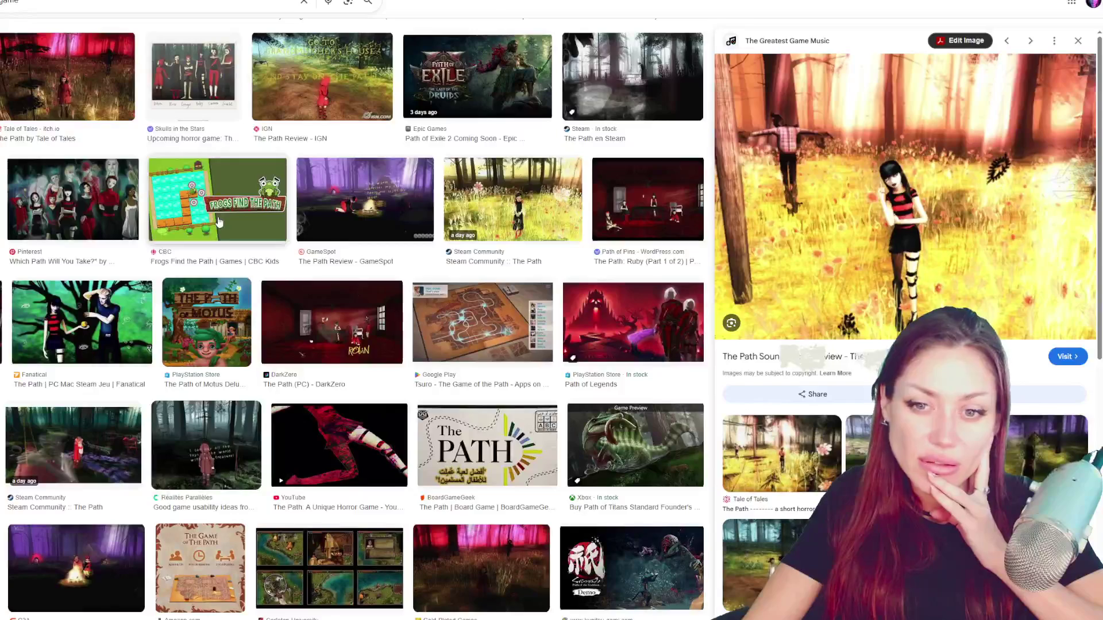
pyautogui.scroll(-2, 351, 225)
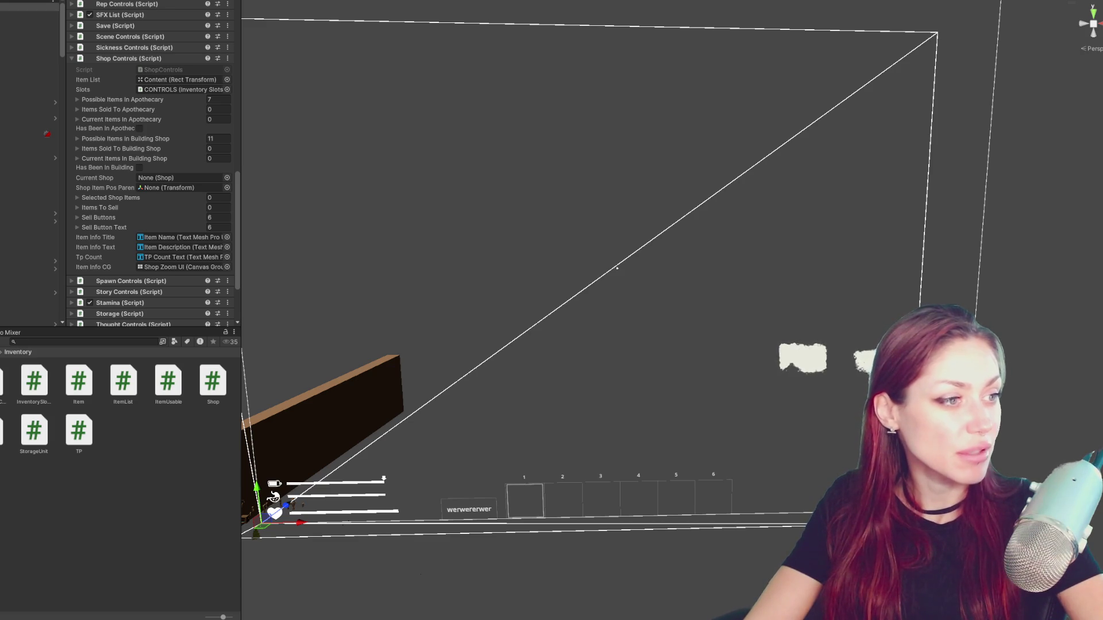
# - Inspect the Canvas's full-screen child, toggle it active, and locate the Main scene in the scenes folder
pyautogui.click(27, 31)
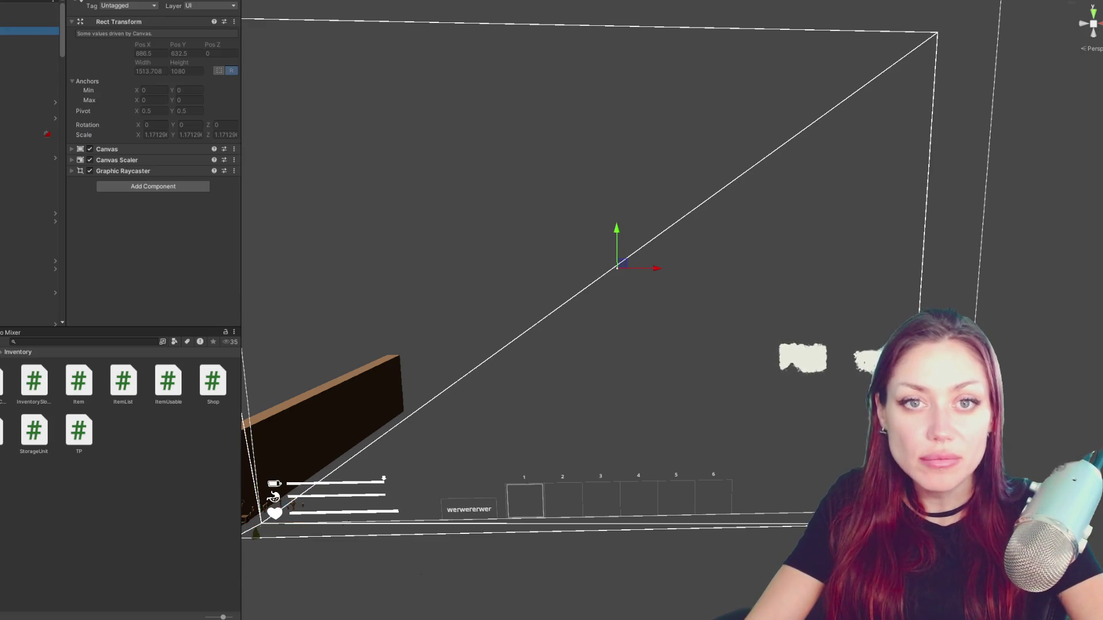
pyautogui.scroll(-2, 29, 164)
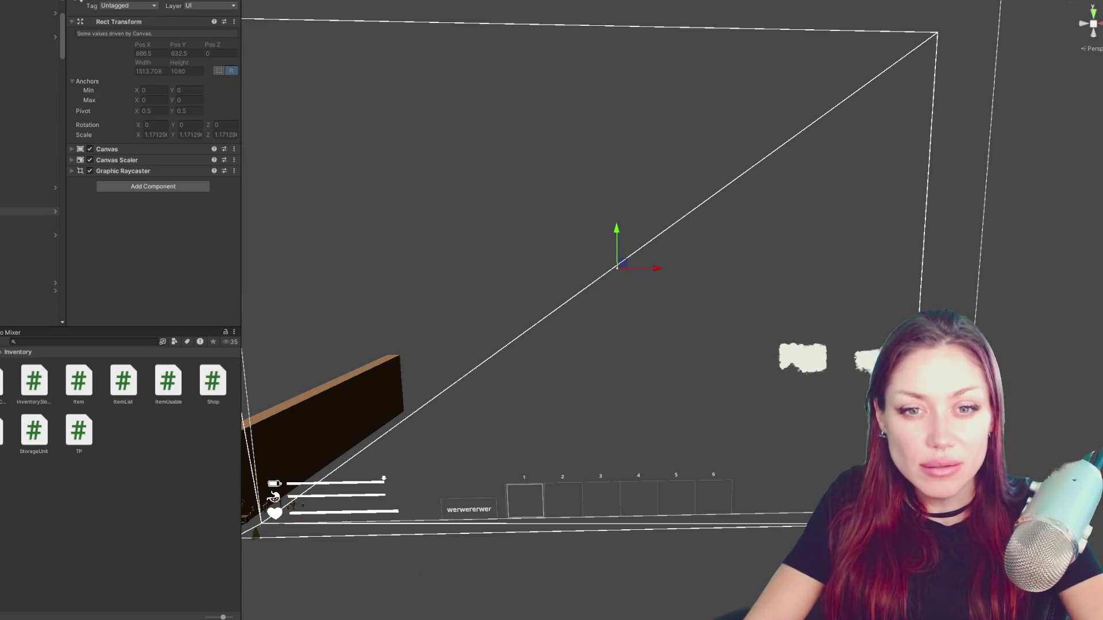
pyautogui.scroll(2, 29, 165)
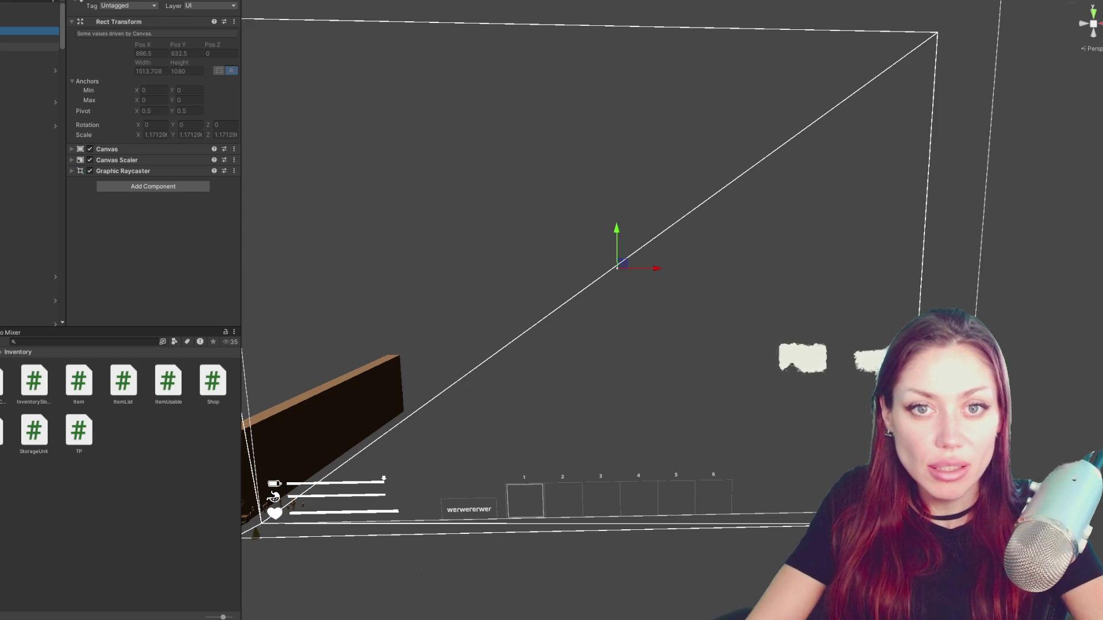
pyautogui.press('Down')
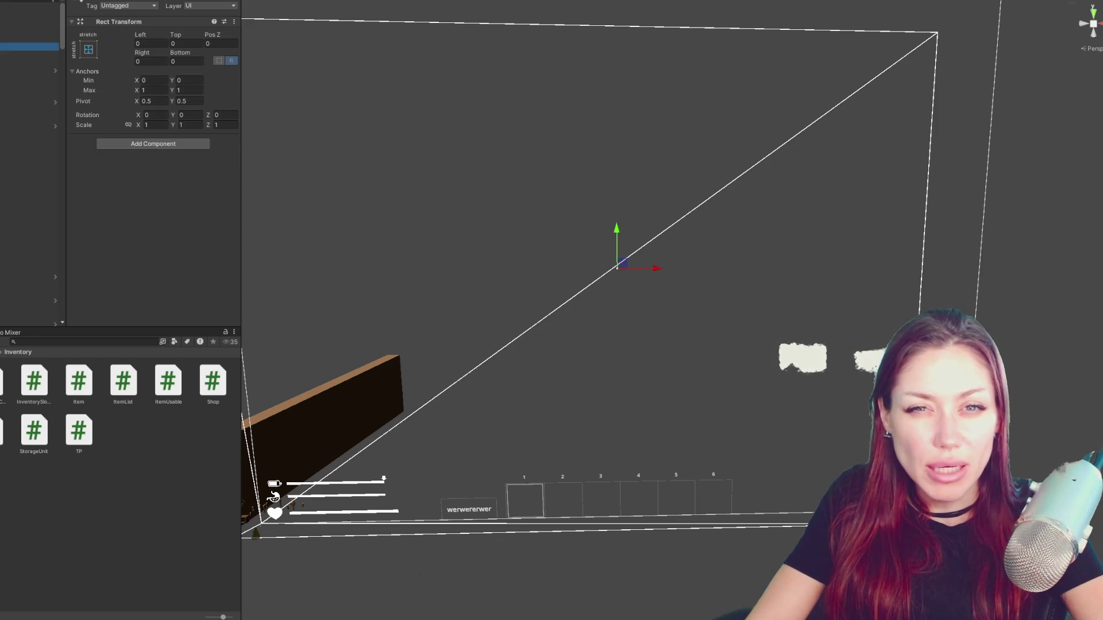
pyautogui.hotkey('alt', 'shift', 'a')
pyautogui.hotkey('alt', 'shift', 'a')
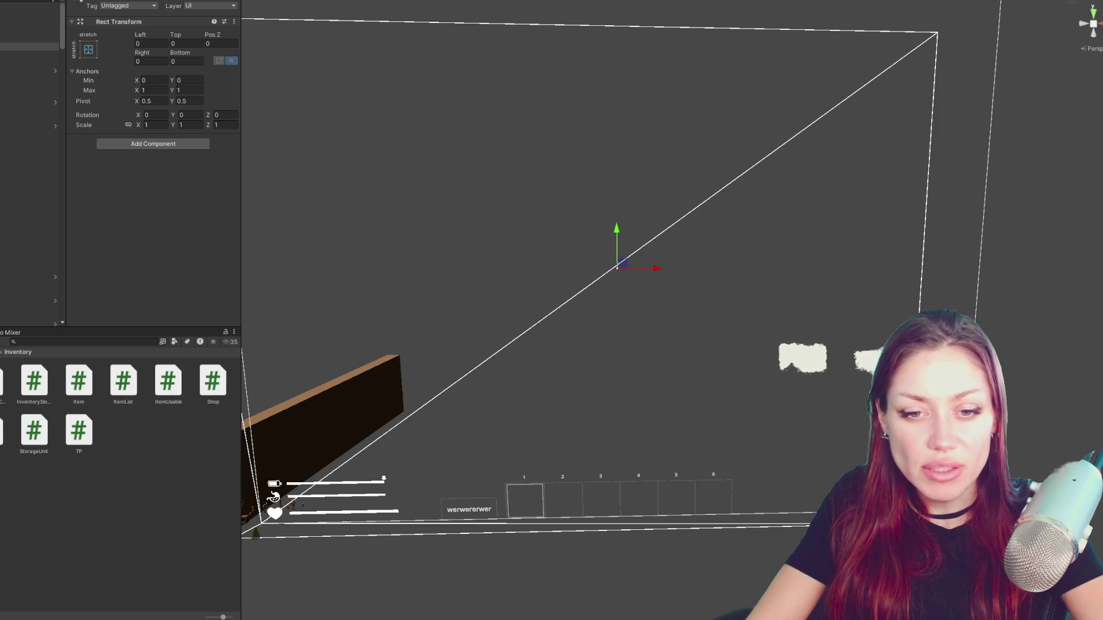
pyautogui.click(3, 483)
pyautogui.doubleClick(33, 481)
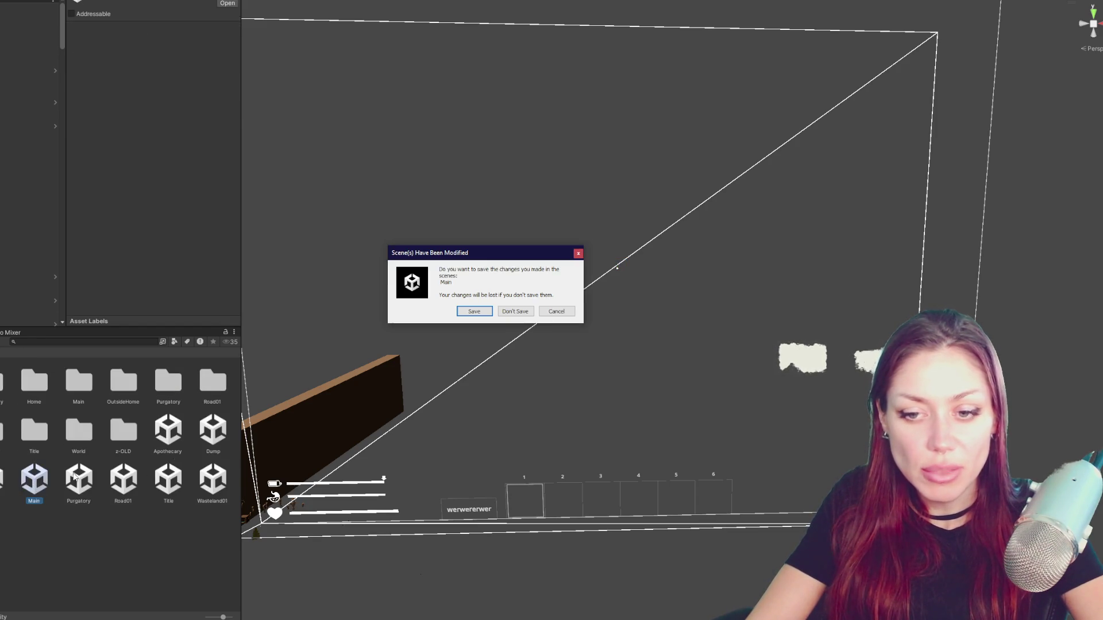
# - Answer the save prompt, load the Main scene and inspect its UI object with a Canvas Group
pyautogui.click(569, 313)
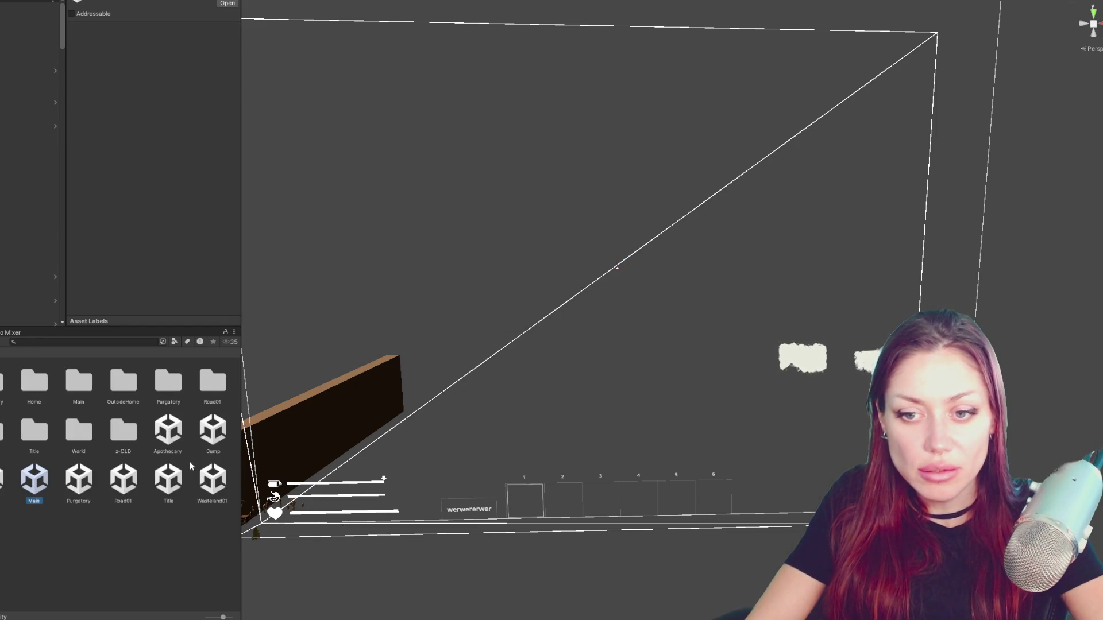
pyautogui.rightClick(33, 482)
pyautogui.click(43, 278)
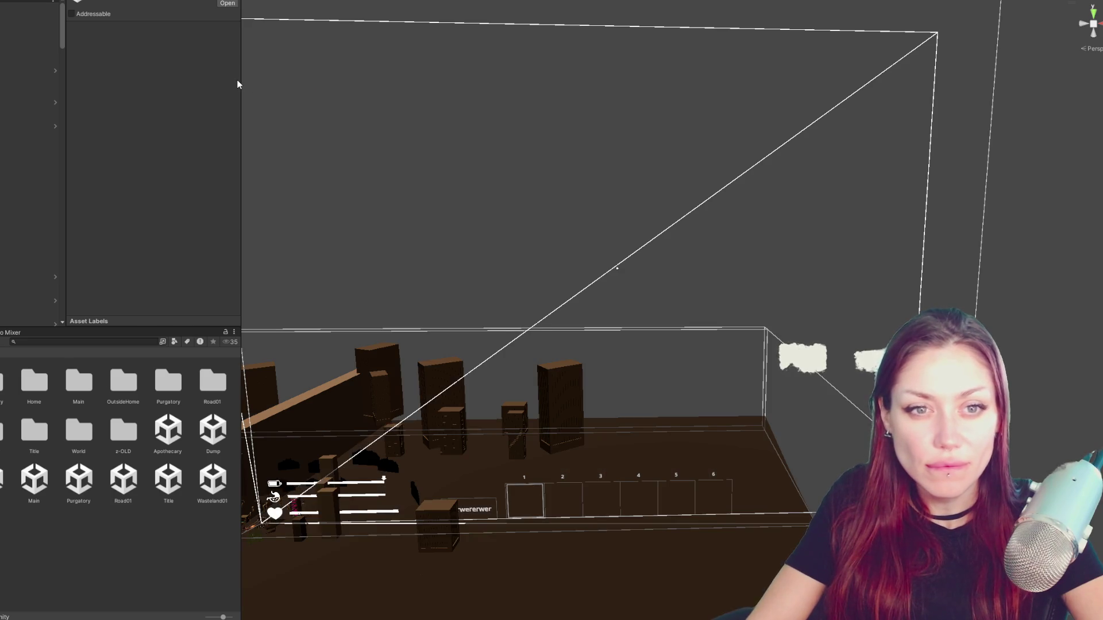
pyautogui.click(27, 78)
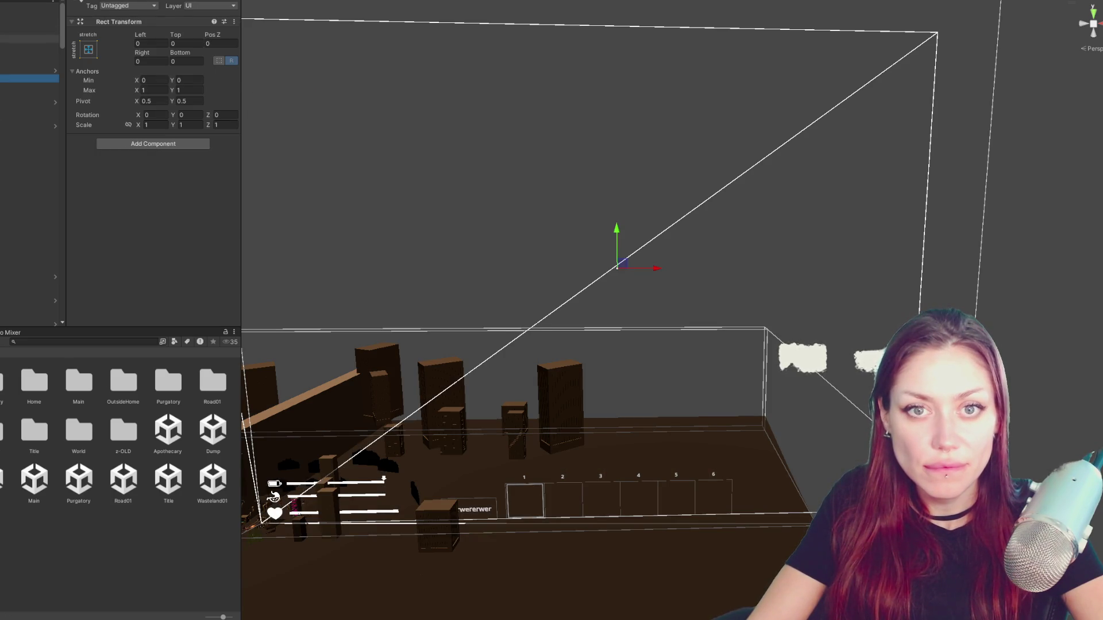
pyautogui.click(26, 142)
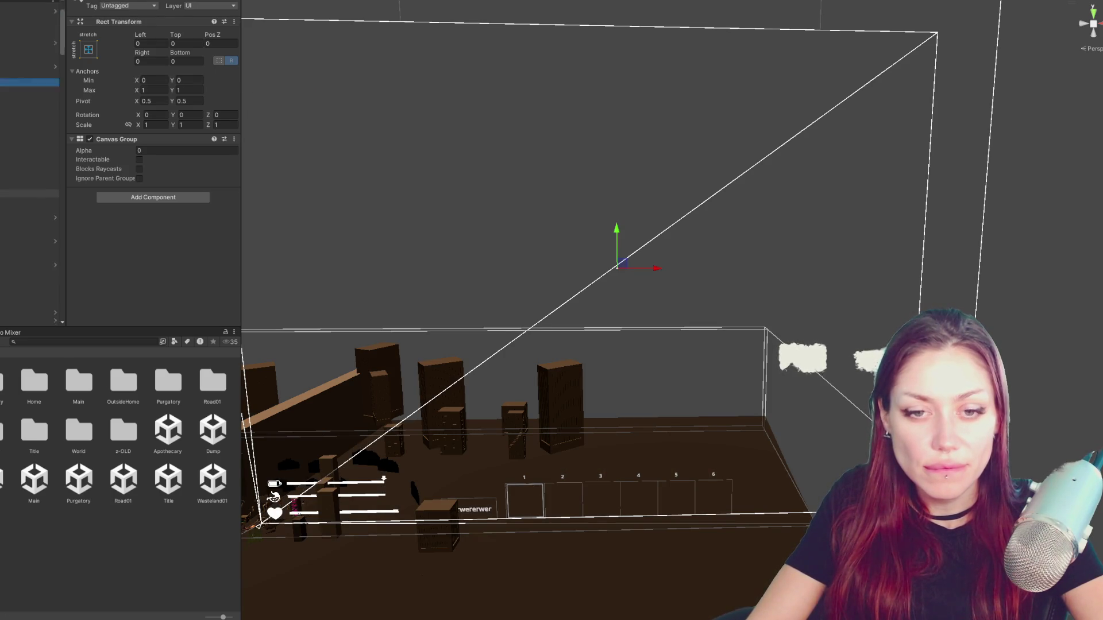
# - View the level from above, then frame FixerGate and settle over the lit fence area by the EXIT sign
pyautogui.moveTo(518, 388)
pyautogui.mouseDown()
pyautogui.moveTo(340, 471)
pyautogui.moveTo(559, 272)
pyautogui.mouseUp()
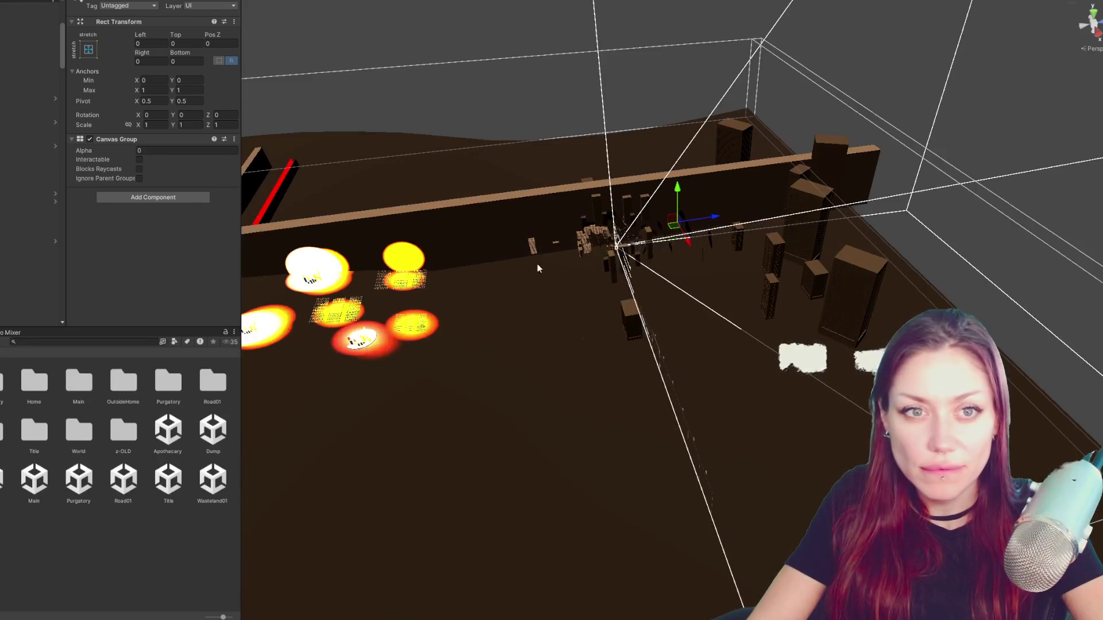
pyautogui.click(559, 271)
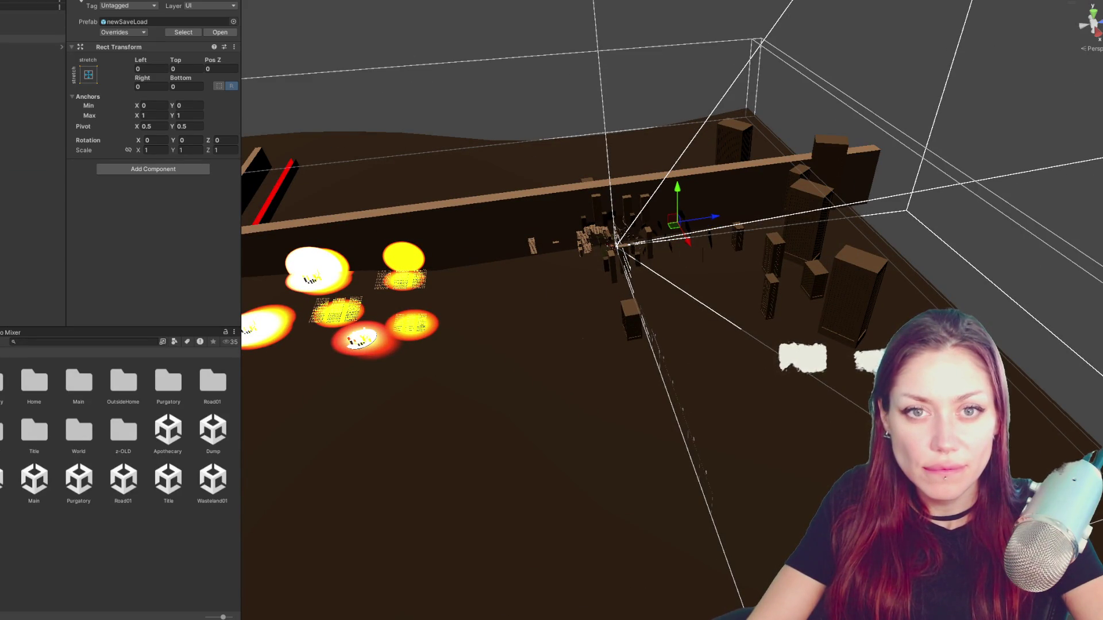
pyautogui.click(455, 241)
pyautogui.press('f')
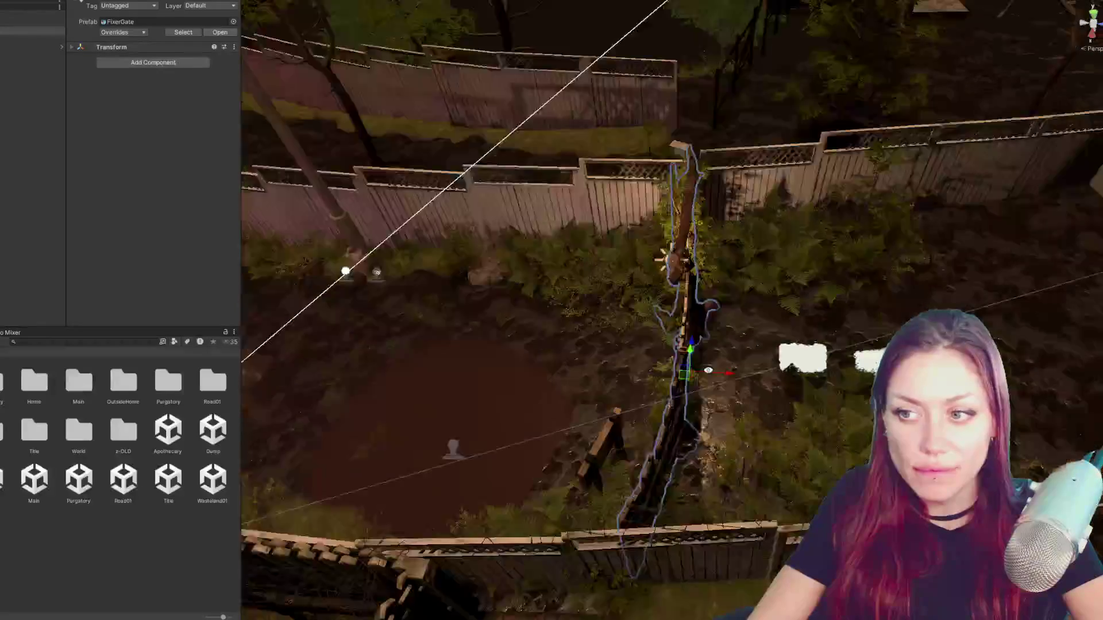
pyautogui.moveTo(455, 240)
pyautogui.mouseDown()
pyautogui.moveTo(647, 347)
pyautogui.moveTo(403, 257)
pyautogui.mouseUp()
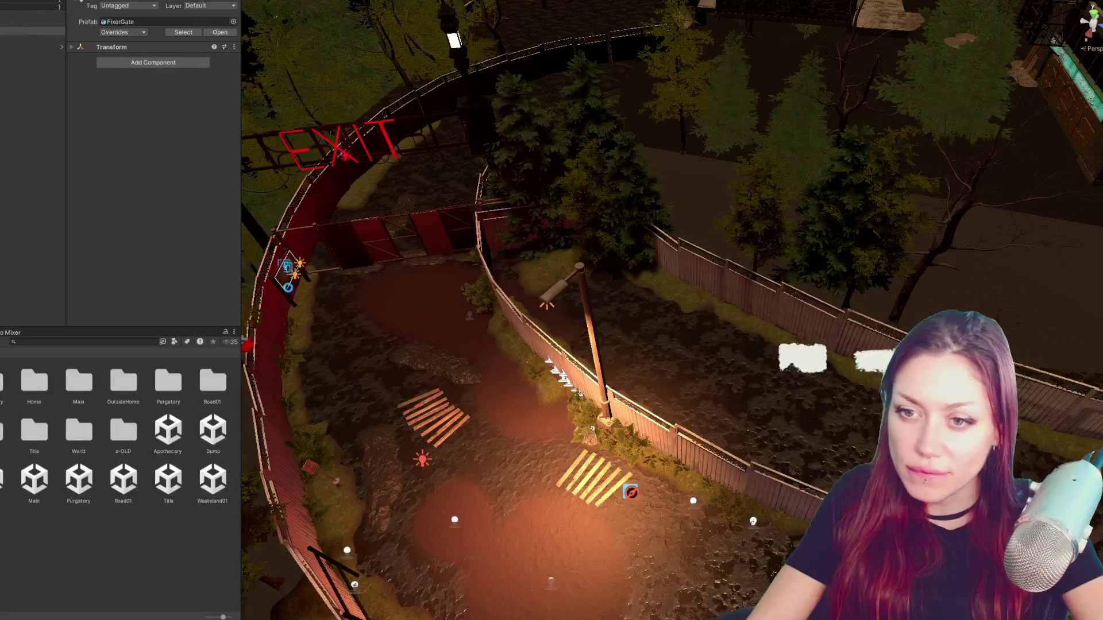
# - Frame the MapBoard sign and its canvas, then select the Home icon child in the Hierarchy
pyautogui.click(288, 292)
pyautogui.press('f')
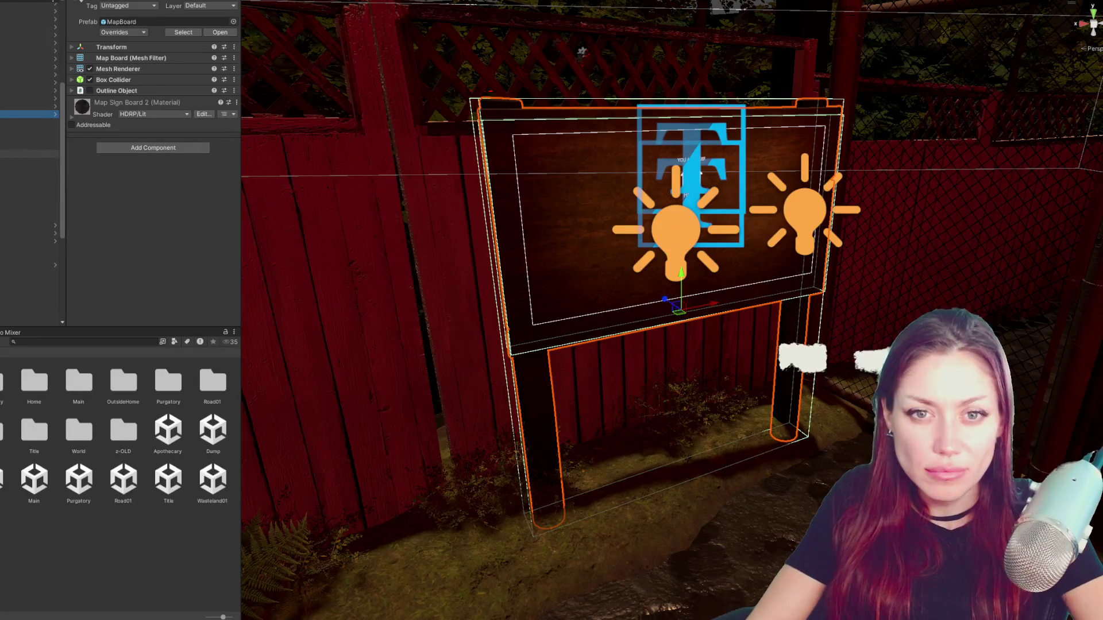
pyautogui.click(26, 154)
pyautogui.press('Up')
pyautogui.press('f')
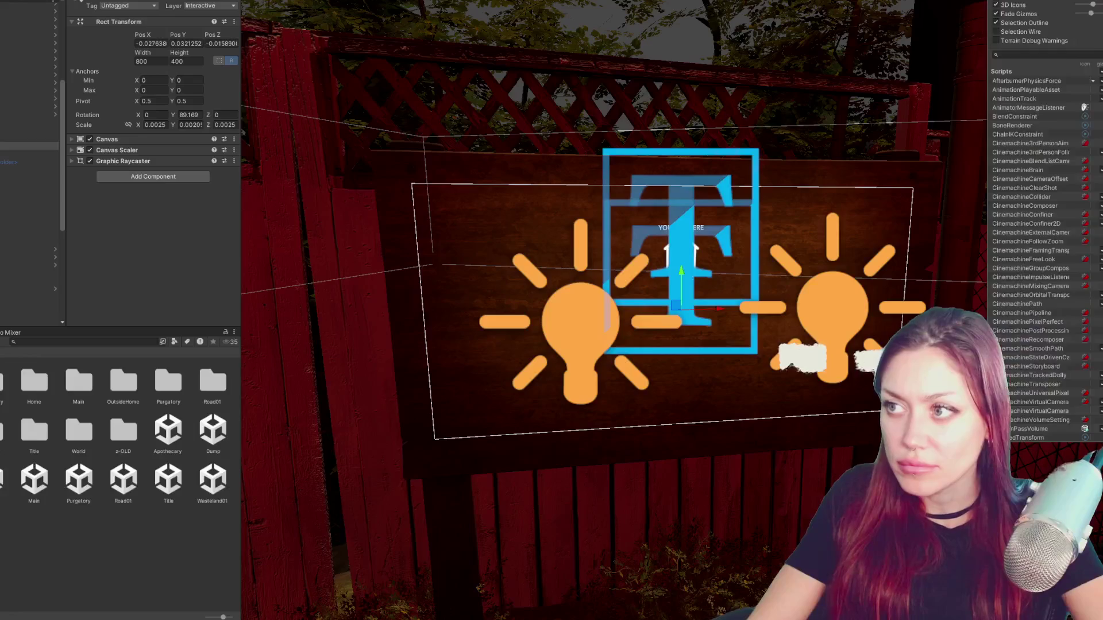
pyautogui.press('Down')
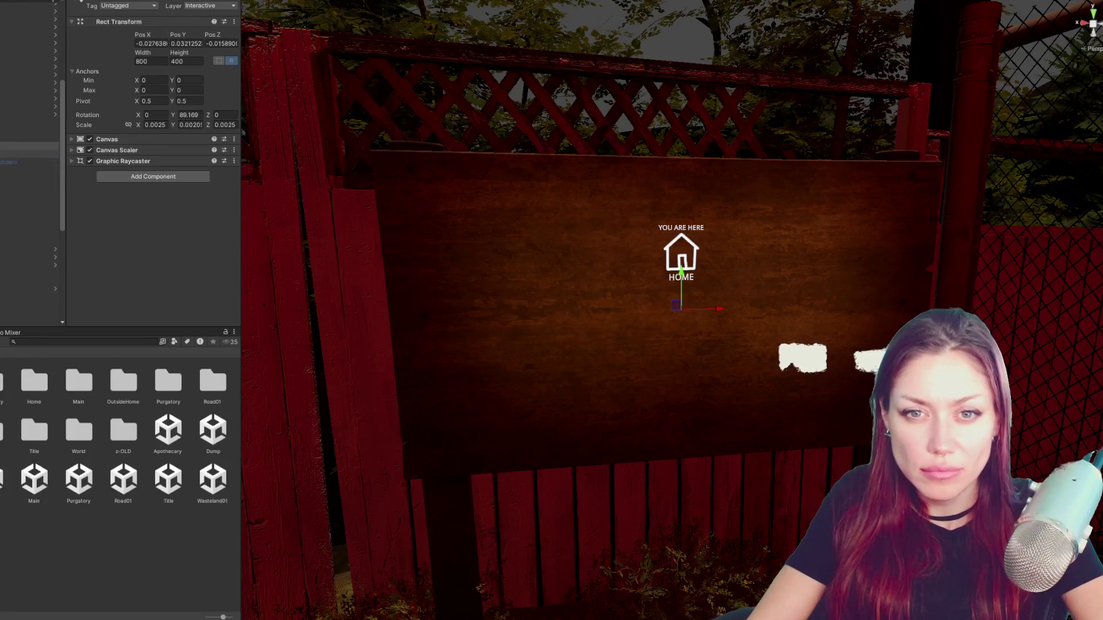
pyautogui.press('Down')
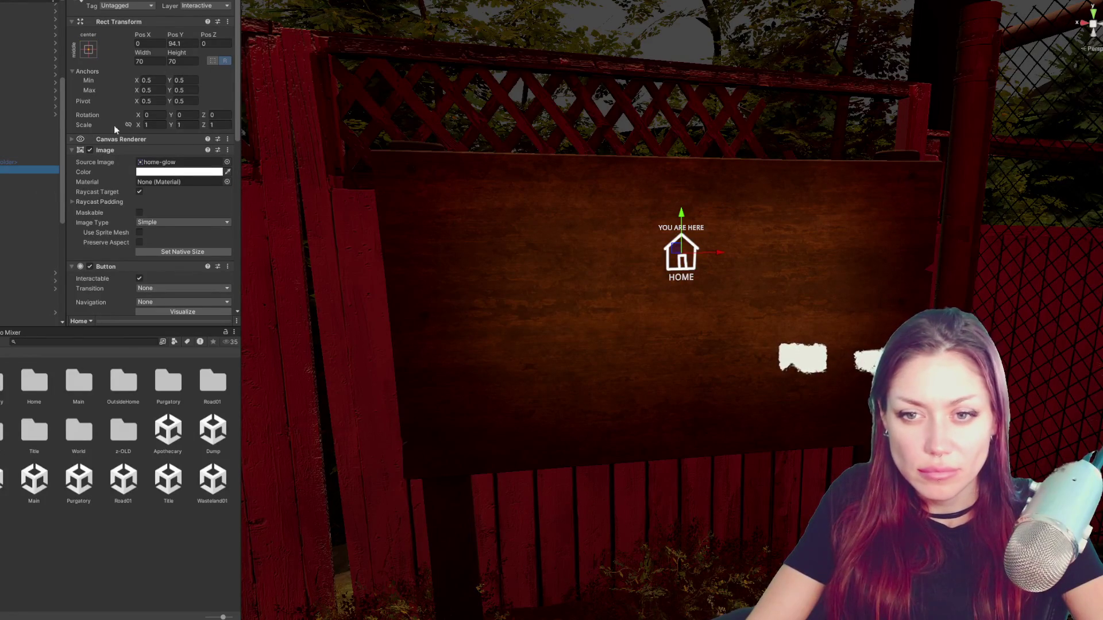
pyautogui.scroll(-3, 101, 127)
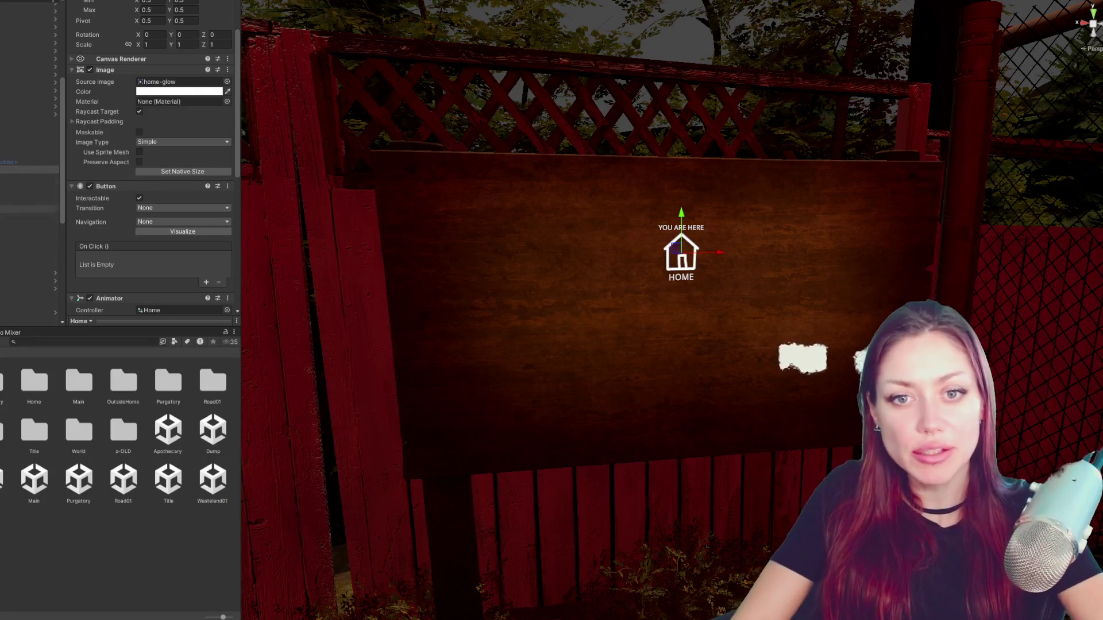
pyautogui.rightClick(12, 172)
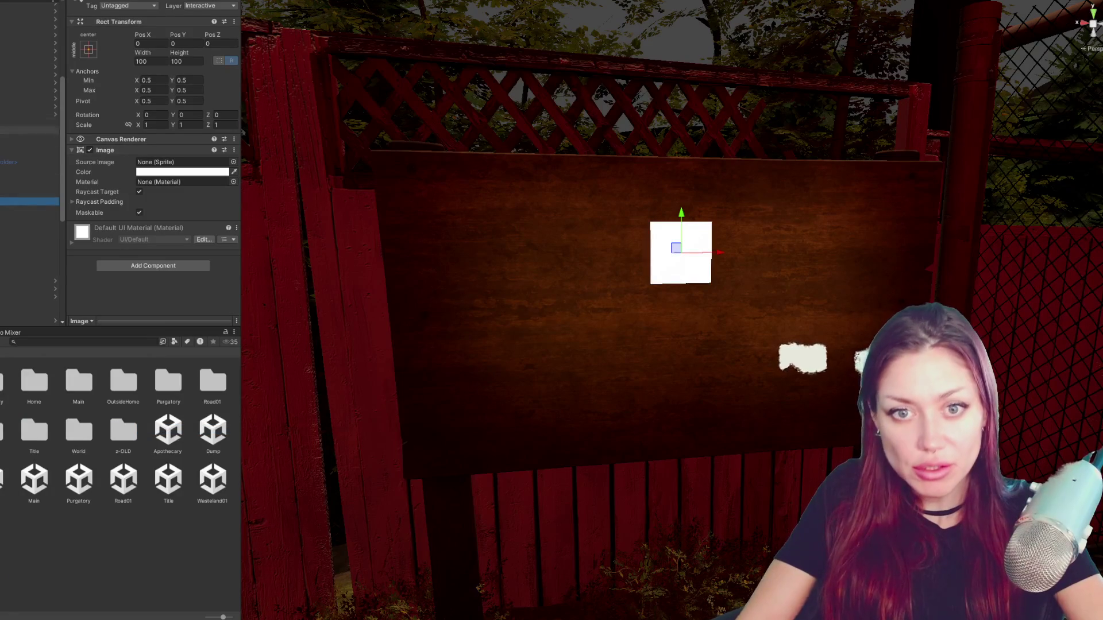
# - Step through the home-glow, YOU ARE HERE text and blank Image objects, checking the Image's colour
pyautogui.click(50, 171)
pyautogui.press('Down')
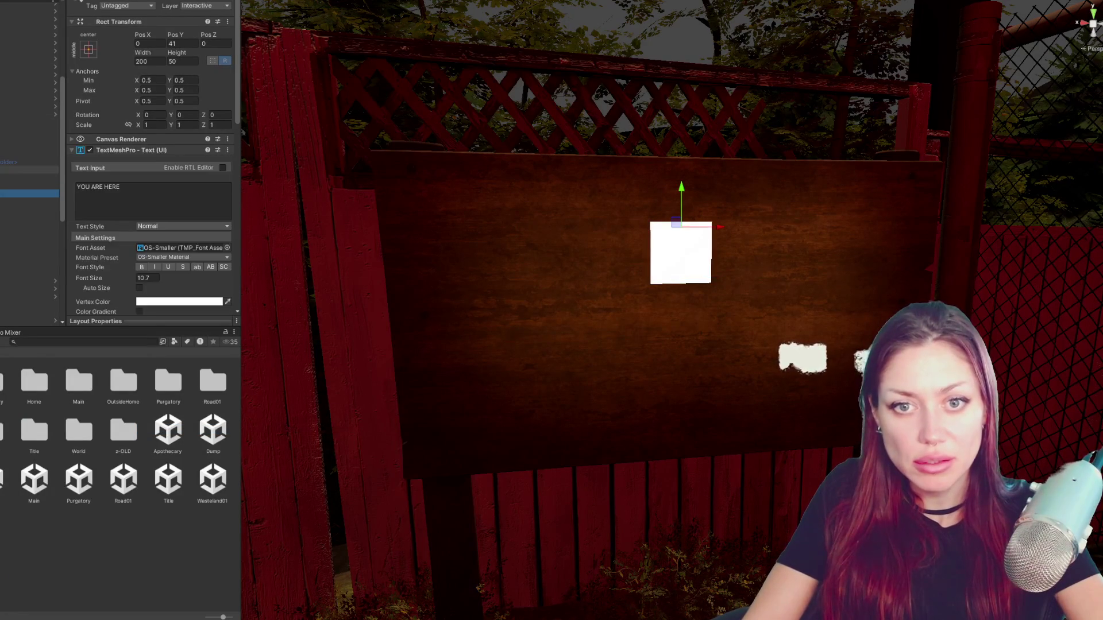
pyautogui.hotkey('shift', 'Down')
pyautogui.press('Down')
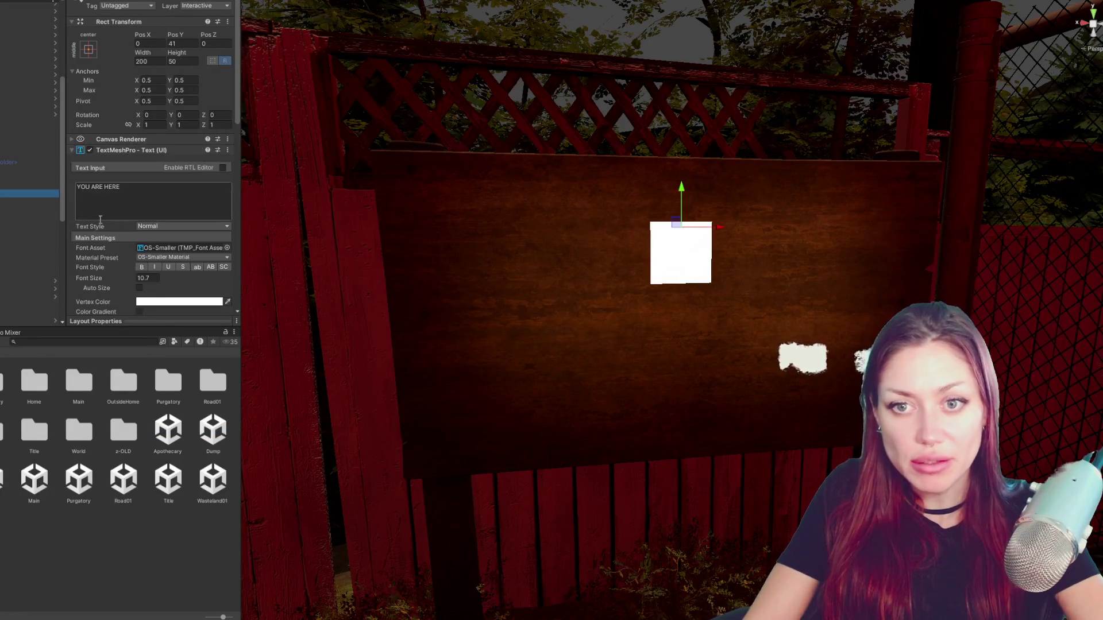
pyautogui.scroll(-3, 195, 189)
pyautogui.scroll(-2, 195, 188)
pyautogui.press('Up')
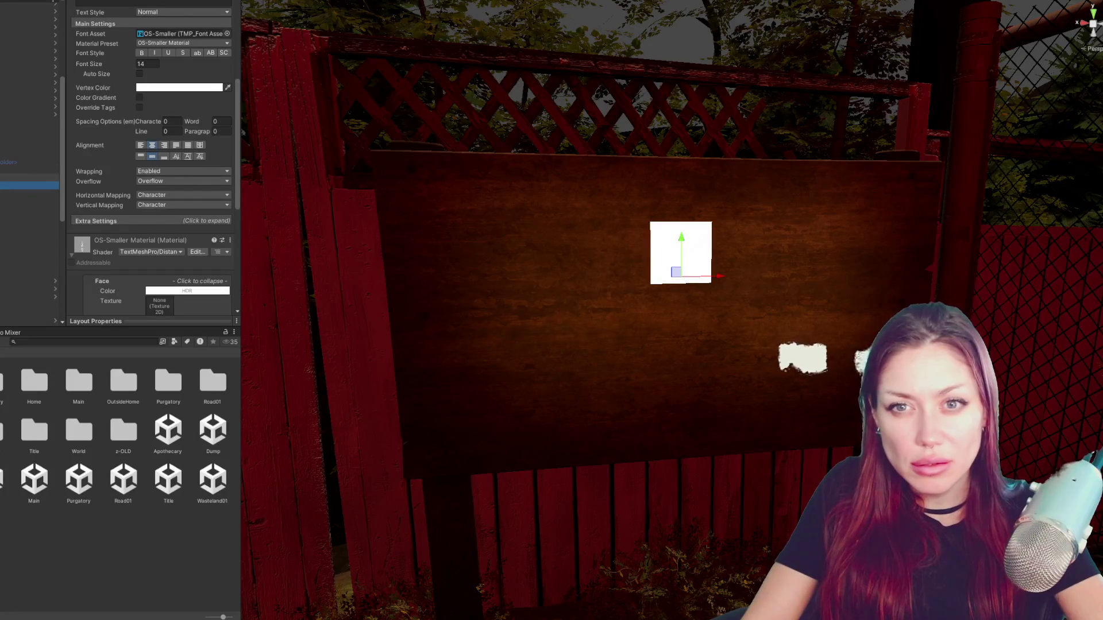
pyautogui.press('Up')
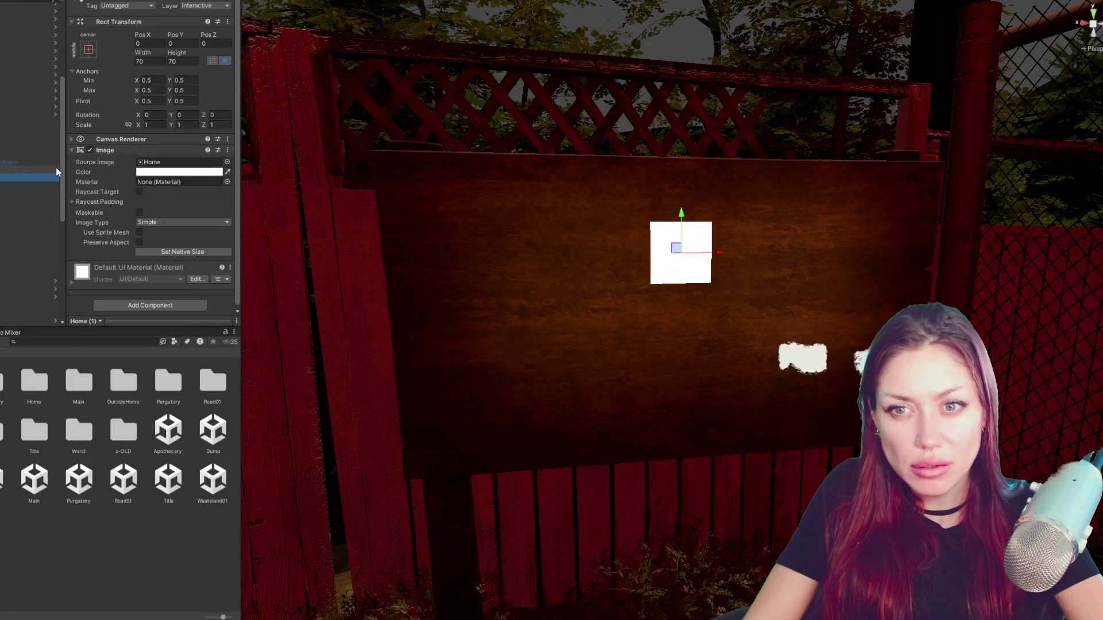
pyautogui.click(43, 195)
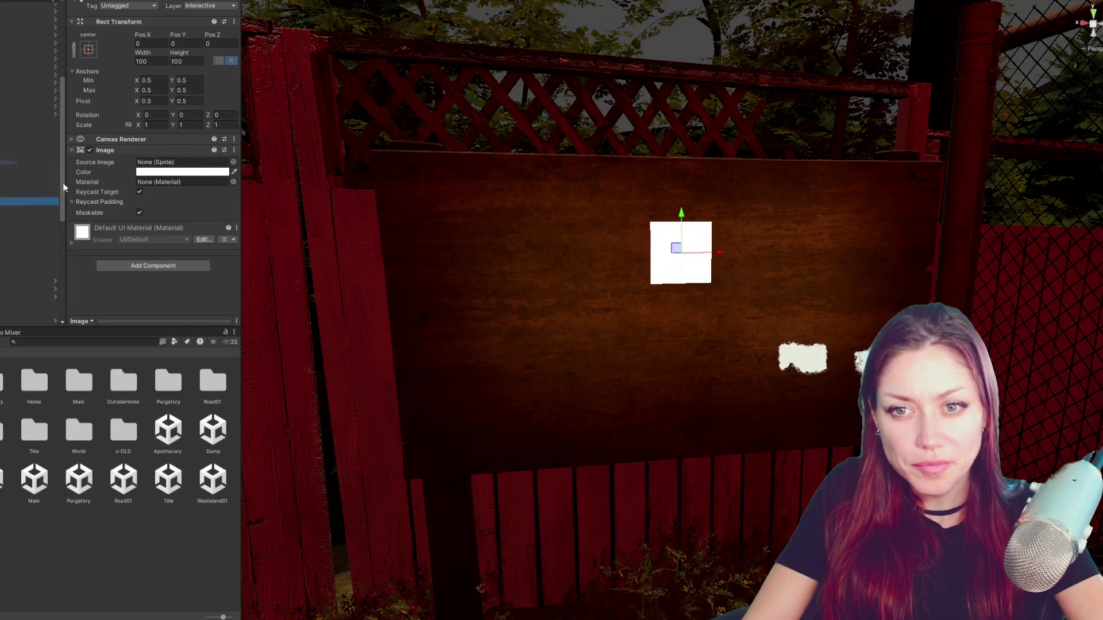
pyautogui.click(177, 171)
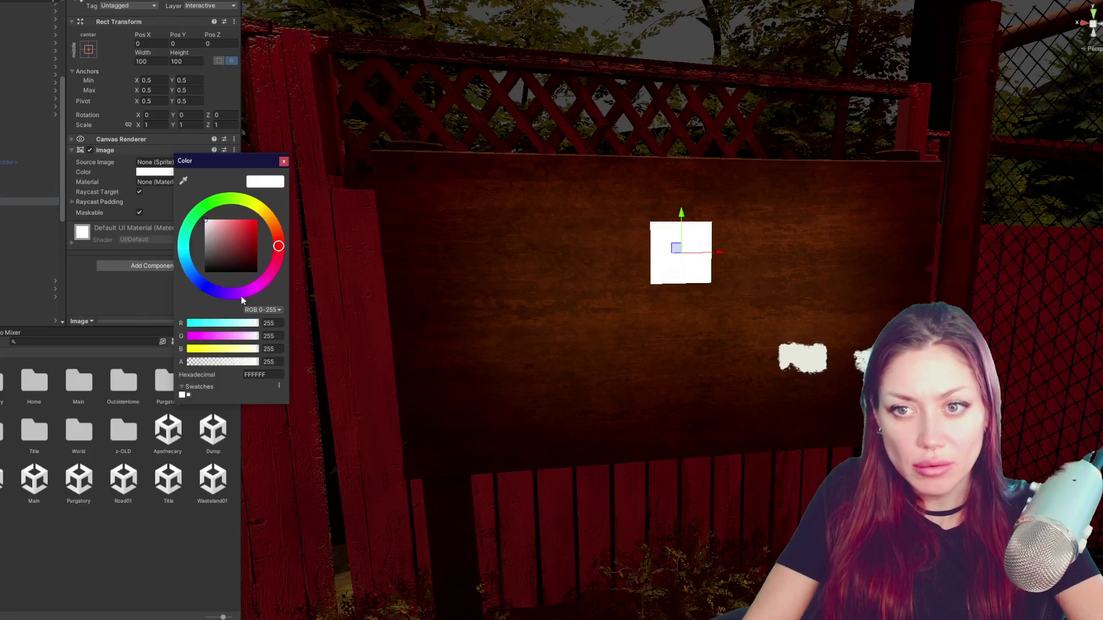
pyautogui.click(284, 161)
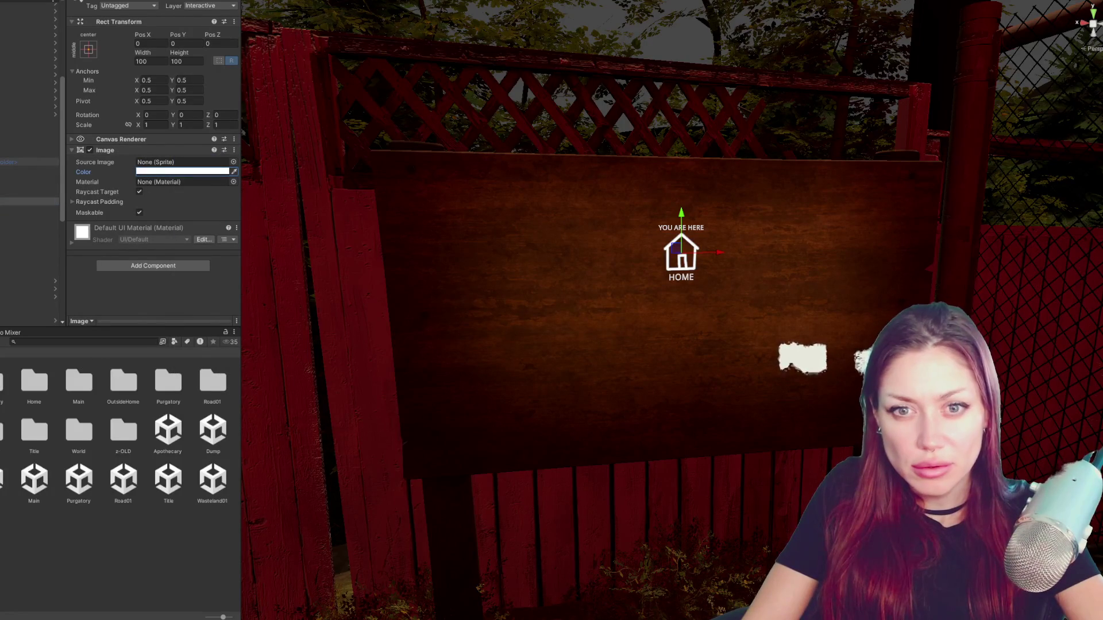
# - Check the Home object's tag unchanged and move Apothecary one place higher in the hierarchy
pyautogui.click(29, 201)
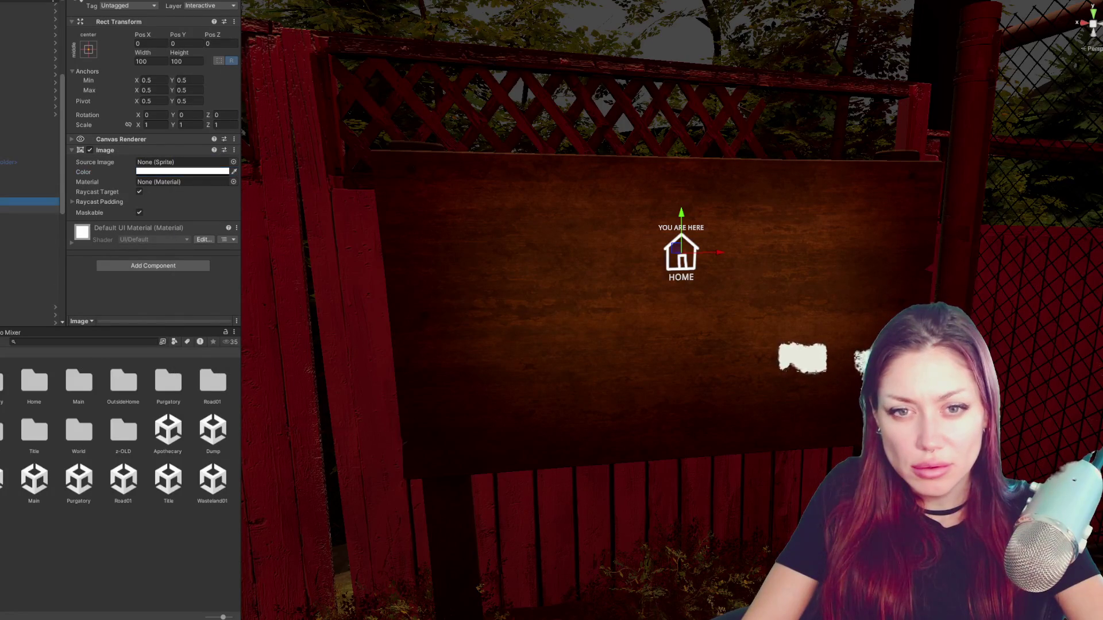
pyautogui.press('Down')
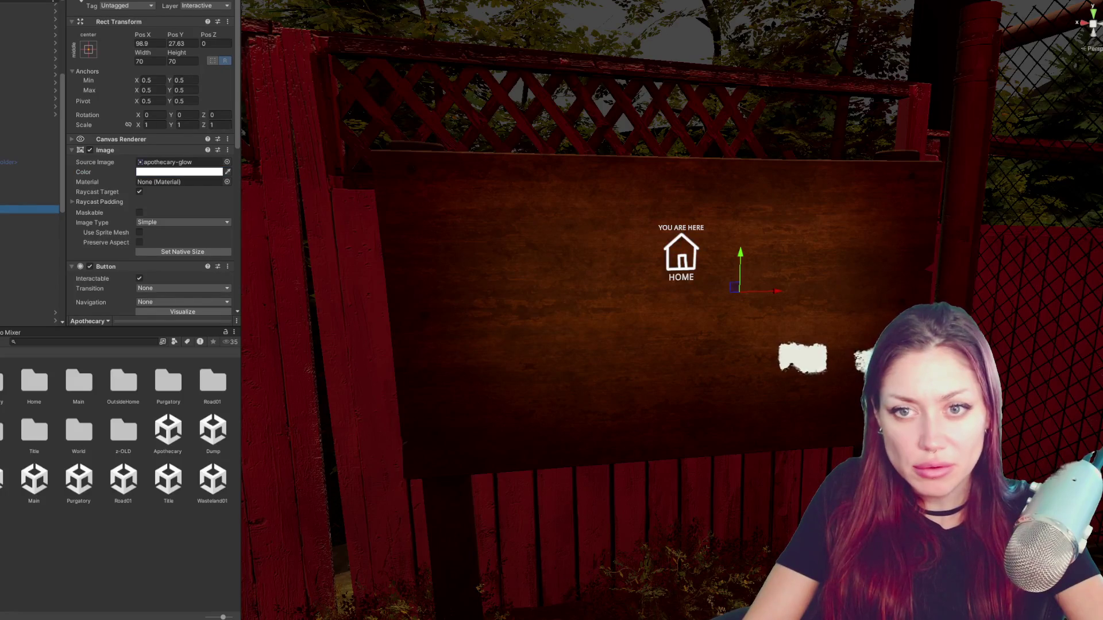
pyautogui.click(6, 173)
pyautogui.click(137, 6)
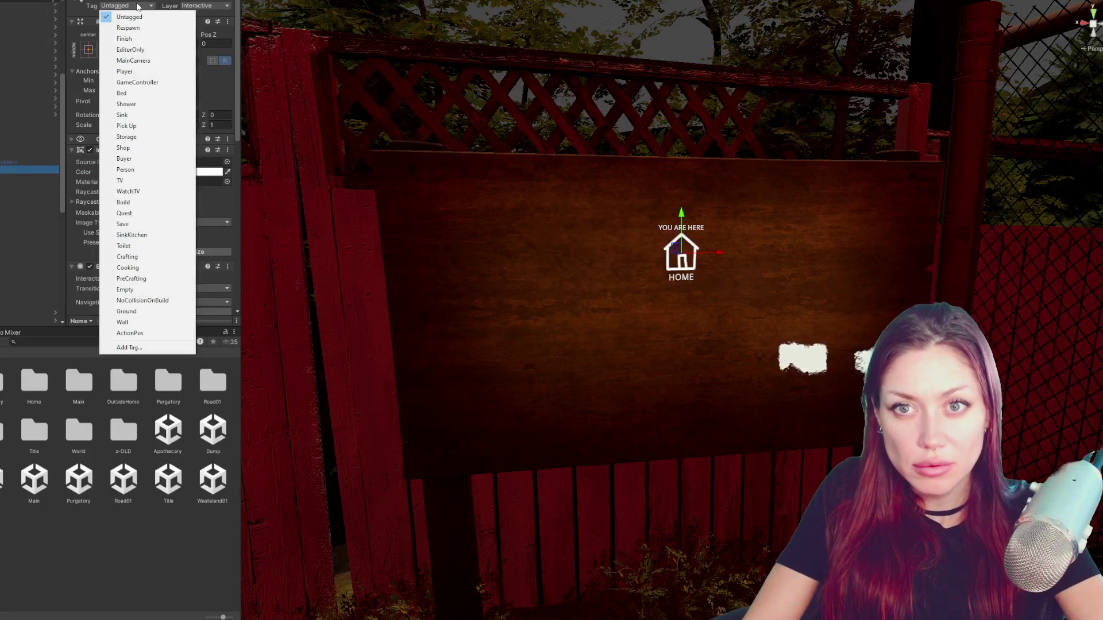
pyautogui.press('Escape')
pyautogui.press('Down')
pyautogui.press('Down')
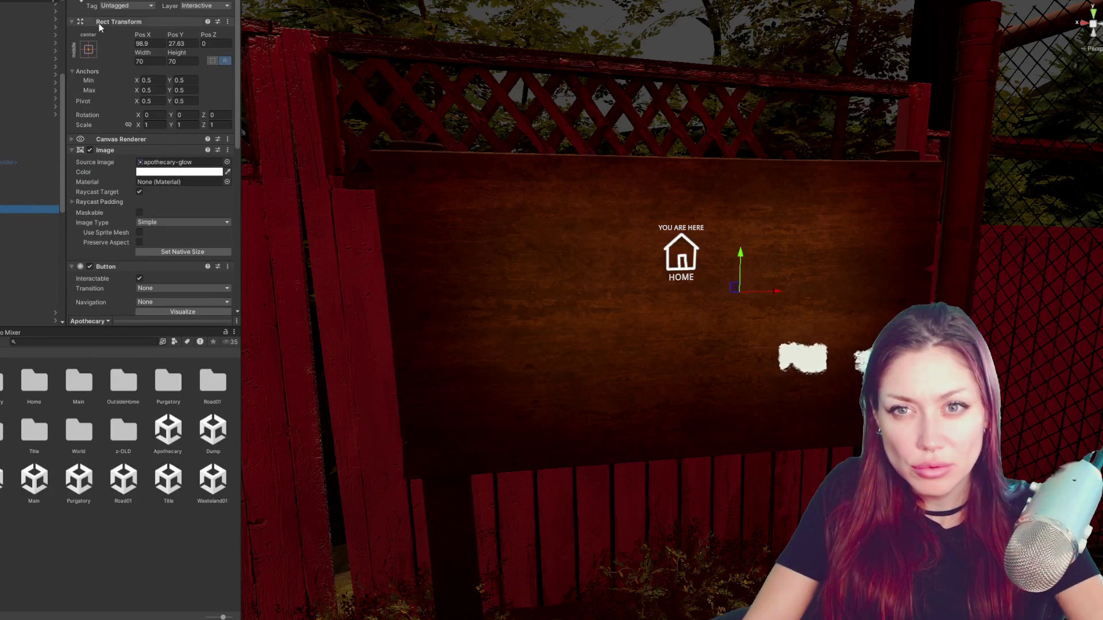
pyautogui.moveTo(12, 211); pyautogui.dragTo(1, 205)
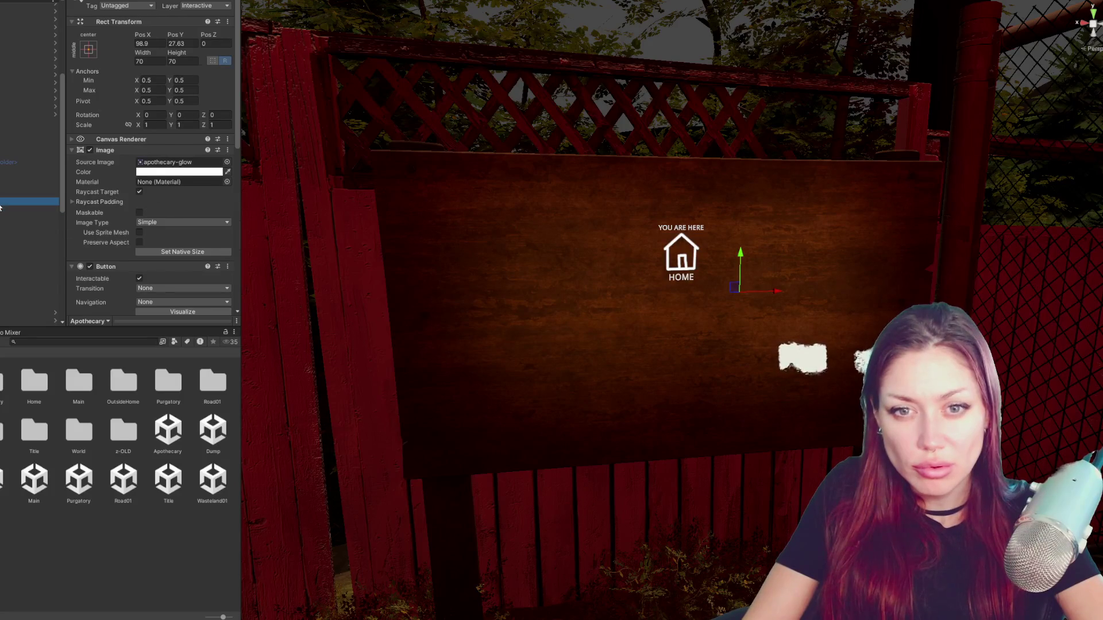
# - Nest Image (1) under Apothecary, compare it with the 70-by-70 glow icon, then select the 800-by-400 Canvas
pyautogui.click(8, 250)
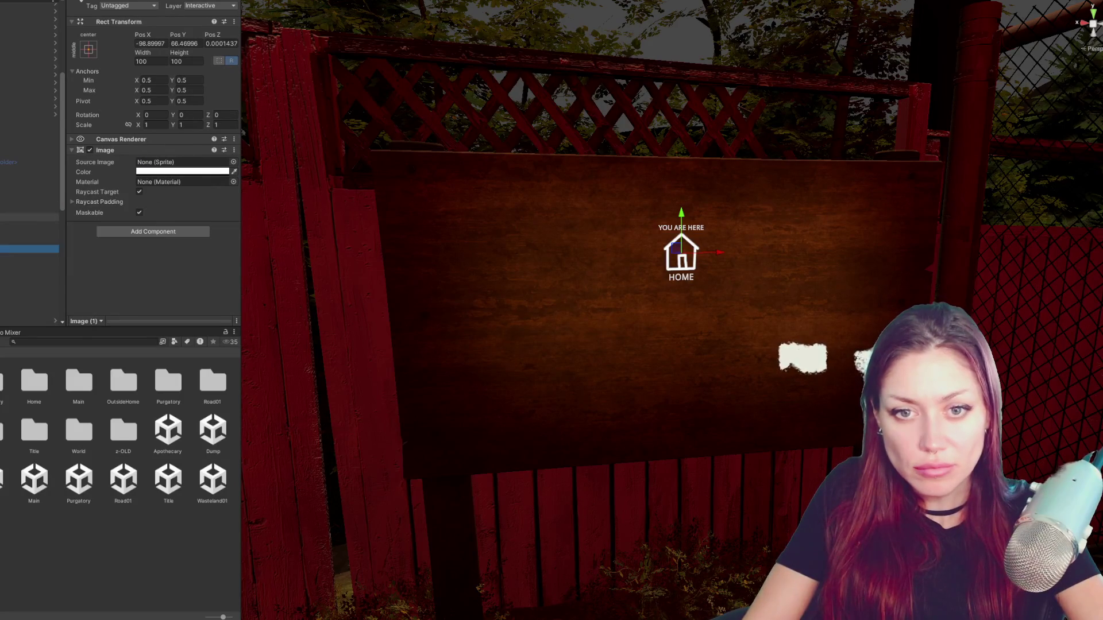
pyautogui.moveTo(8, 249); pyautogui.dragTo(8, 210)
pyautogui.click(9, 209)
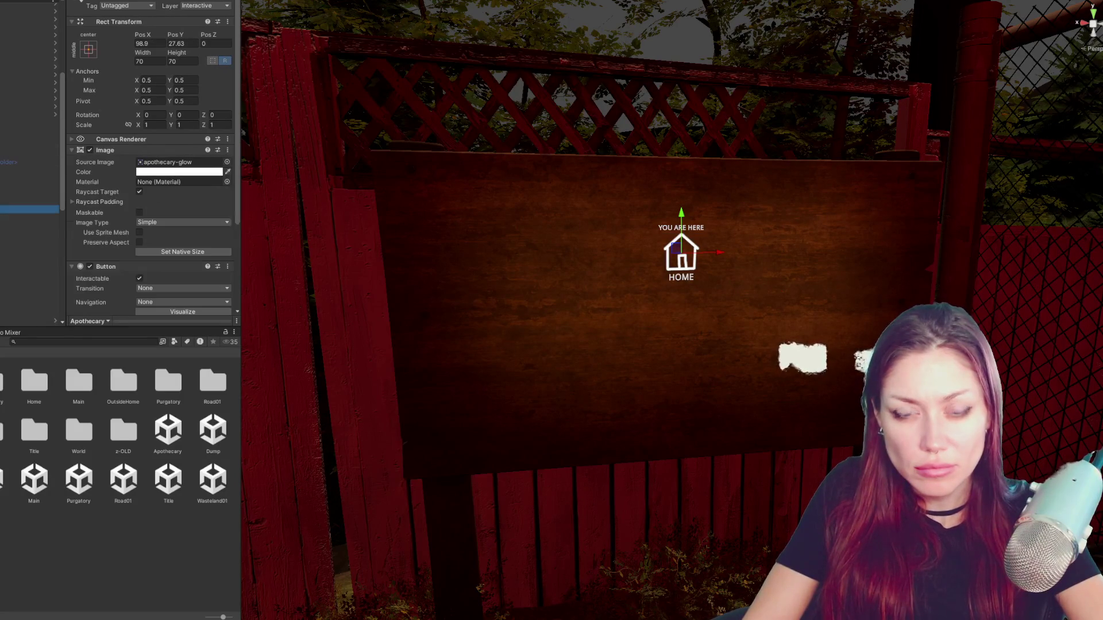
pyautogui.click(9, 249)
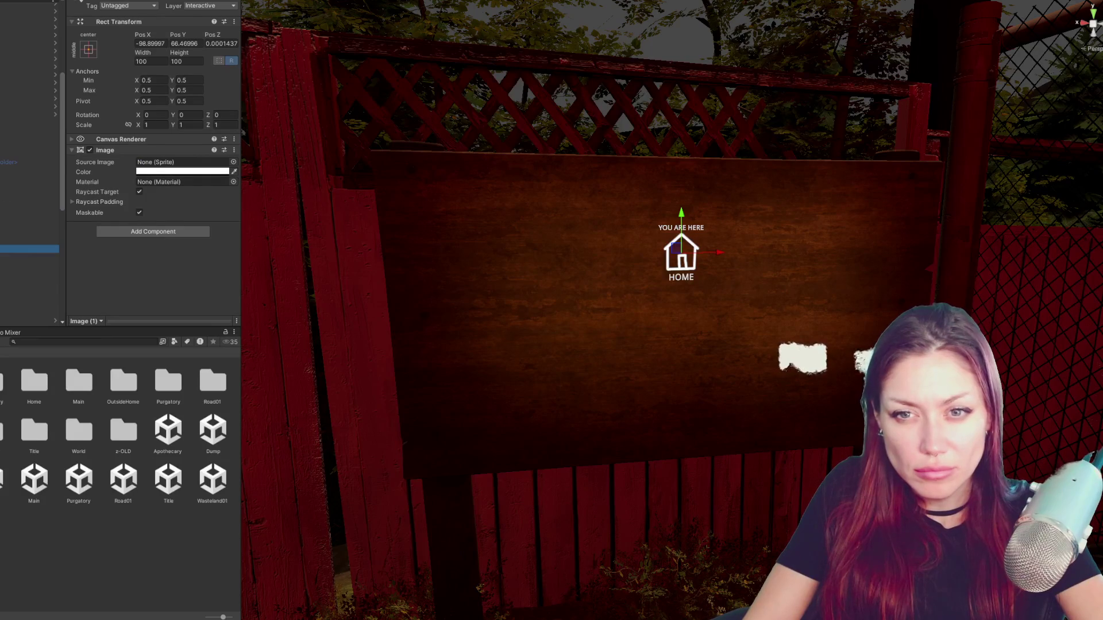
pyautogui.click(26, 145)
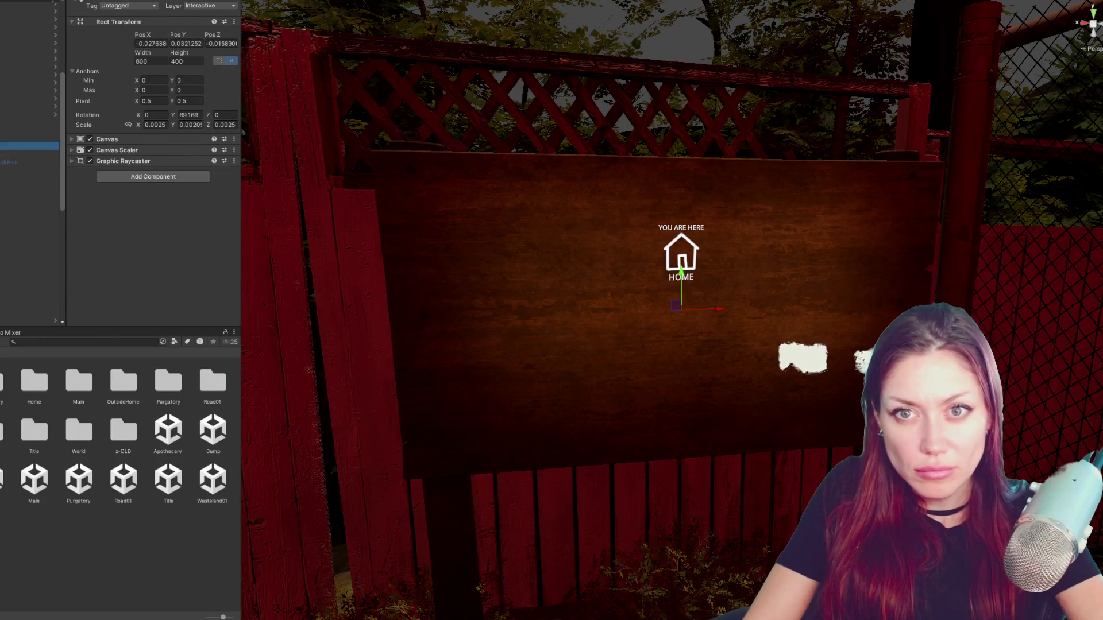
# - Select MapBoard, review its prefab overrides and Apply All, then start opening the Title scene
pyautogui.press('Up')
pyautogui.press('Up')
pyautogui.press('Up')
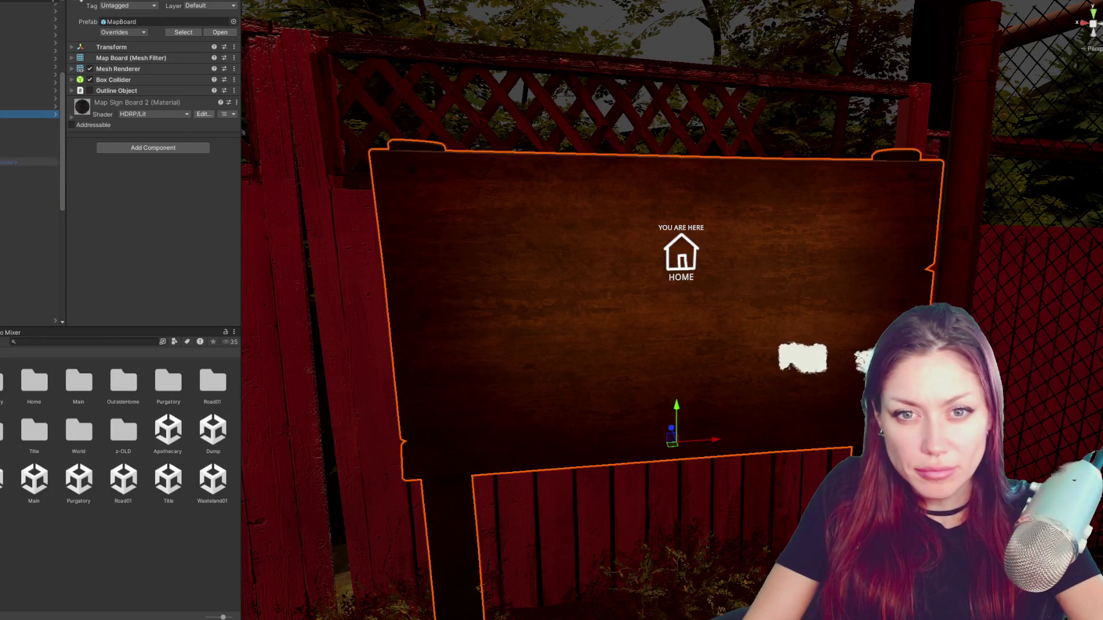
pyautogui.press('Down')
pyautogui.press('Down')
pyautogui.press('Down')
pyautogui.press('Up')
pyautogui.press('Up')
pyautogui.press('Up')
pyautogui.press('Up')
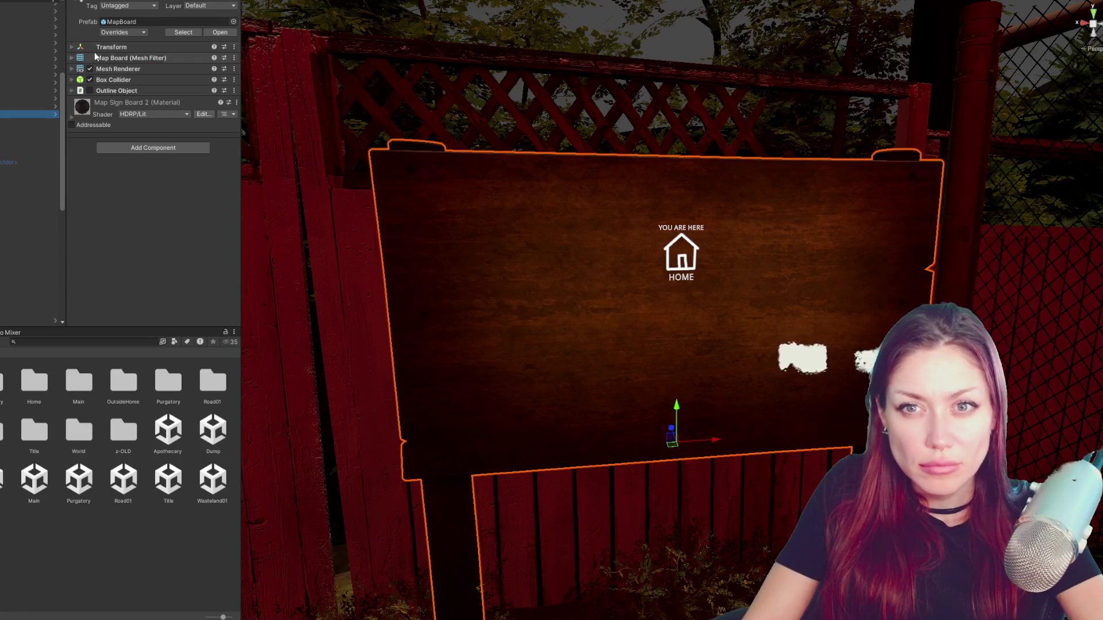
pyautogui.click(126, 31)
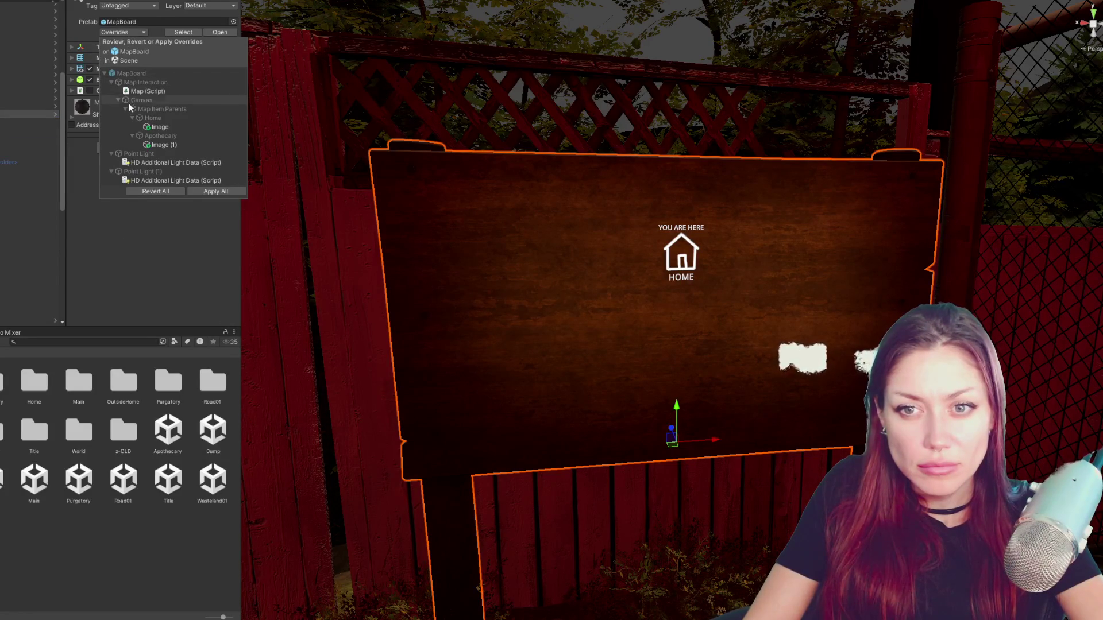
pyautogui.click(213, 191)
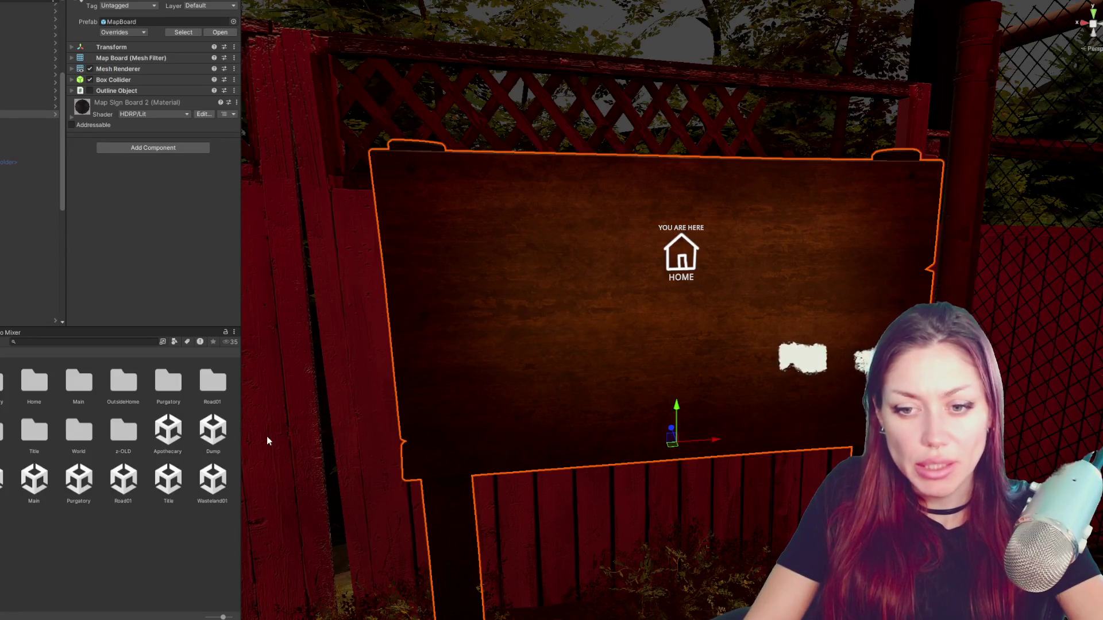
pyautogui.doubleClick(168, 479)
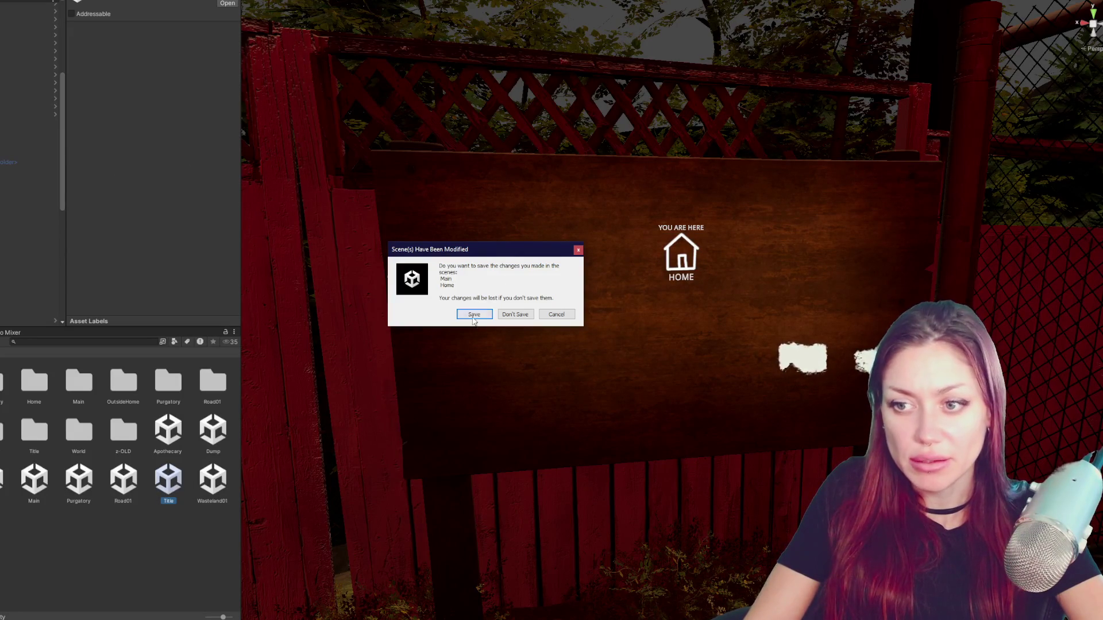
# - Save the Main and Home scenes, play the Title scene's STRAIN menu up to DEV MODE, then stop Play
pyautogui.click(475, 316)
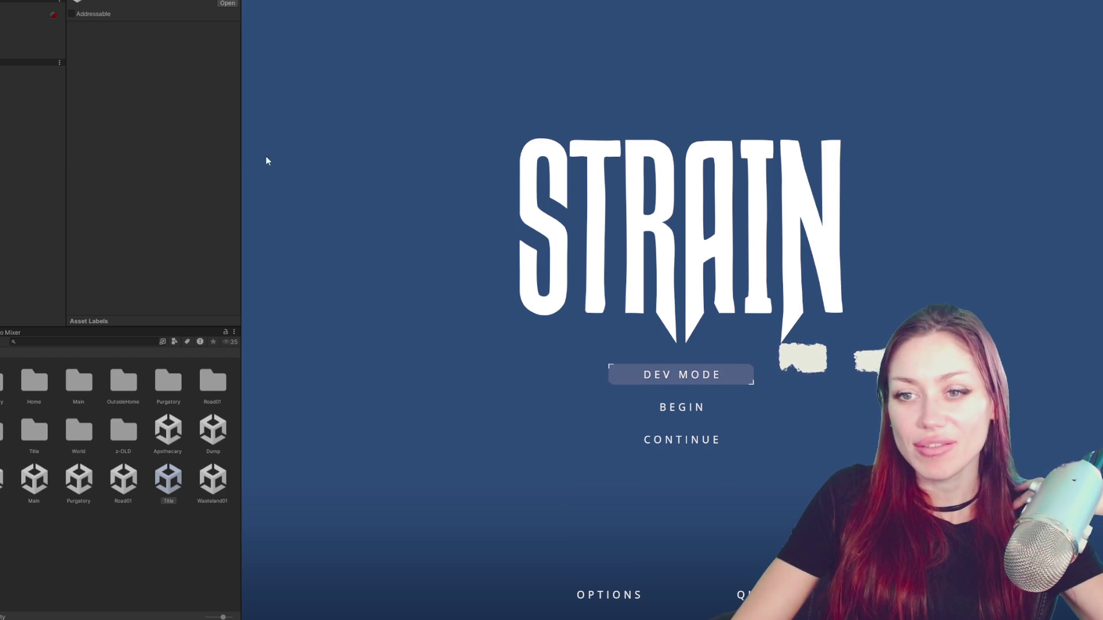
pyautogui.moveTo(242, 158); pyautogui.dragTo(86, 163)
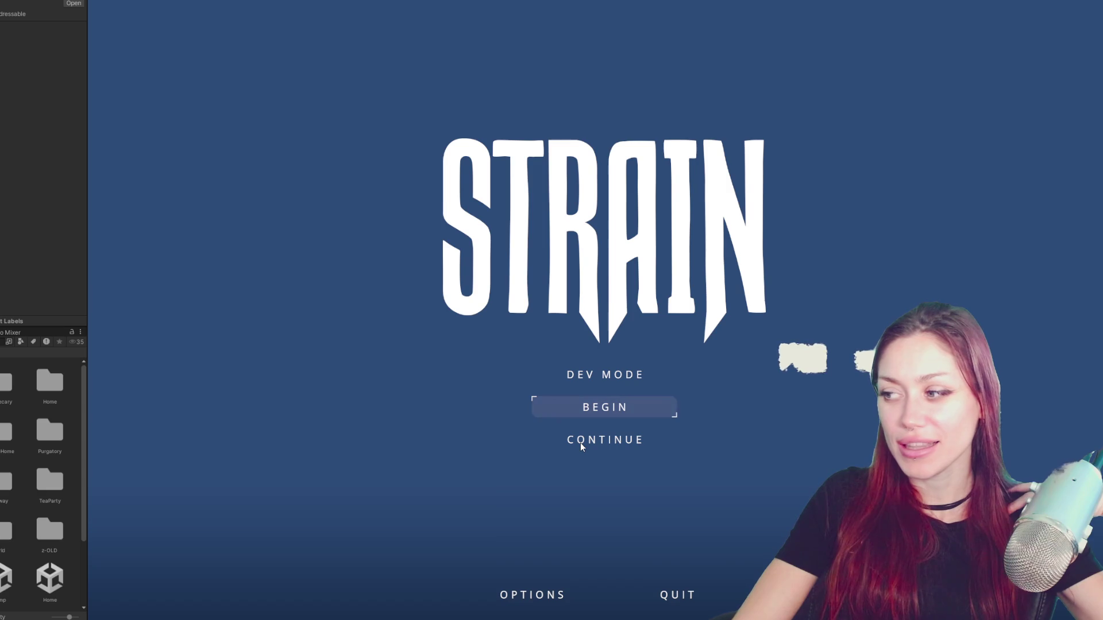
pyautogui.press('Up')
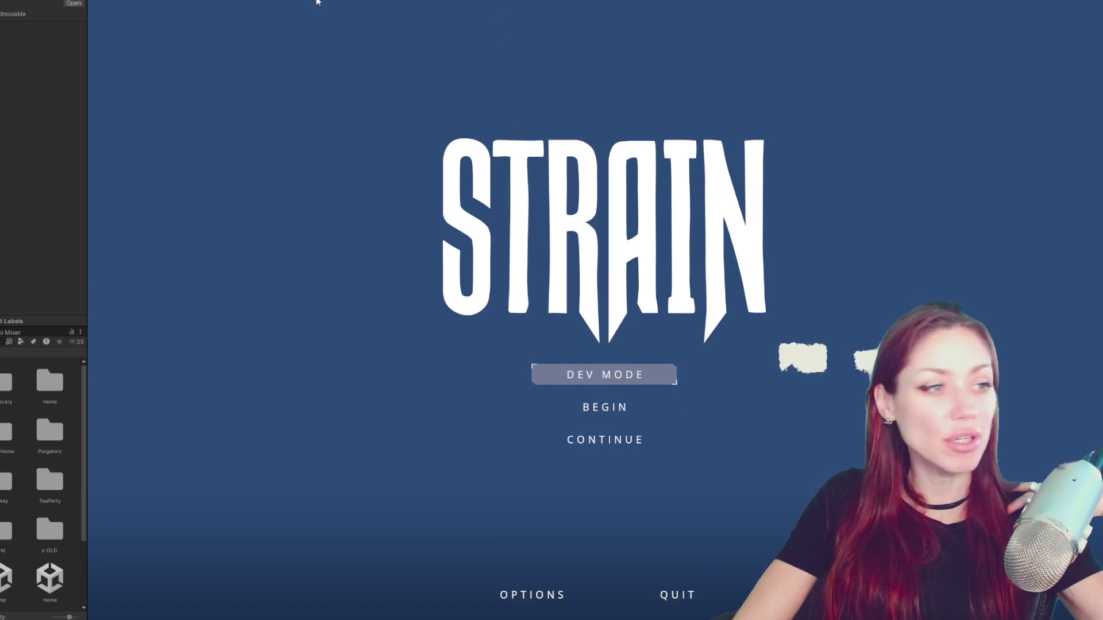
pyautogui.hotkey('ctrl', 'p')
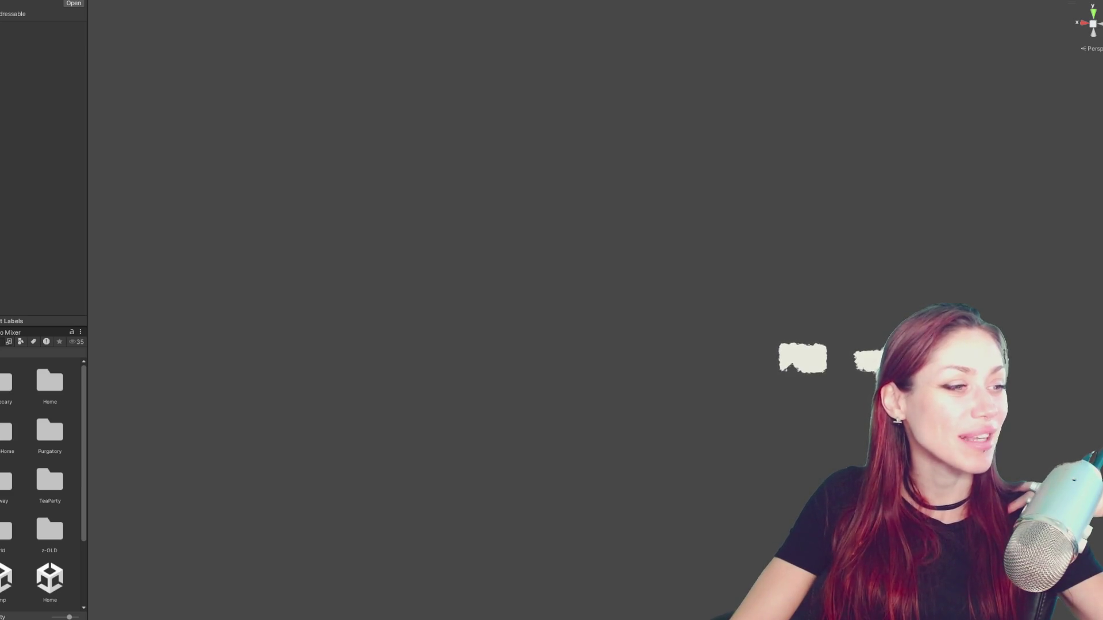
# - Enlarge the Project assets area to five columns and reopen the Main scene
pyautogui.moveTo(88, 410); pyautogui.dragTo(128, 410)
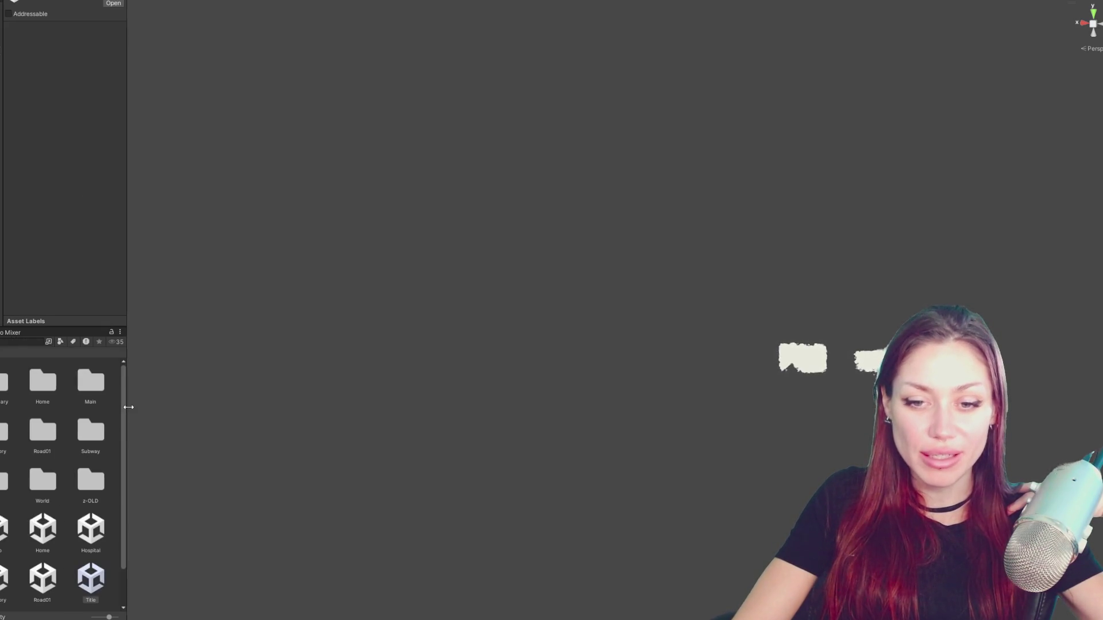
pyautogui.moveTo(61, 325); pyautogui.dragTo(86, 193)
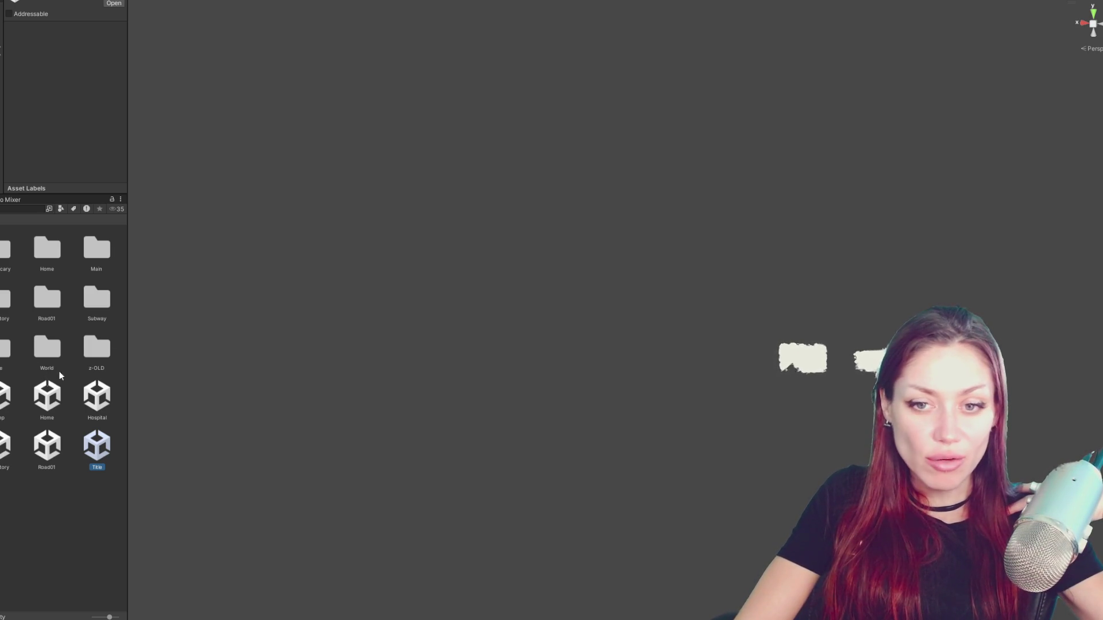
pyautogui.moveTo(127, 334); pyautogui.dragTo(216, 335)
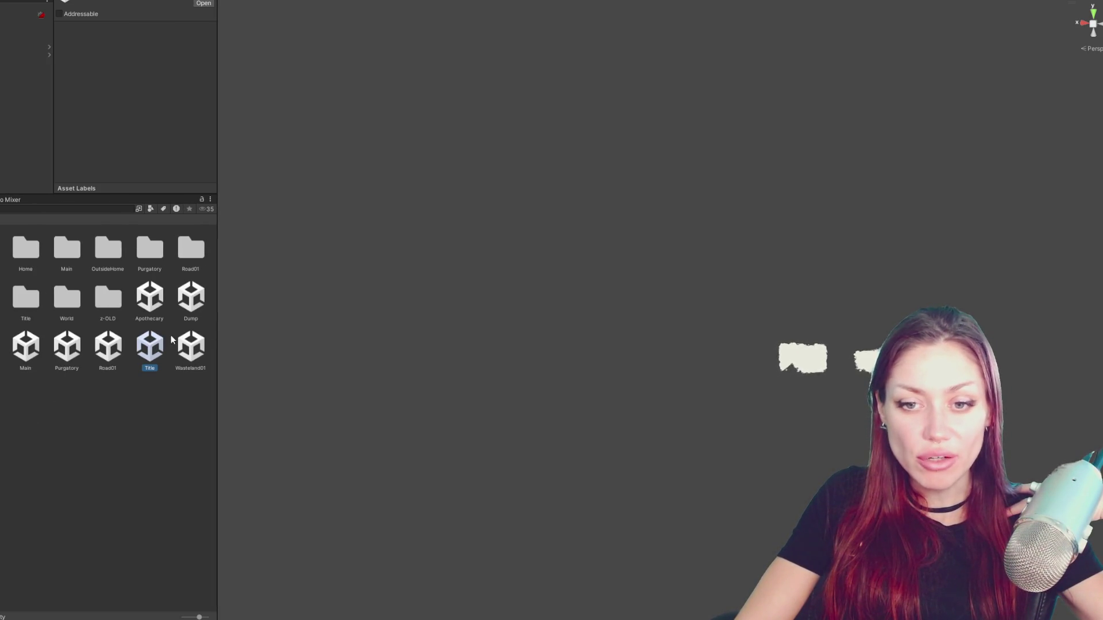
pyautogui.click(31, 348)
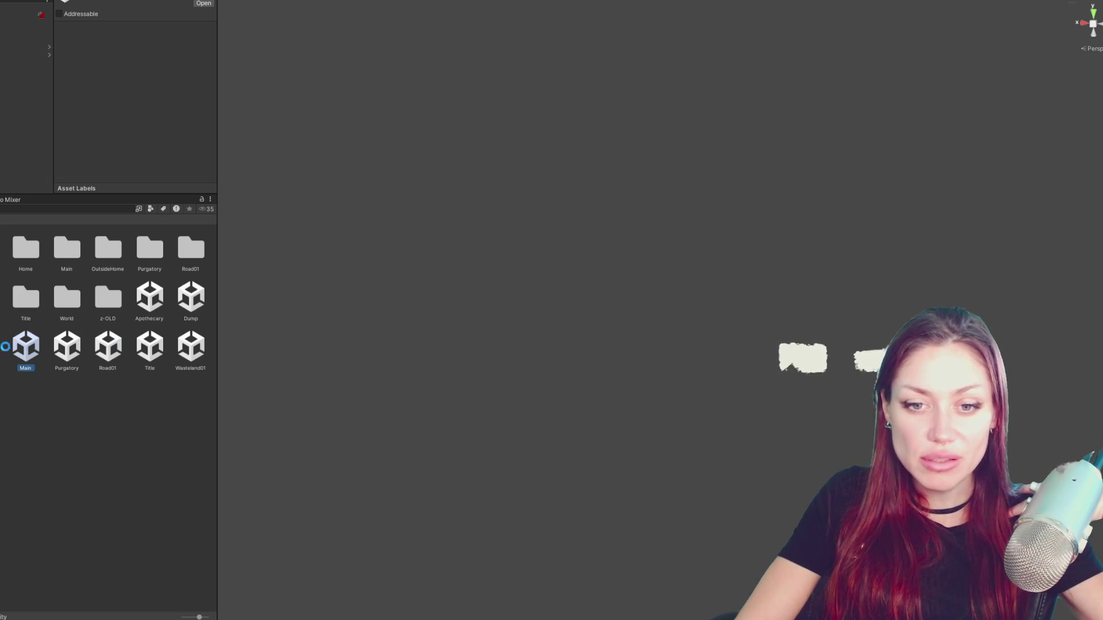
pyautogui.press('Return')
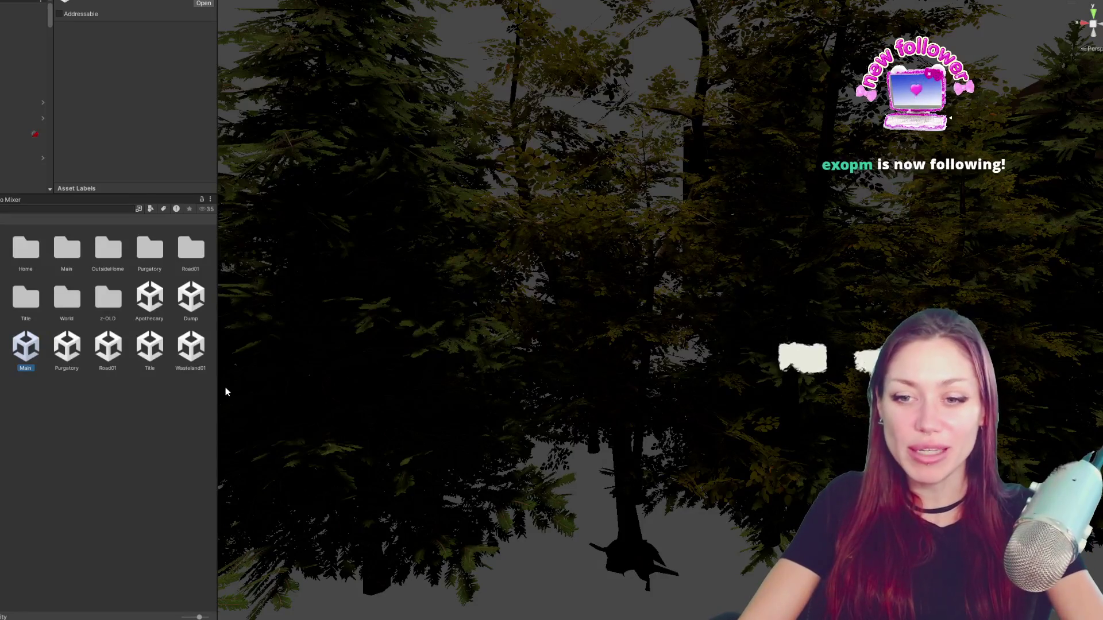
# - Select the controller object so its Scene, Sickness and Shop Controls scripts show in the Inspector
pyautogui.moveTo(218, 389); pyautogui.dragTo(351, 415)
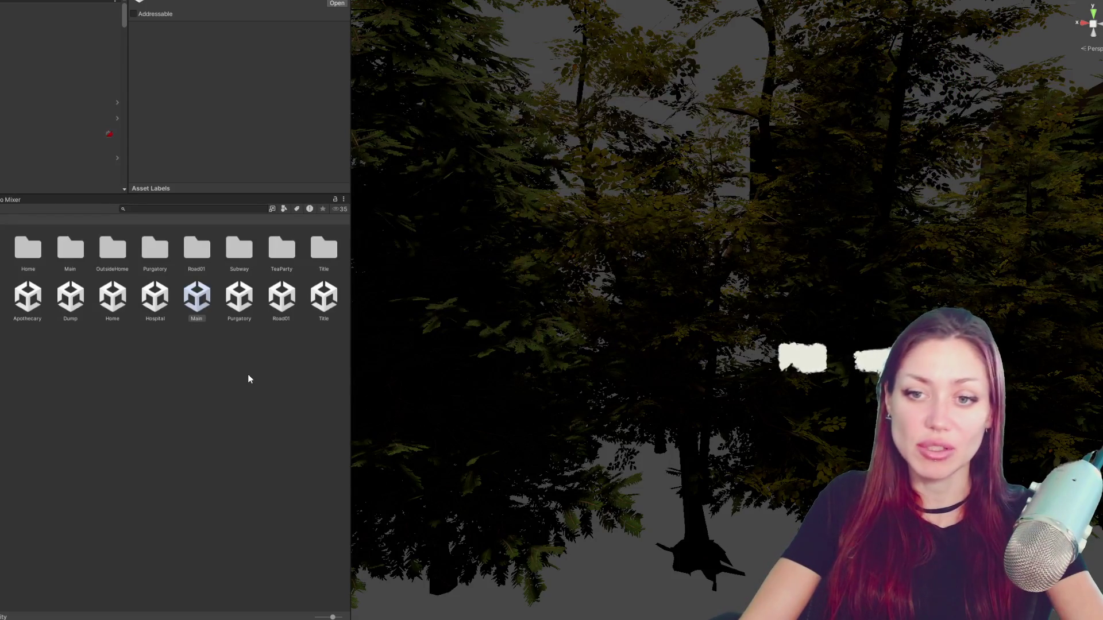
pyautogui.click(28, 17)
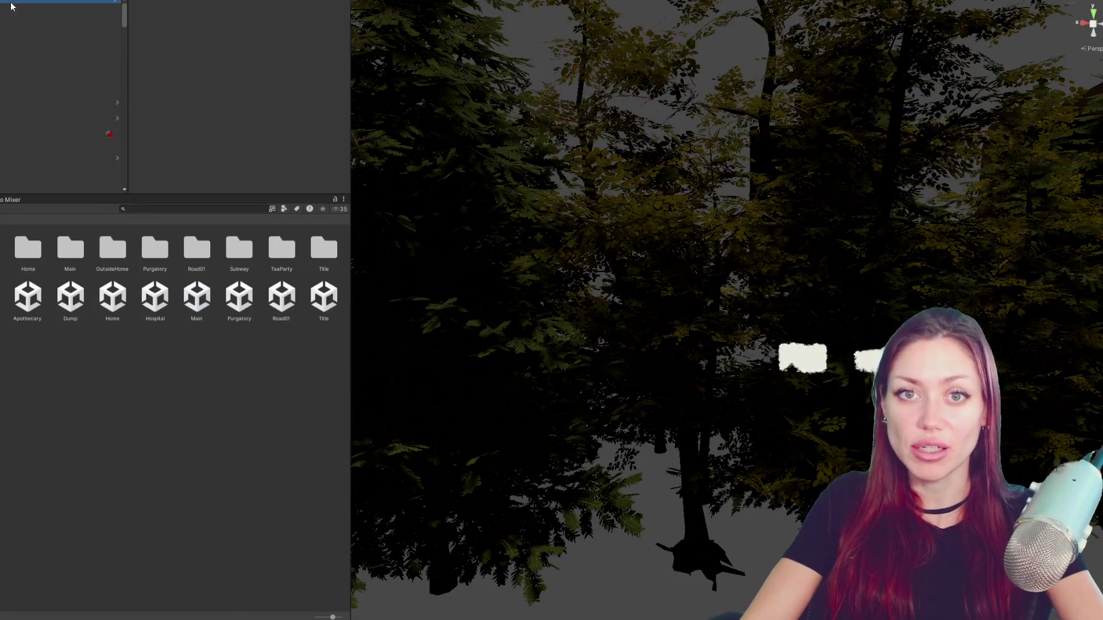
pyautogui.scroll(-5, 243, 93)
pyautogui.scroll(-5, 243, 92)
pyautogui.scroll(-5, 254, 48)
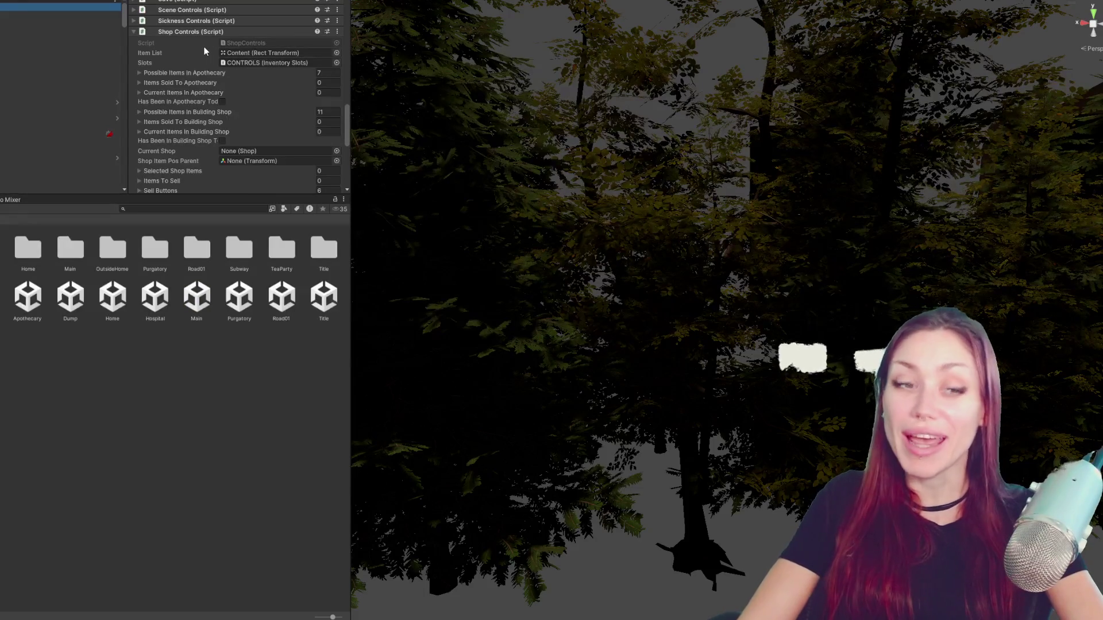
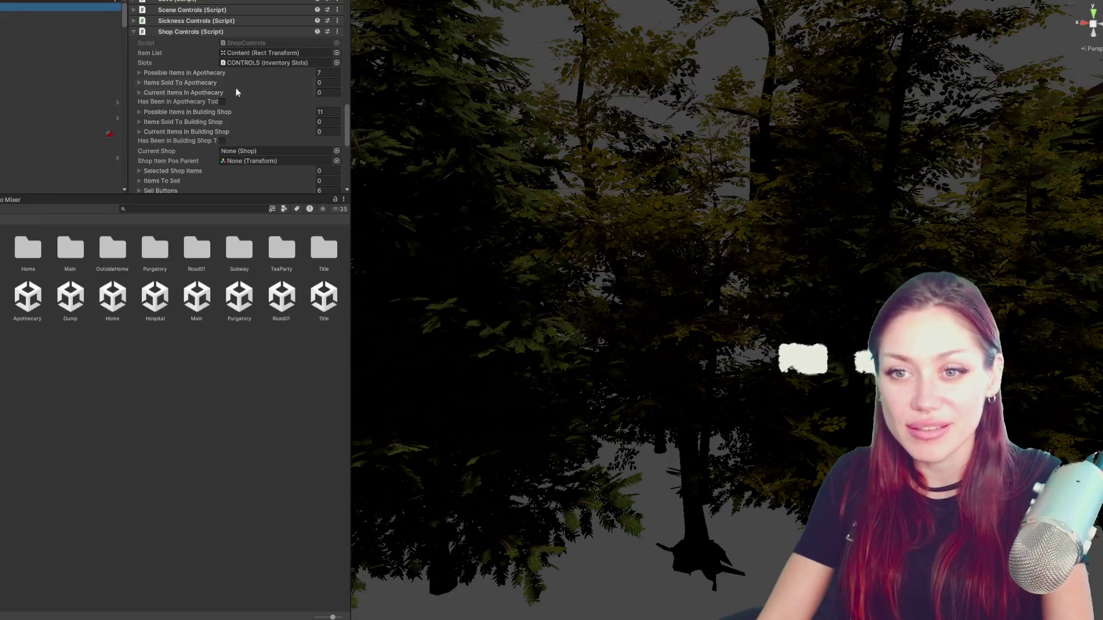
# - Review the Apothecary item ID list, select the game controller object and enlarge its Inspector area
pyautogui.click(137, 73)
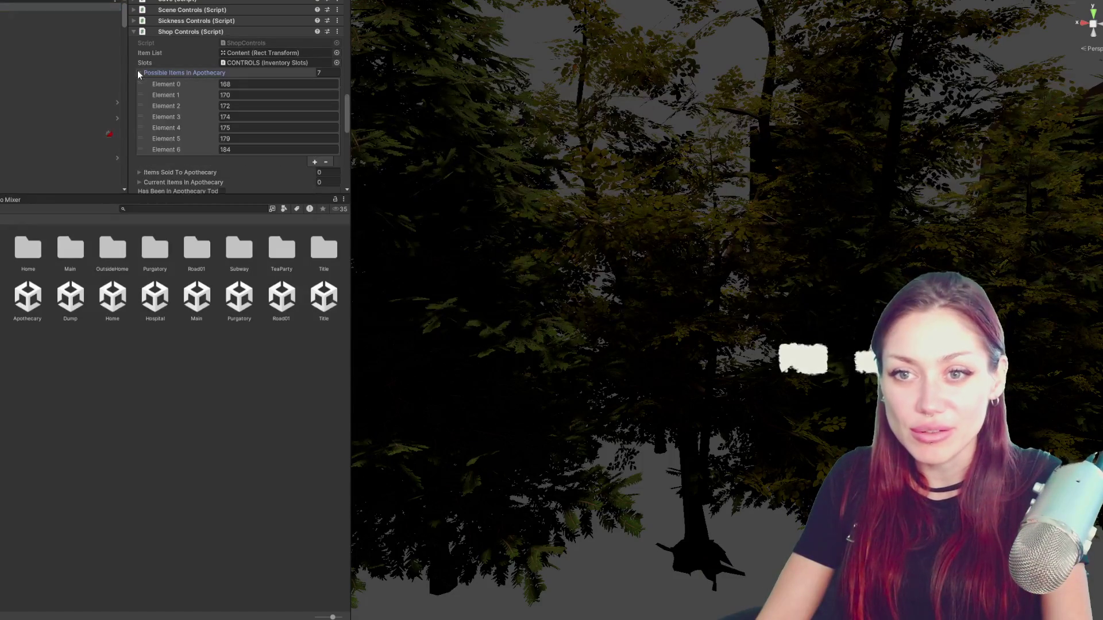
pyautogui.click(137, 73)
pyautogui.scroll(-3, 142, 74)
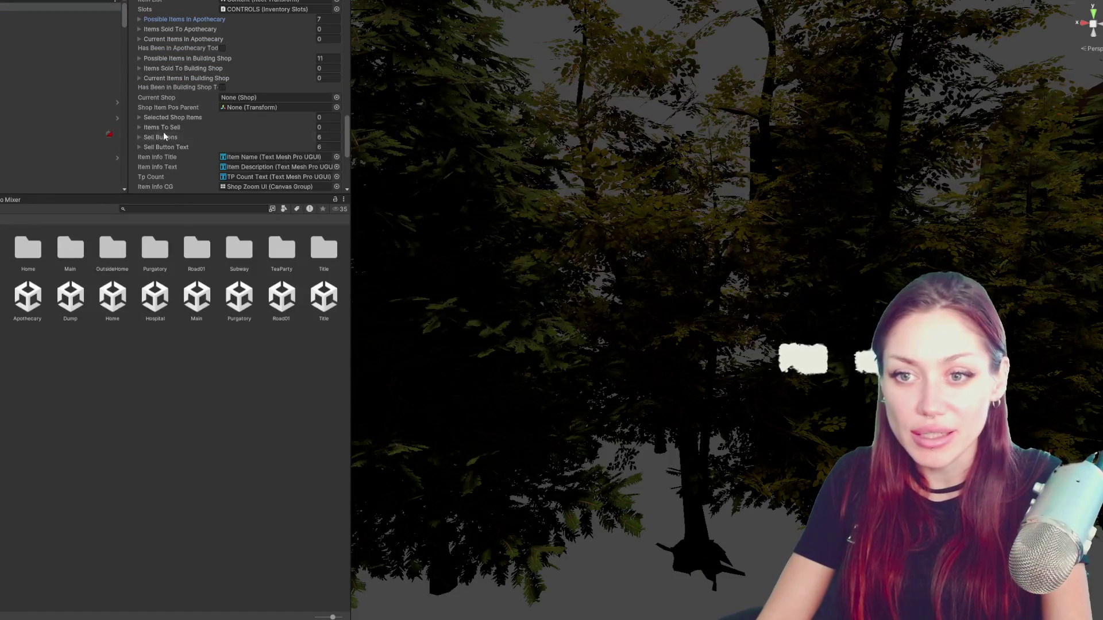
pyautogui.scroll(-2, 161, 131)
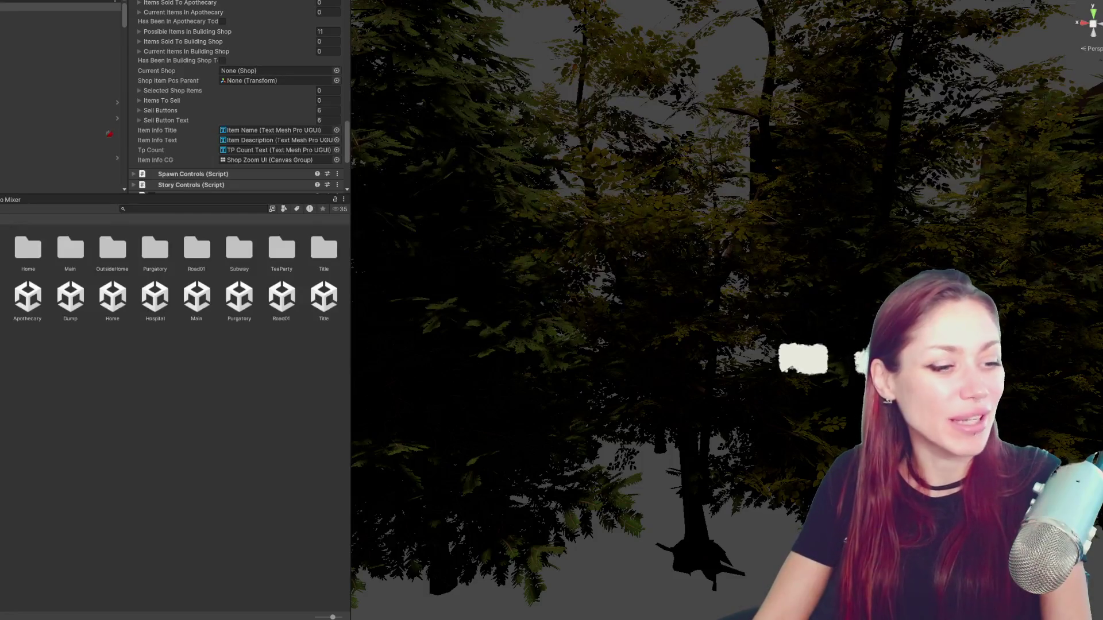
pyautogui.click(148, 360)
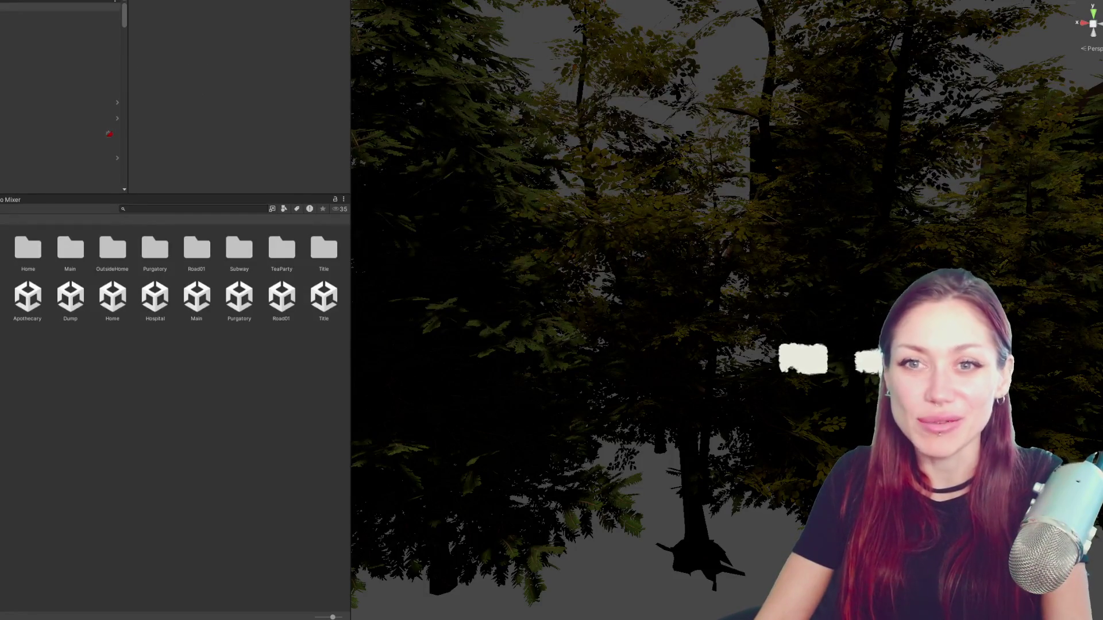
pyautogui.click(4, 80)
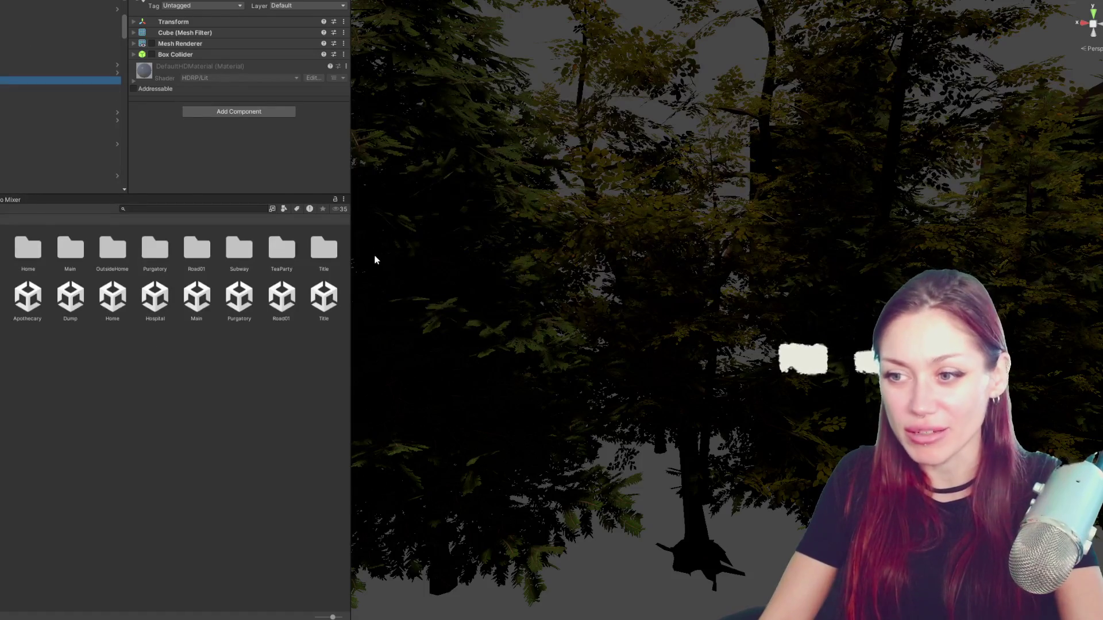
pyautogui.click(5, 7)
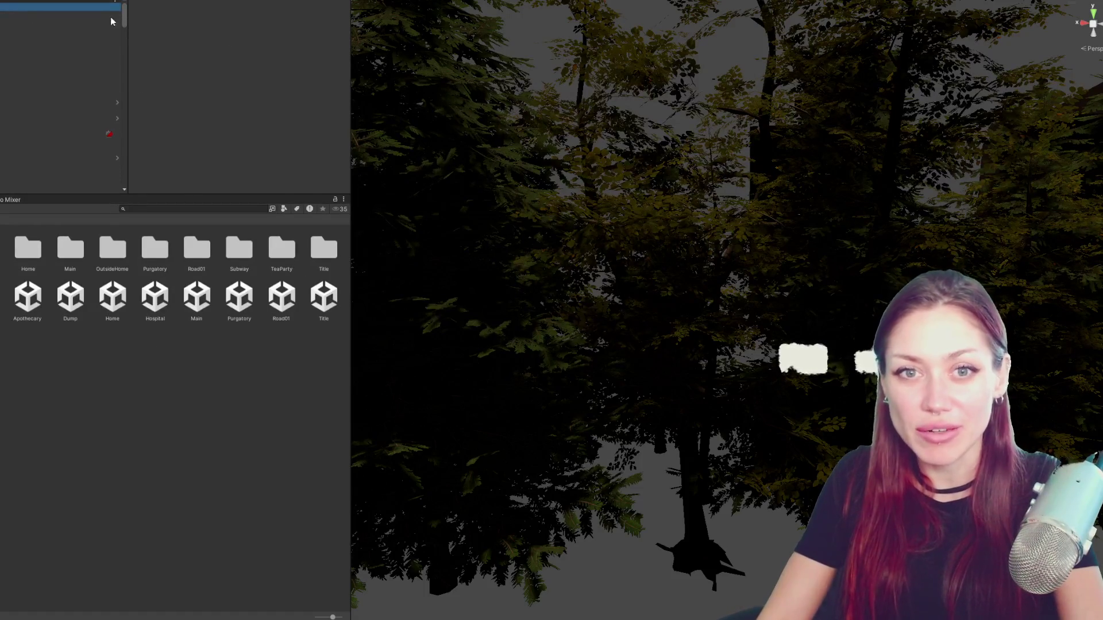
pyautogui.moveTo(244, 197)
pyautogui.mouseDown()
pyautogui.moveTo(259, 399)
pyautogui.moveTo(271, 282)
pyautogui.mouseUp()
pyautogui.scroll(-5, 234, 150)
pyautogui.scroll(-3, 244, 159)
pyautogui.scroll(-3, 243, 33)
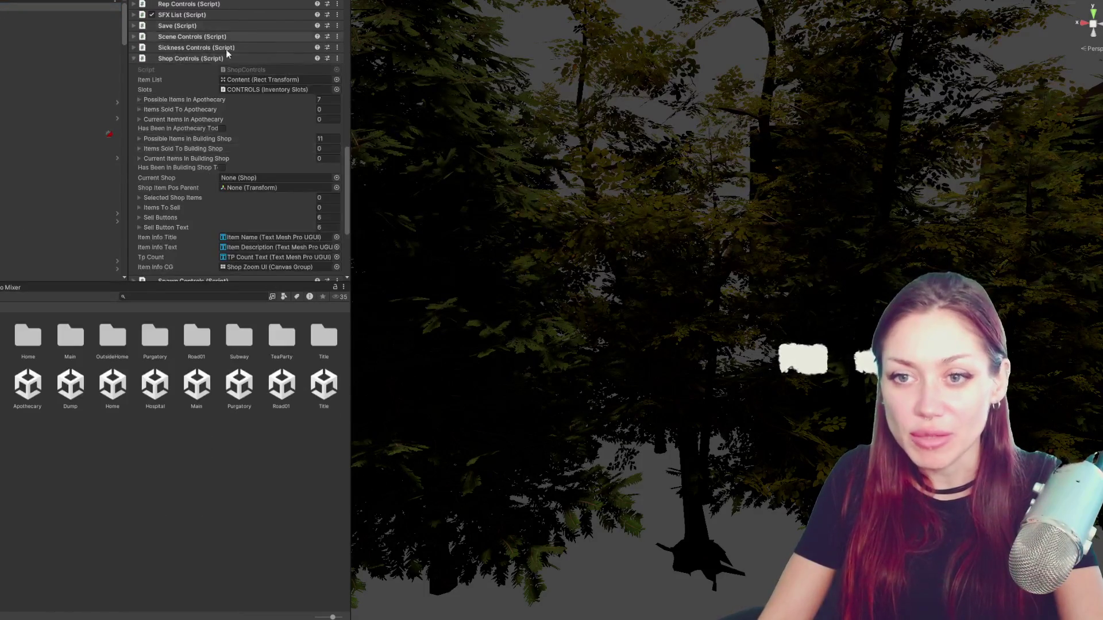
pyautogui.scroll(-3, 211, 99)
pyautogui.scroll(3, 210, 100)
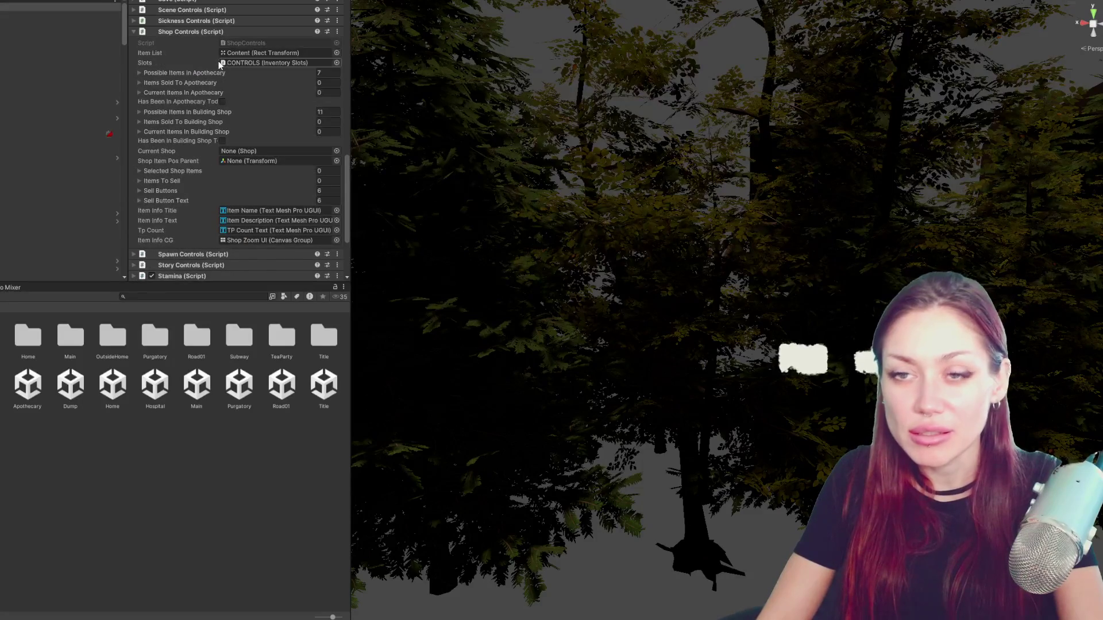
# - Review the Building Shop's possible item IDs (186–196) in Shop Controls
pyautogui.click(176, 112)
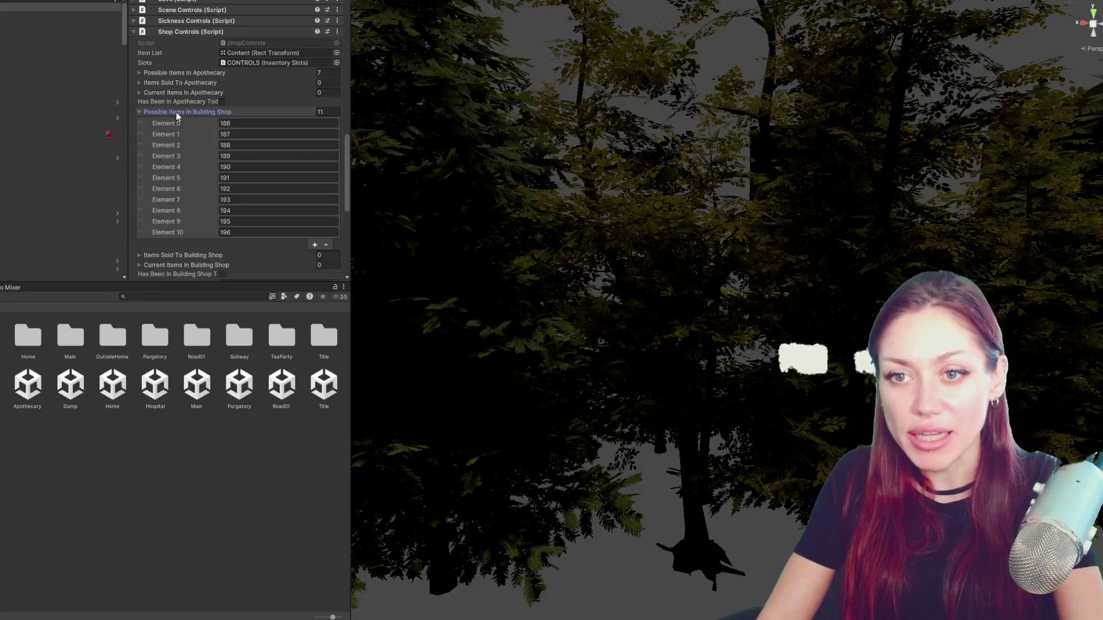
pyautogui.click(176, 112)
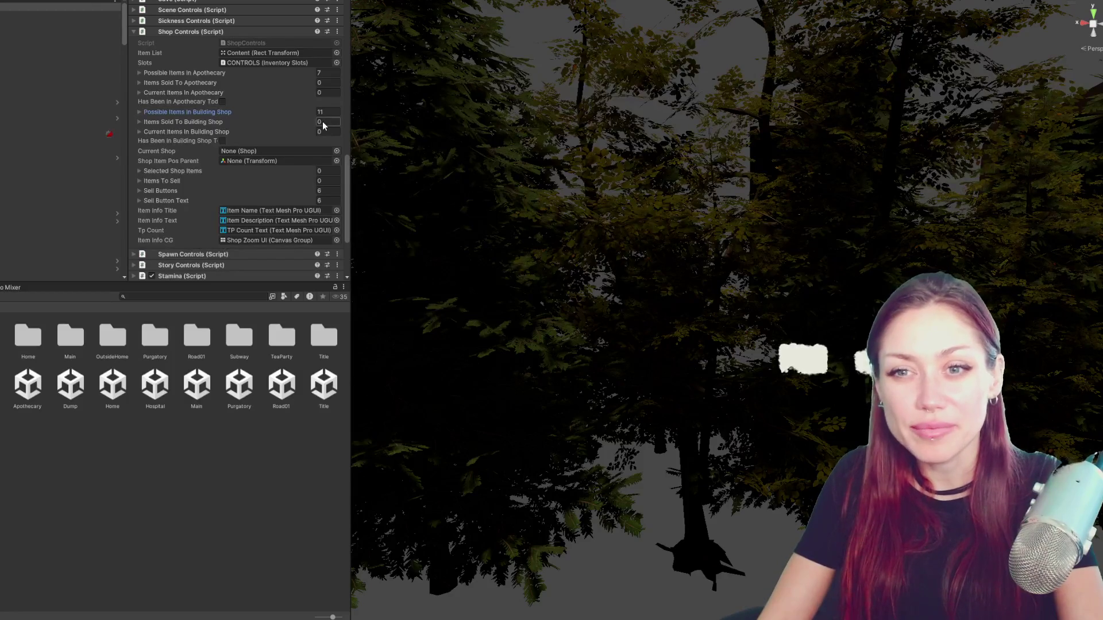
pyautogui.click(223, 112)
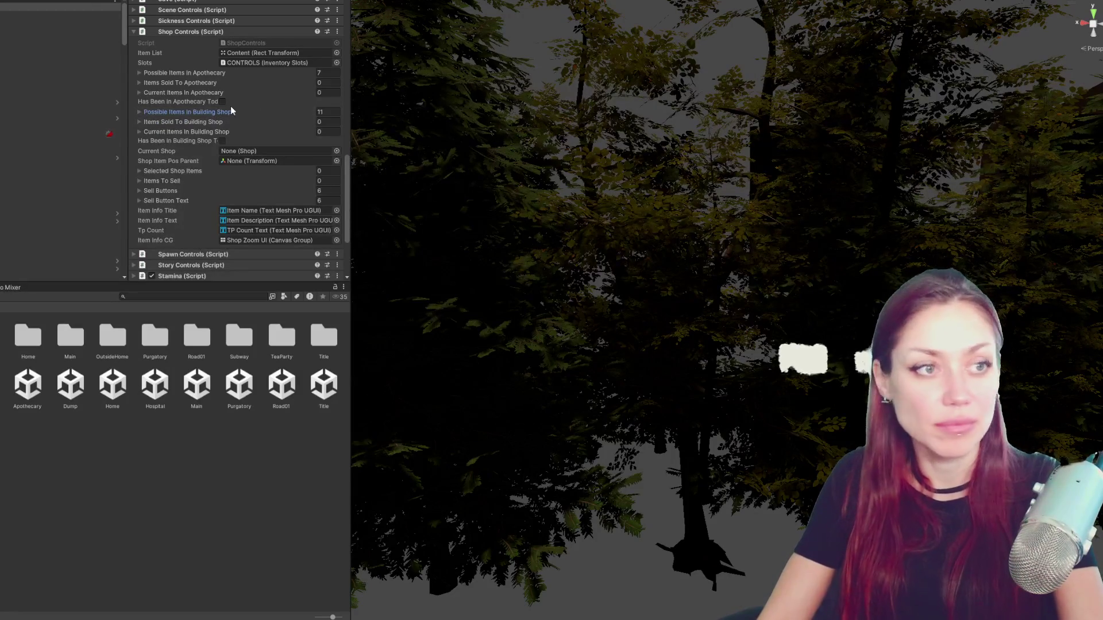
pyautogui.scroll(-2, 701, 365)
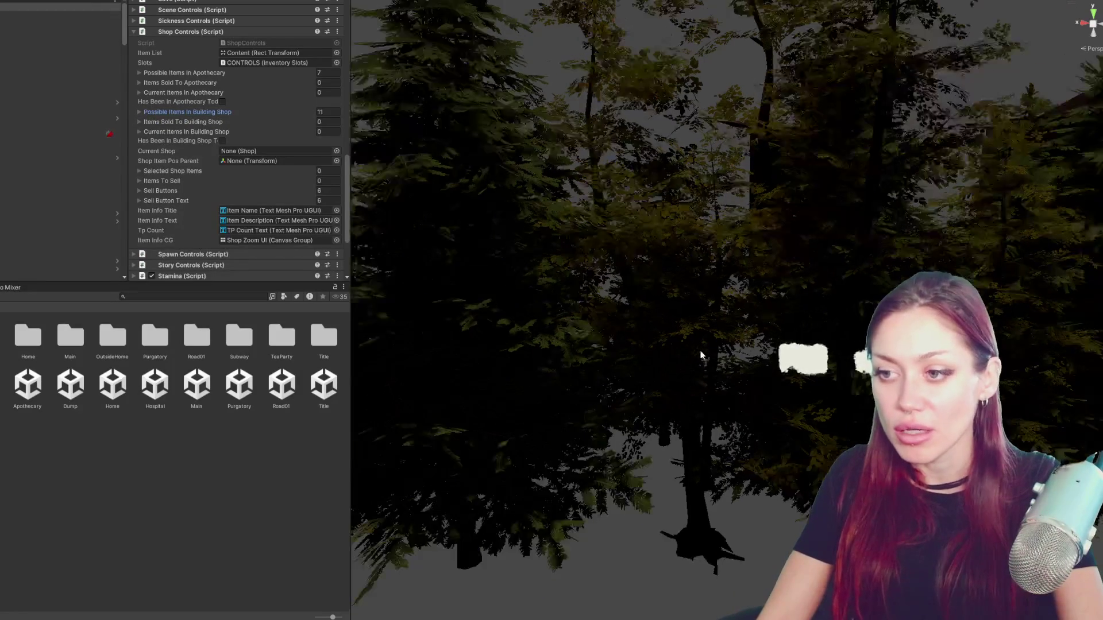
pyautogui.scroll(-2, 675, 309)
pyautogui.scroll(-3, 637, 215)
# - Tilt and pull back the scene view to see the forest and apartment buildings from above
pyautogui.moveTo(637, 215)
pyautogui.mouseDown()
pyautogui.moveTo(865, 308)
pyautogui.moveTo(787, 218)
pyautogui.moveTo(682, 233)
pyautogui.mouseUp()
pyautogui.scroll(2, 657, 247)
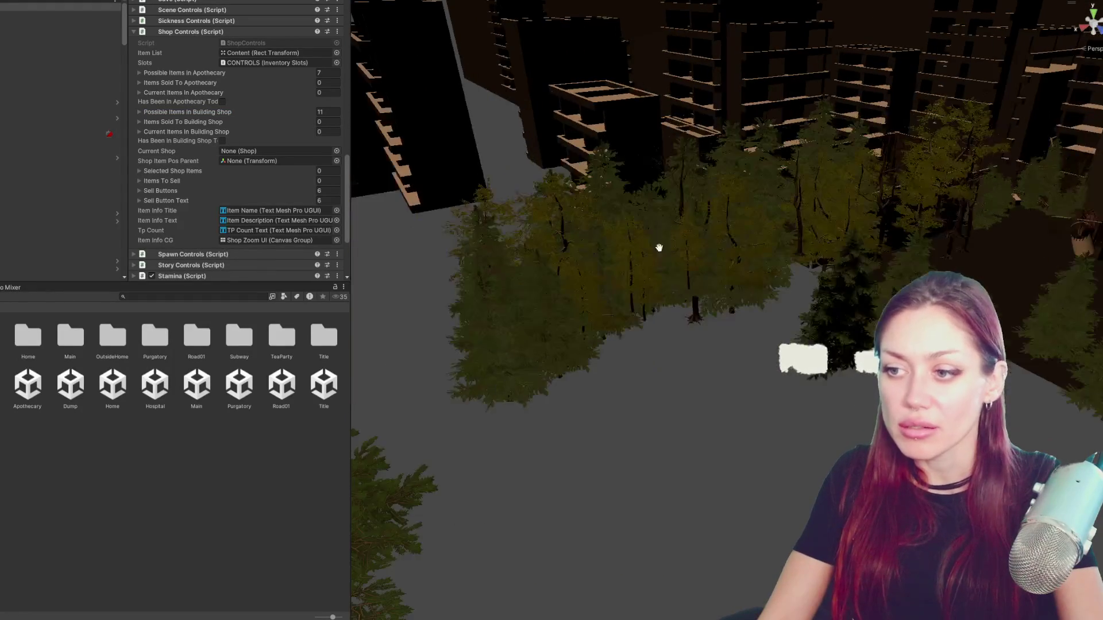
pyautogui.scroll(2, 660, 266)
pyautogui.scroll(2, 660, 269)
pyautogui.scroll(-2, 660, 267)
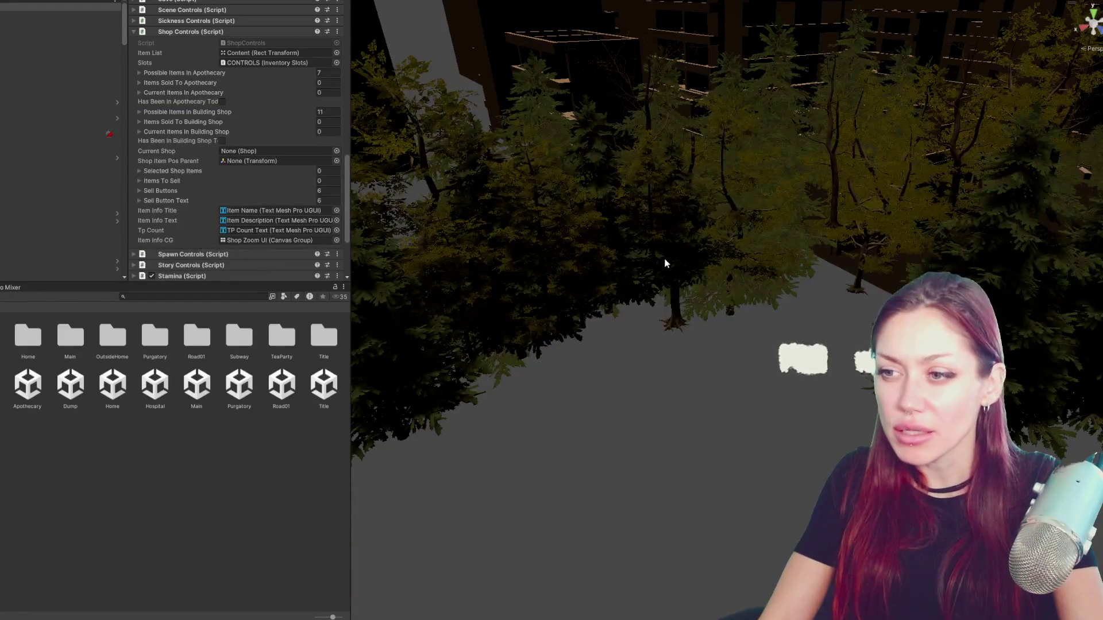
pyautogui.scroll(-2, 663, 265)
pyautogui.scroll(2, 665, 264)
pyautogui.scroll(2, 665, 263)
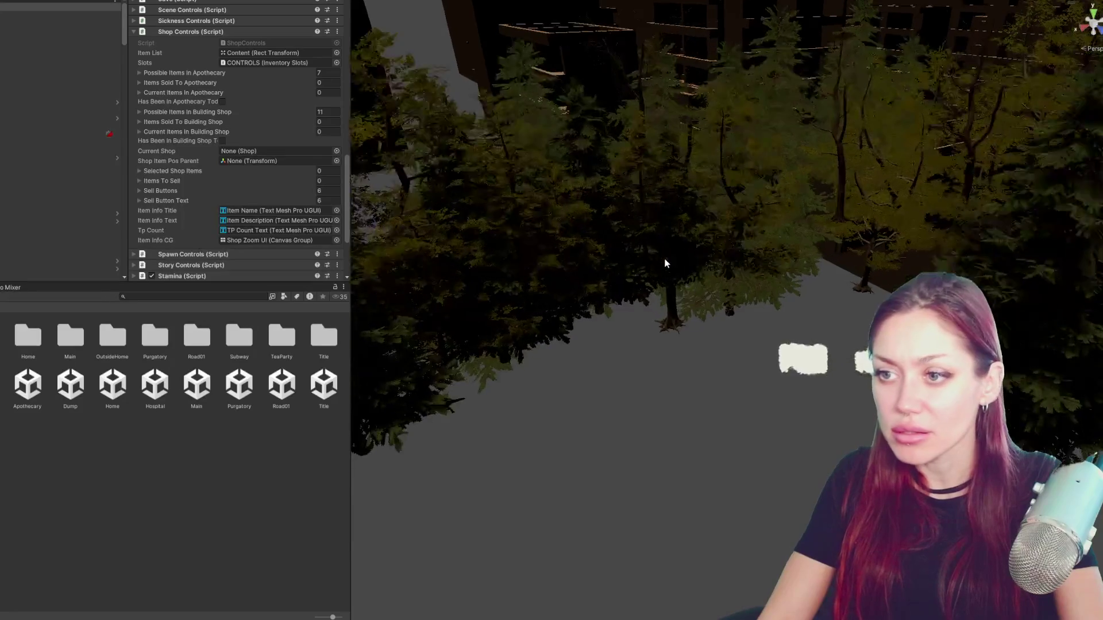
pyautogui.scroll(2, 665, 262)
pyautogui.scroll(2, 665, 263)
pyautogui.scroll(-2, 665, 262)
pyautogui.scroll(-2, 668, 265)
pyautogui.scroll(-2, 667, 264)
pyautogui.moveTo(667, 263)
pyautogui.mouseDown()
pyautogui.moveTo(625, 282)
pyautogui.moveTo(755, 306)
pyautogui.mouseUp()
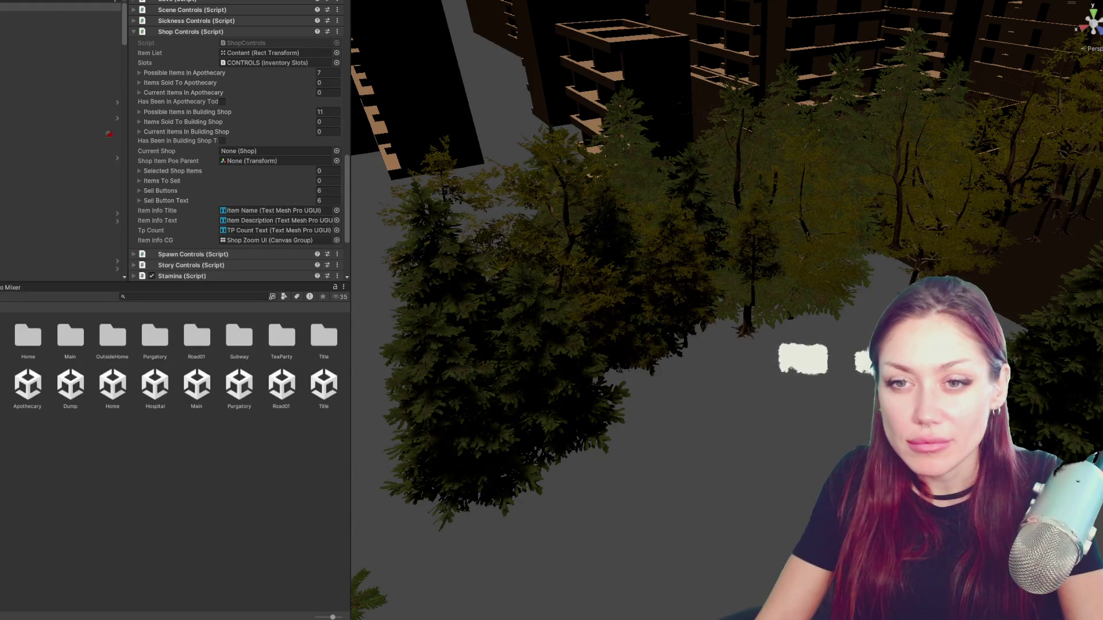
# - Expand Spawn Controls to its last effort item Grass Long Dry, return to the Scenes folder and bring up the Home scene's actions
pyautogui.click(186, 34)
pyautogui.click(183, 155)
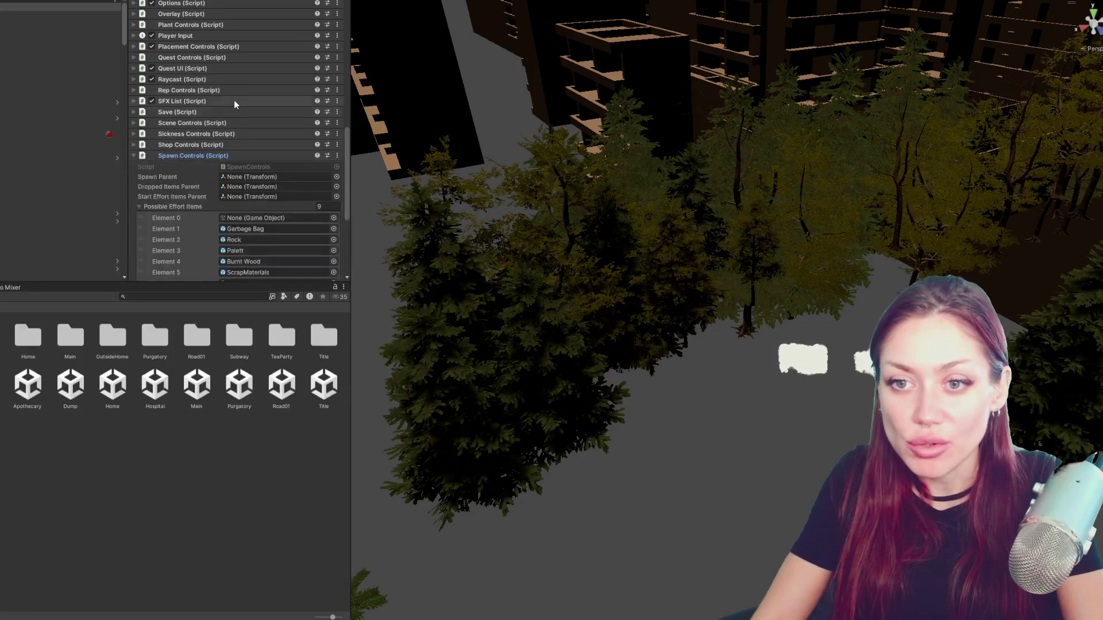
pyautogui.scroll(-5, 237, 99)
pyautogui.click(259, 144)
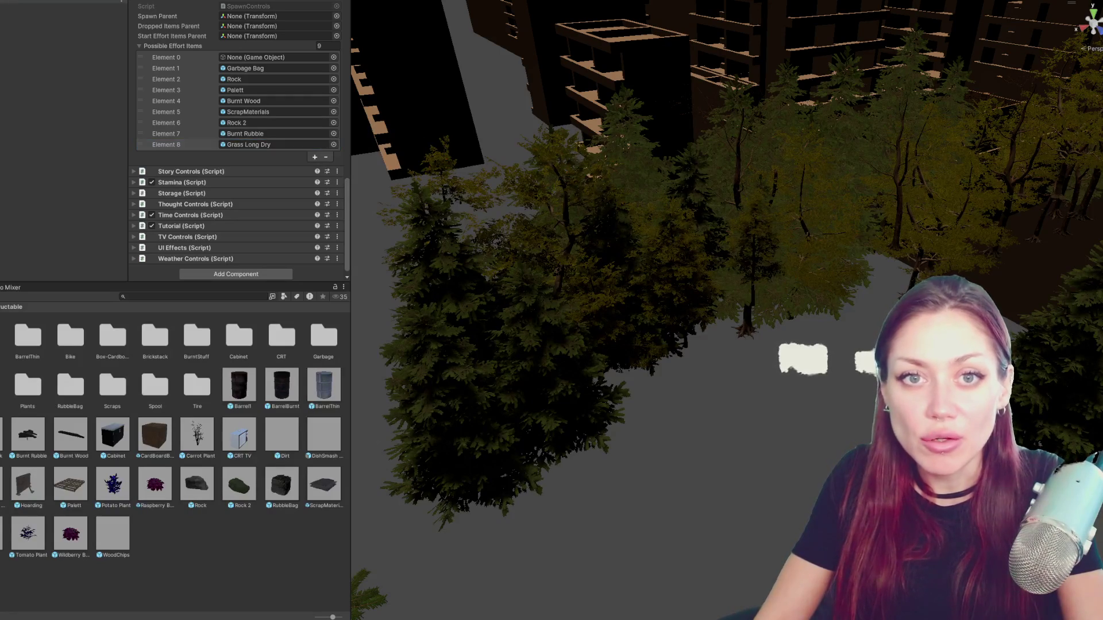
pyautogui.press('Down')
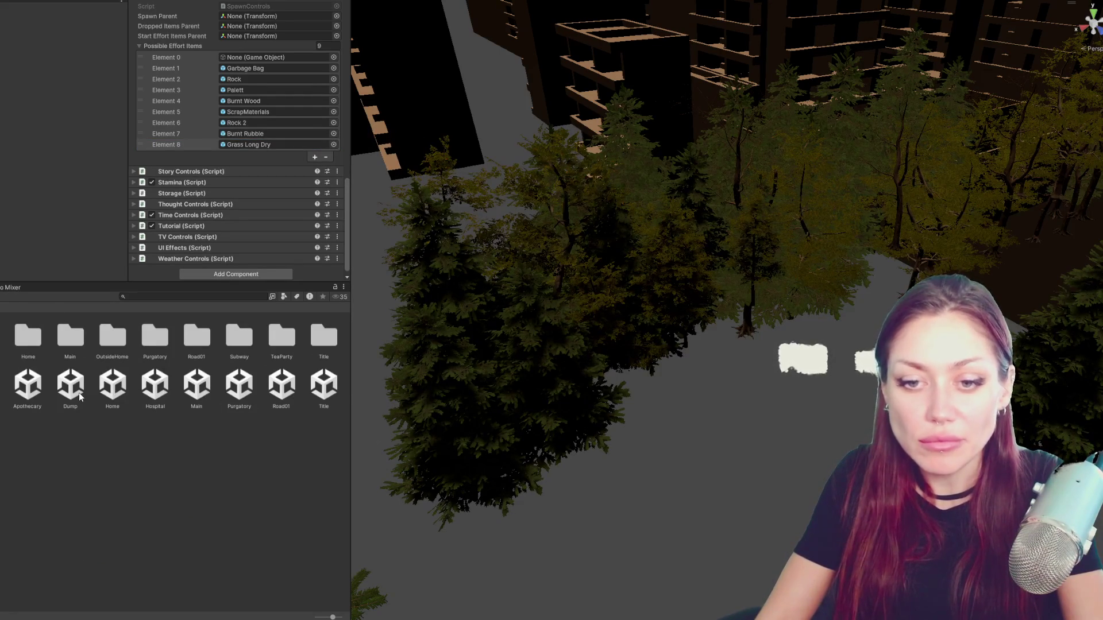
pyautogui.rightClick(121, 392)
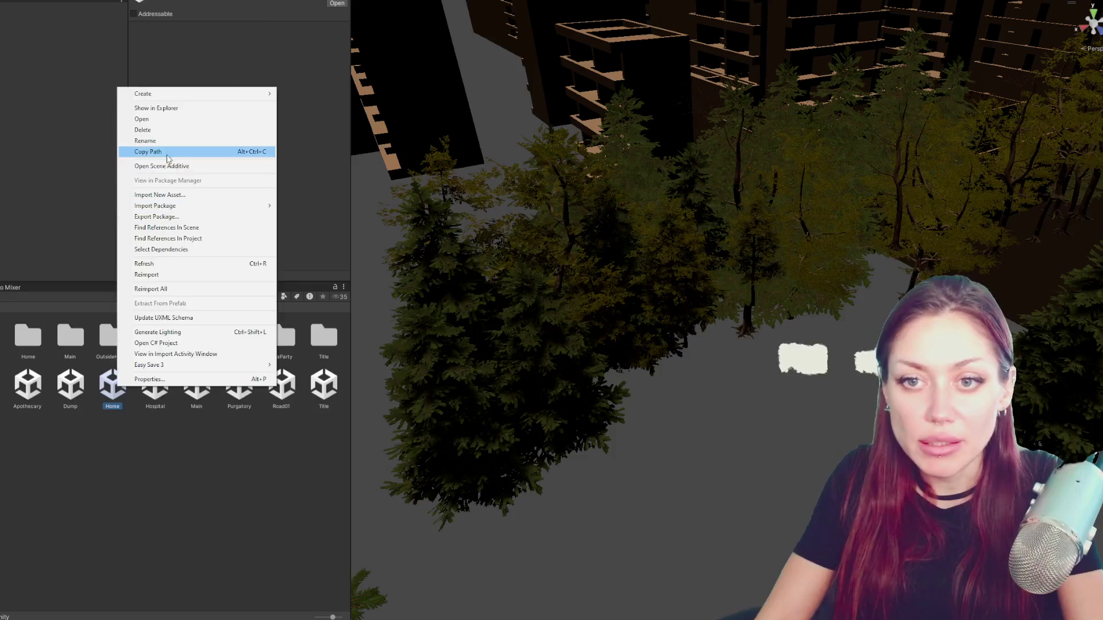
# - Open the Home scene and inspect its ground plane, fence group and a spawn point cube
pyautogui.click(172, 154)
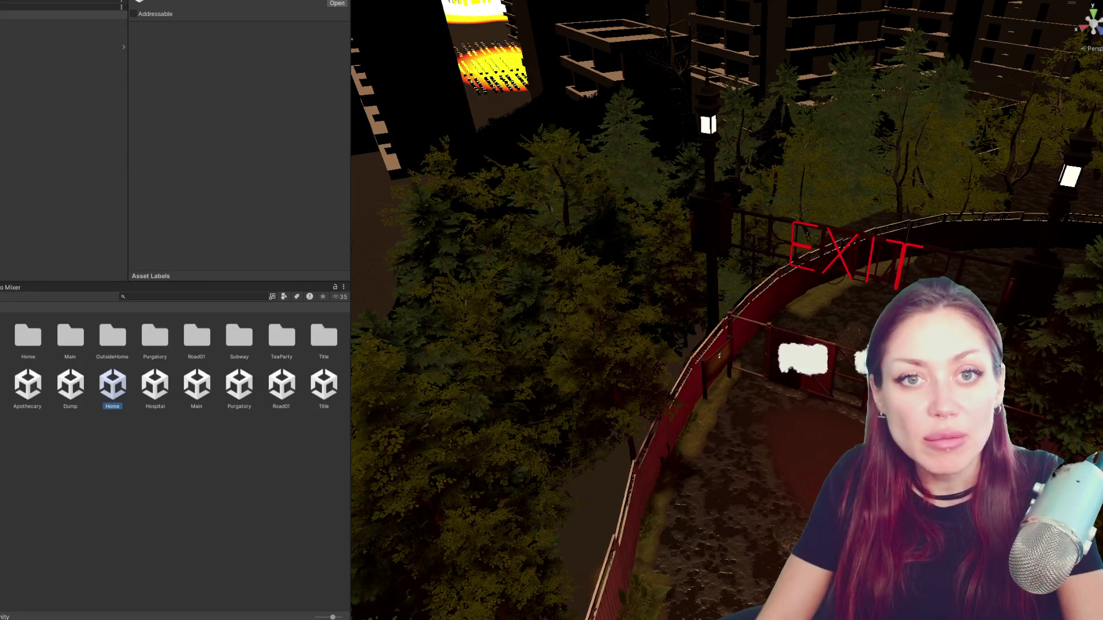
pyautogui.click(60, 150)
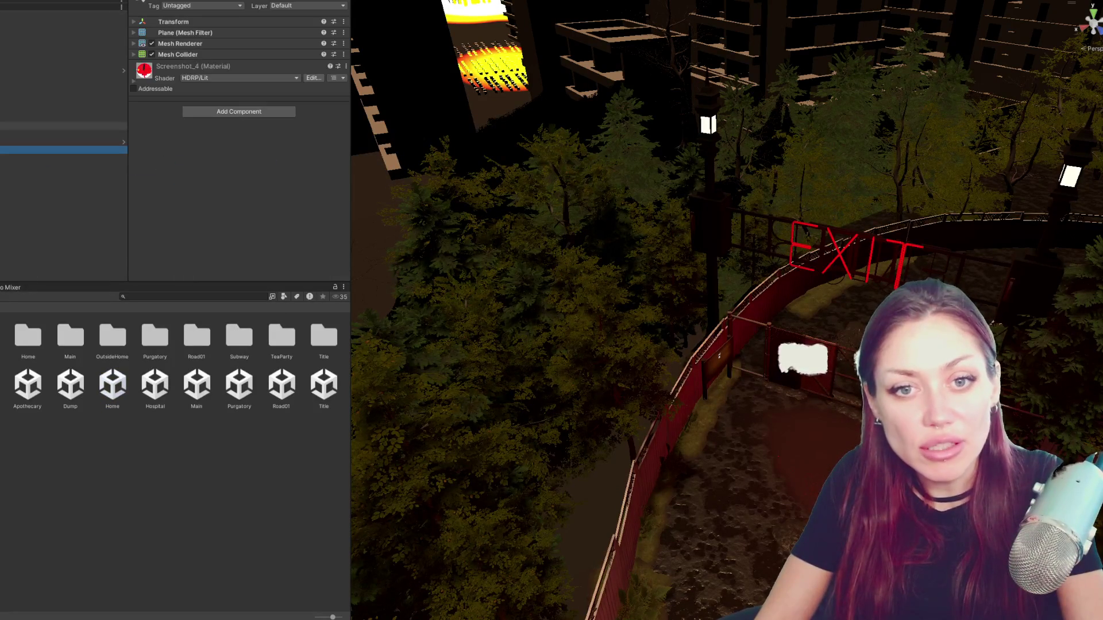
pyautogui.click(61, 78)
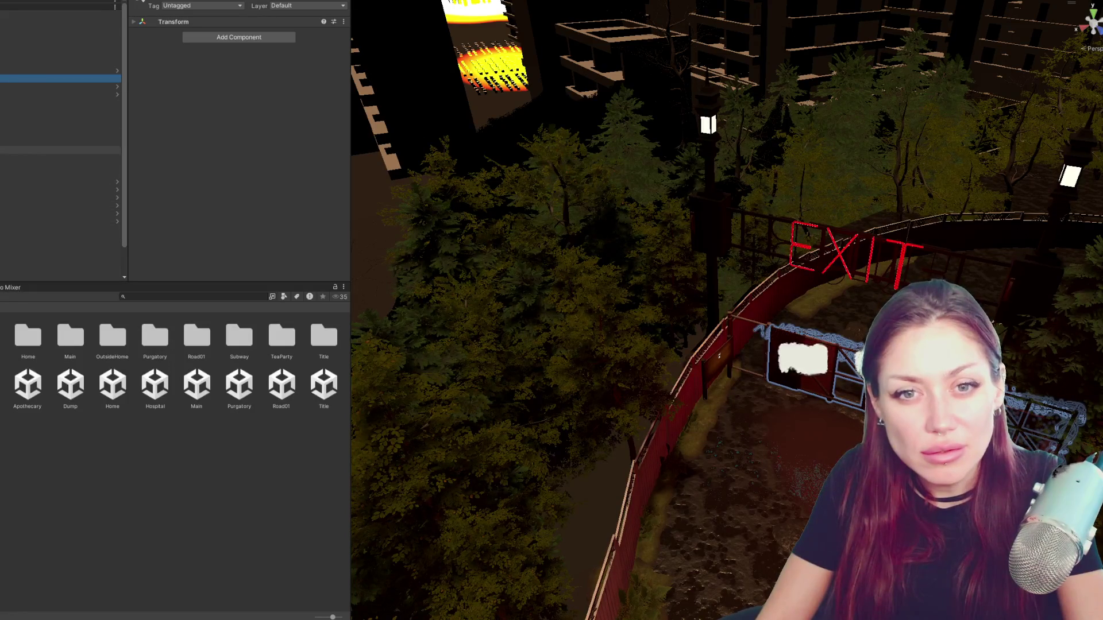
pyautogui.click(61, 134)
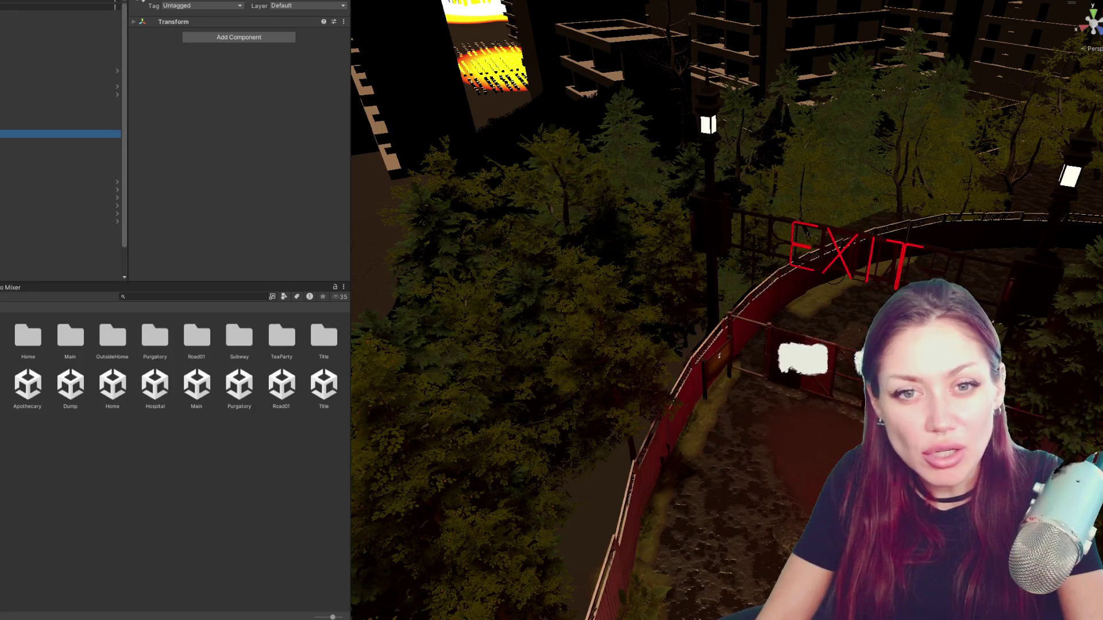
pyautogui.doubleClick(60, 261)
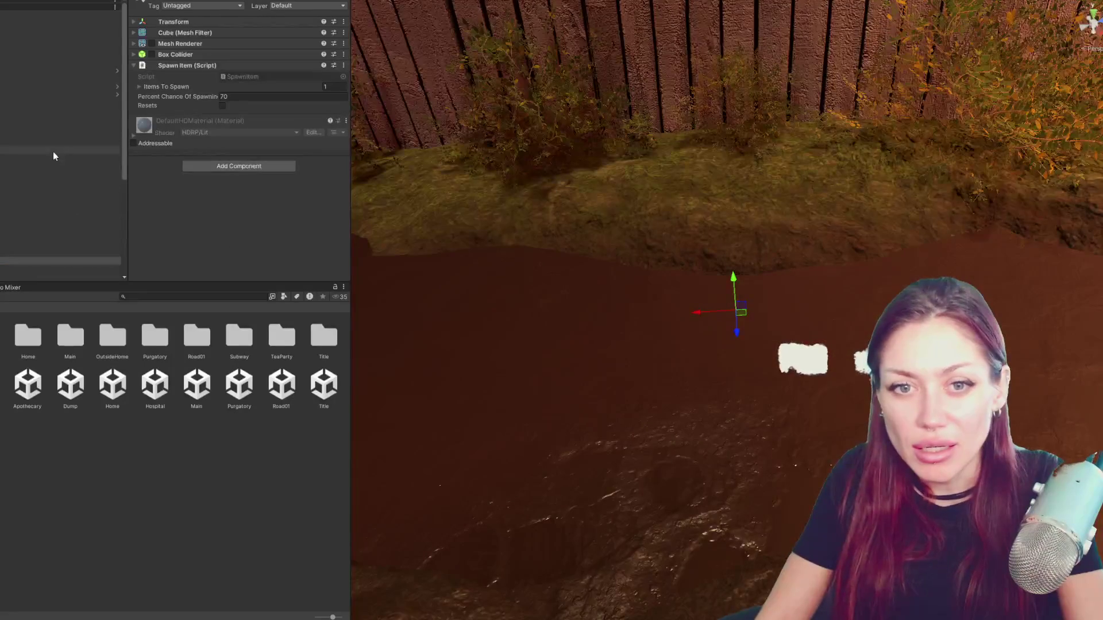
# - Frame a backyard spawn point and set its Percent Chance Of Spawning to 40
pyautogui.doubleClick(52, 152)
pyautogui.moveTo(603, 345); pyautogui.dragTo(326, 120)
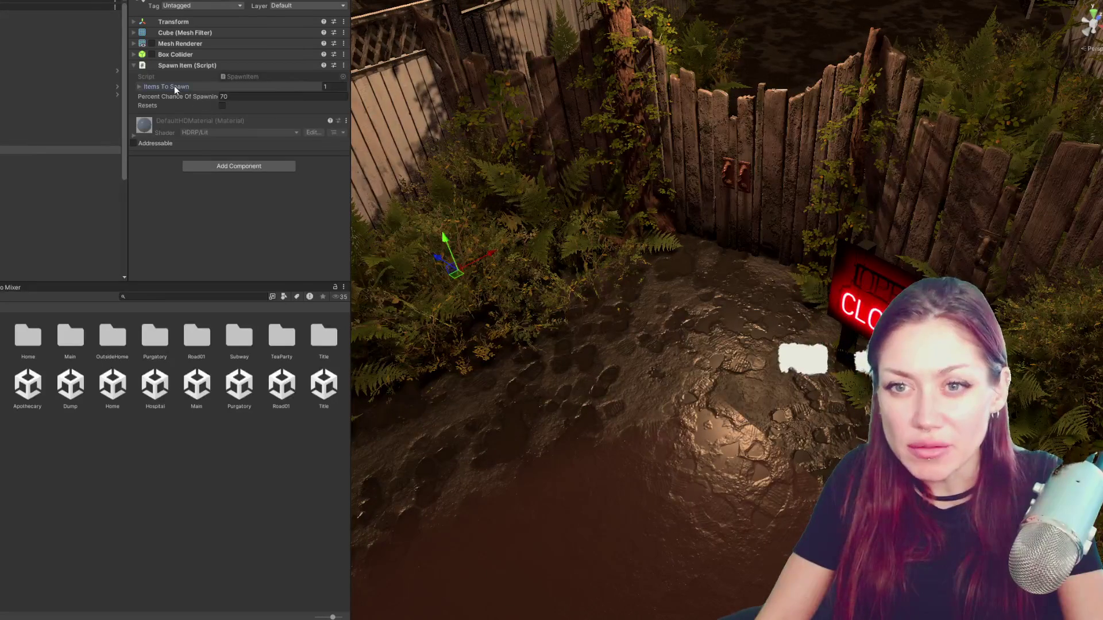
pyautogui.click(174, 86)
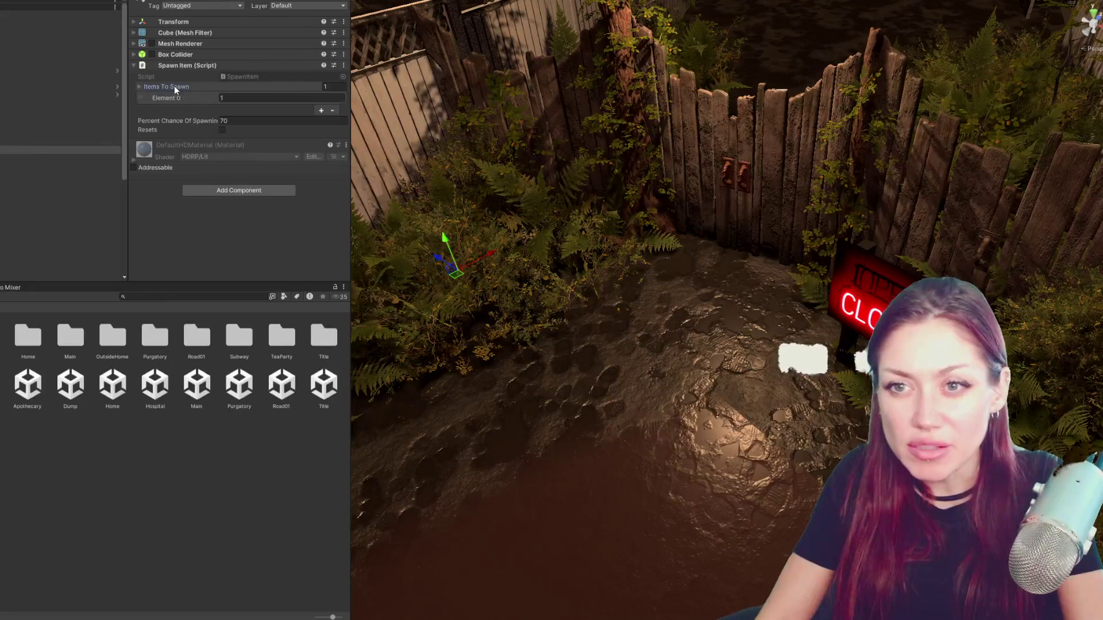
pyautogui.moveTo(603, 344); pyautogui.dragTo(638, 259)
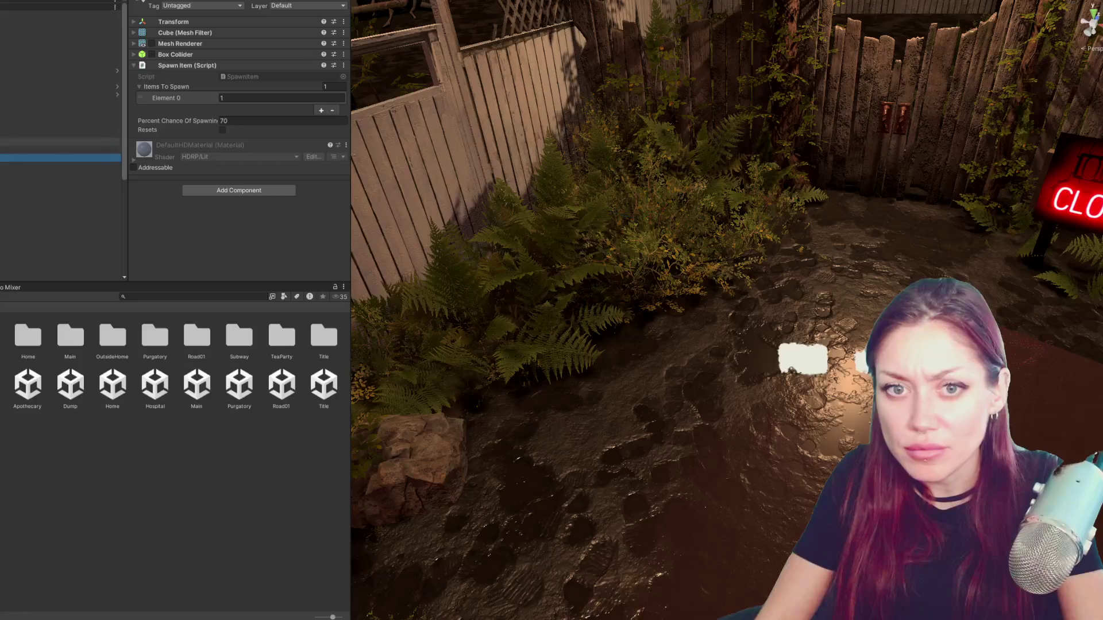
pyautogui.press('f')
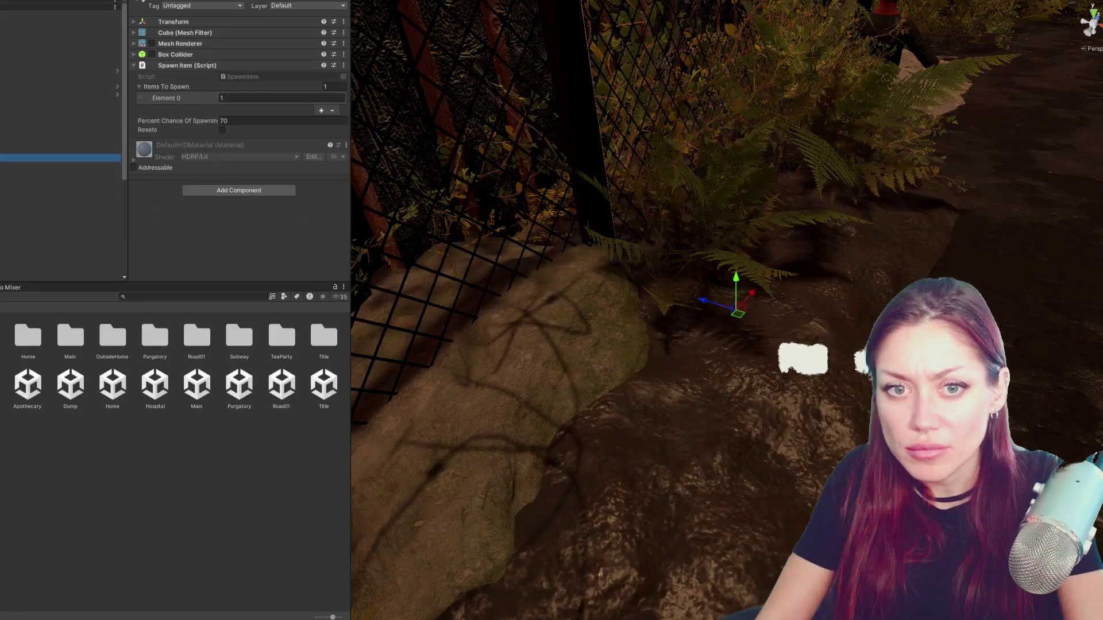
pyautogui.moveTo(626, 266); pyautogui.dragTo(631, 247)
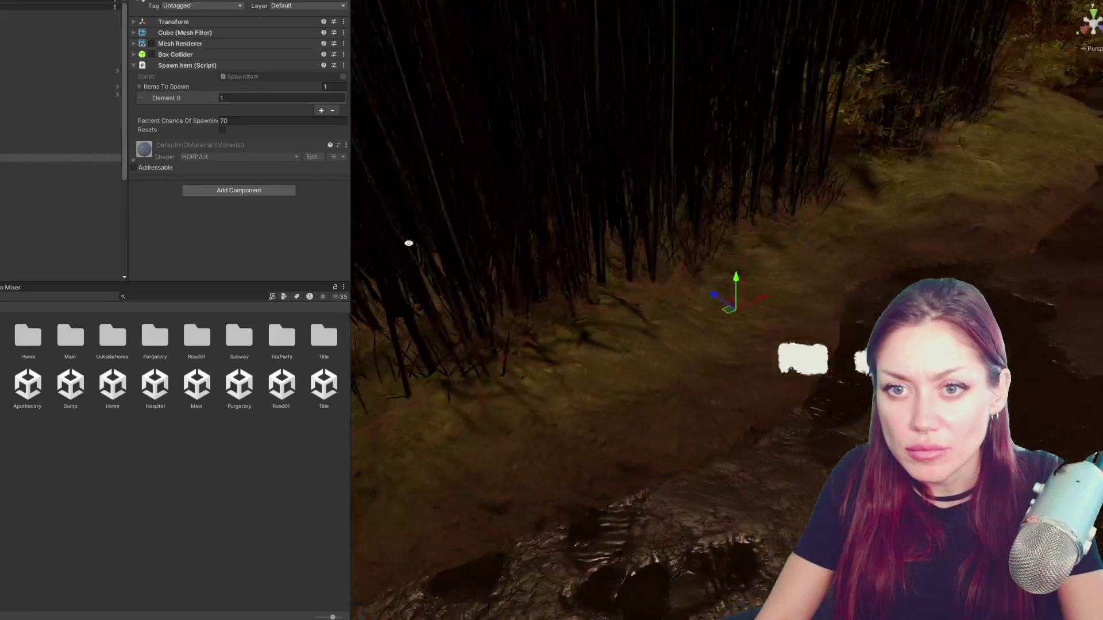
pyautogui.moveTo(631, 246)
pyautogui.mouseDown()
pyautogui.moveTo(255, 243)
pyautogui.moveTo(704, 179)
pyautogui.moveTo(671, 201)
pyautogui.mouseUp()
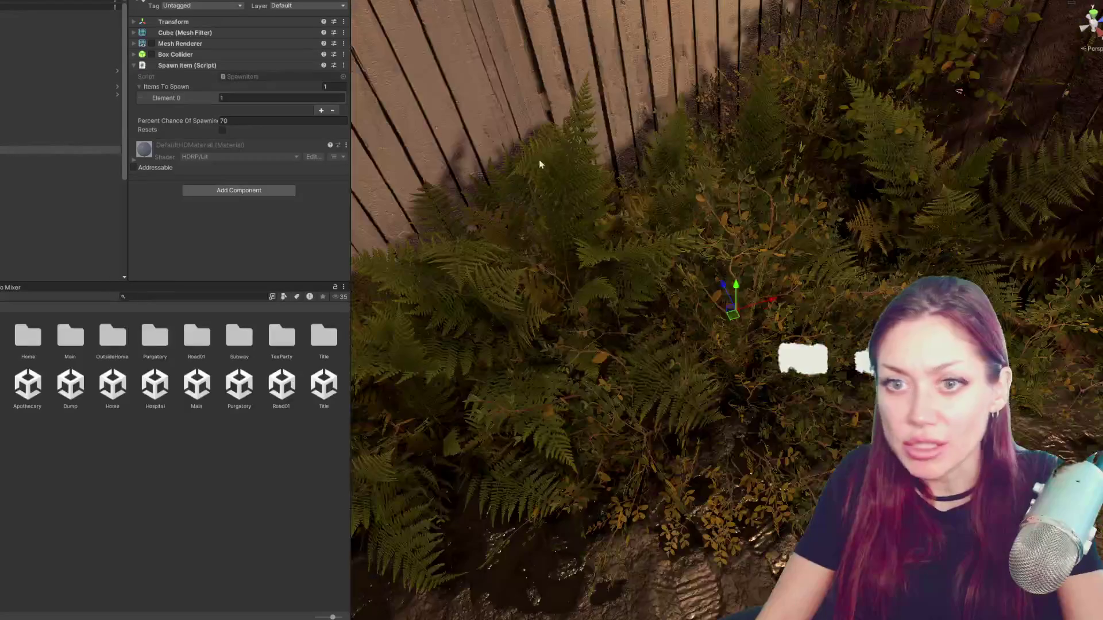
pyautogui.click(233, 124)
pyautogui.write('40')
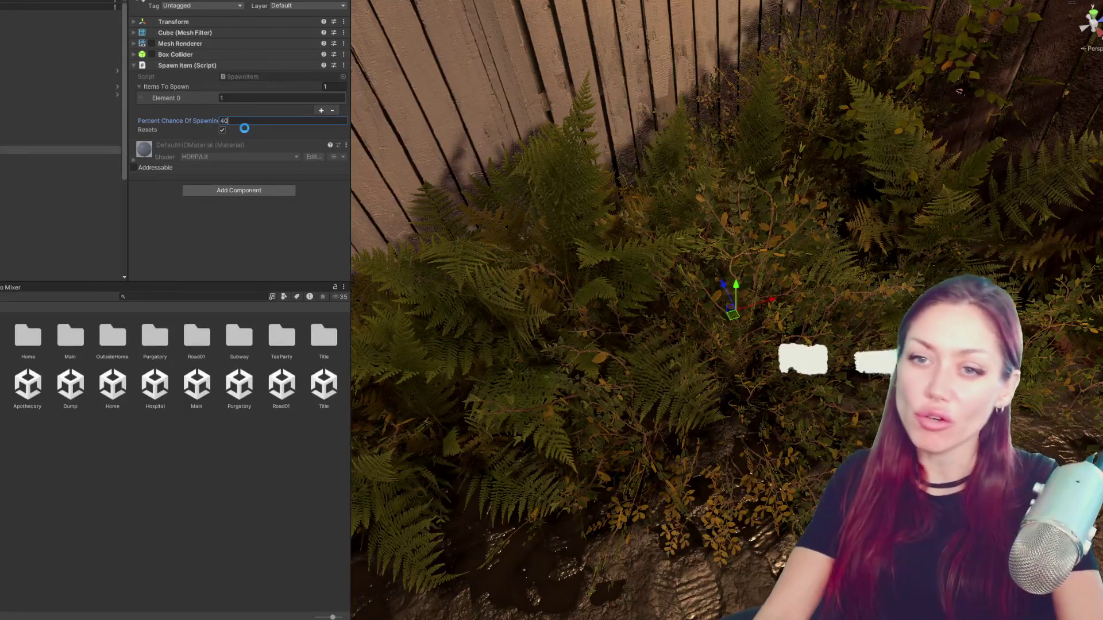
pyautogui.scroll(-2, 759, 248)
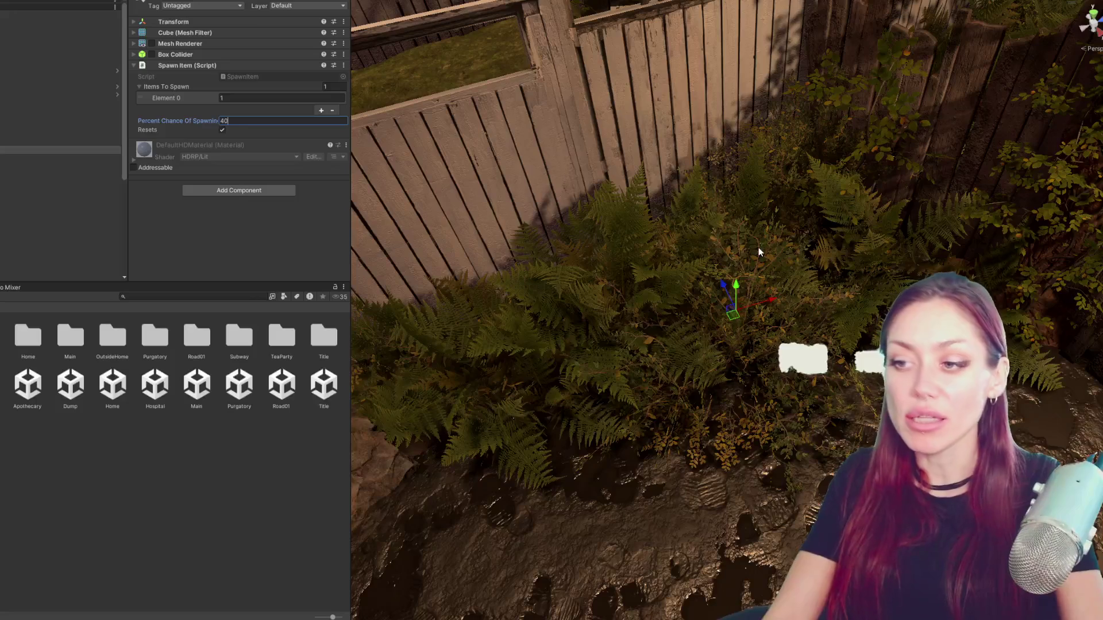
pyautogui.scroll(-3, 756, 333)
pyautogui.scroll(2, 758, 334)
pyautogui.scroll(3, 759, 334)
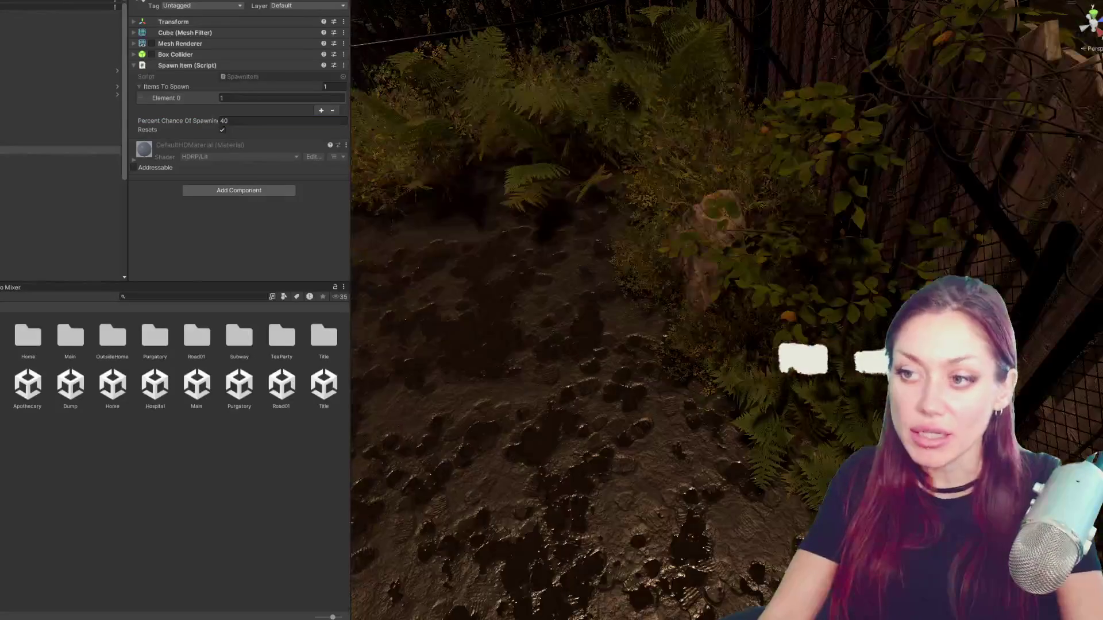
pyautogui.scroll(-3, 746, 226)
pyautogui.scroll(2, 819, 224)
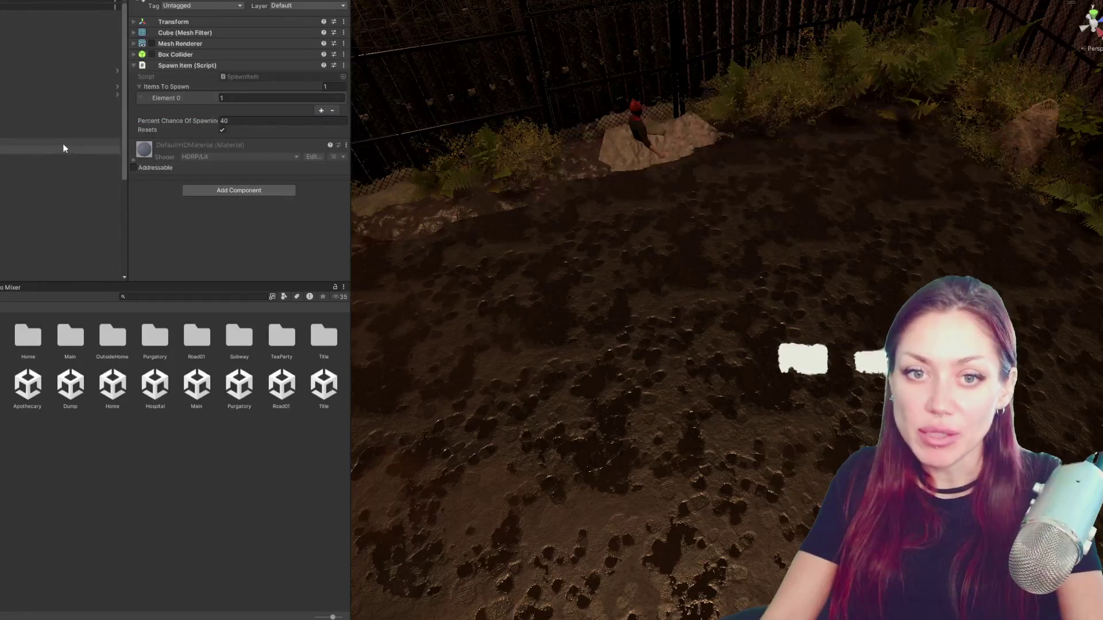
pyautogui.scroll(2, 706, 251)
pyautogui.scroll(2, 716, 302)
pyautogui.scroll(2, 729, 368)
pyautogui.scroll(1, 728, 368)
pyautogui.scroll(2, 741, 354)
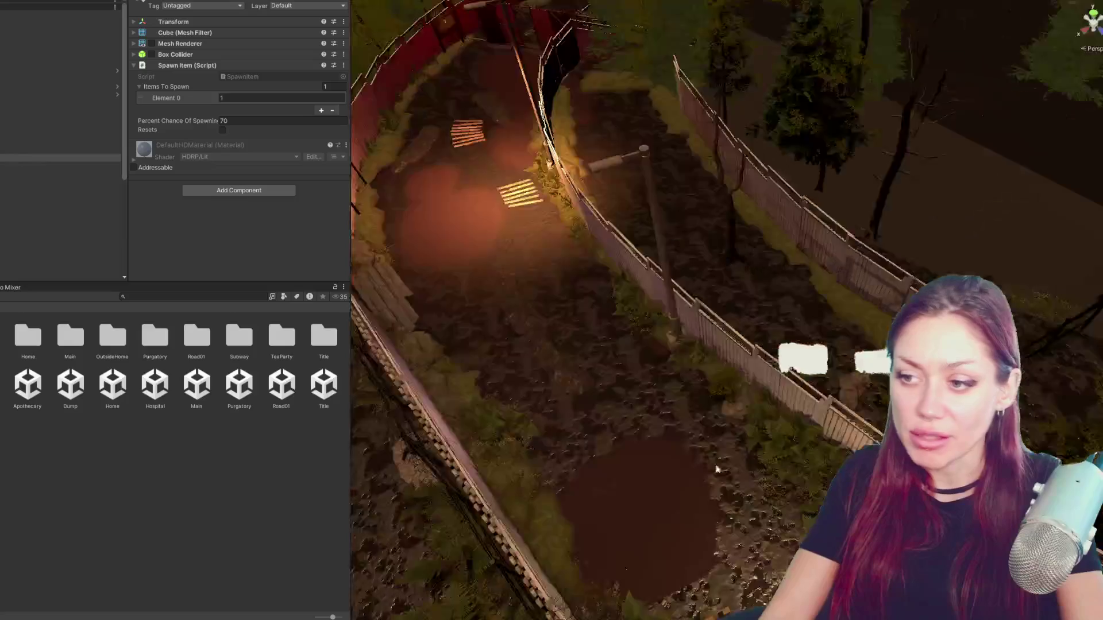
pyautogui.scroll(2, 749, 343)
pyautogui.scroll(-3, 749, 343)
pyautogui.scroll(-2, 783, 293)
pyautogui.scroll(-2, 783, 293)
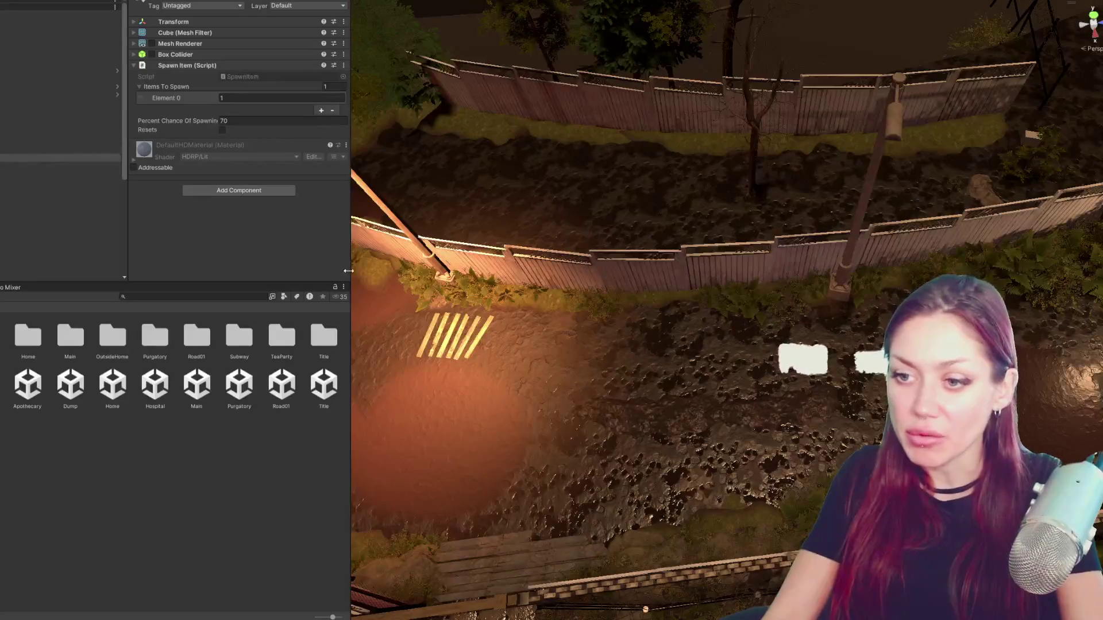
pyautogui.scroll(-2, 1062, 282)
pyautogui.scroll(-2, 1062, 319)
pyautogui.scroll(-1, 583, 300)
pyautogui.scroll(2, 584, 300)
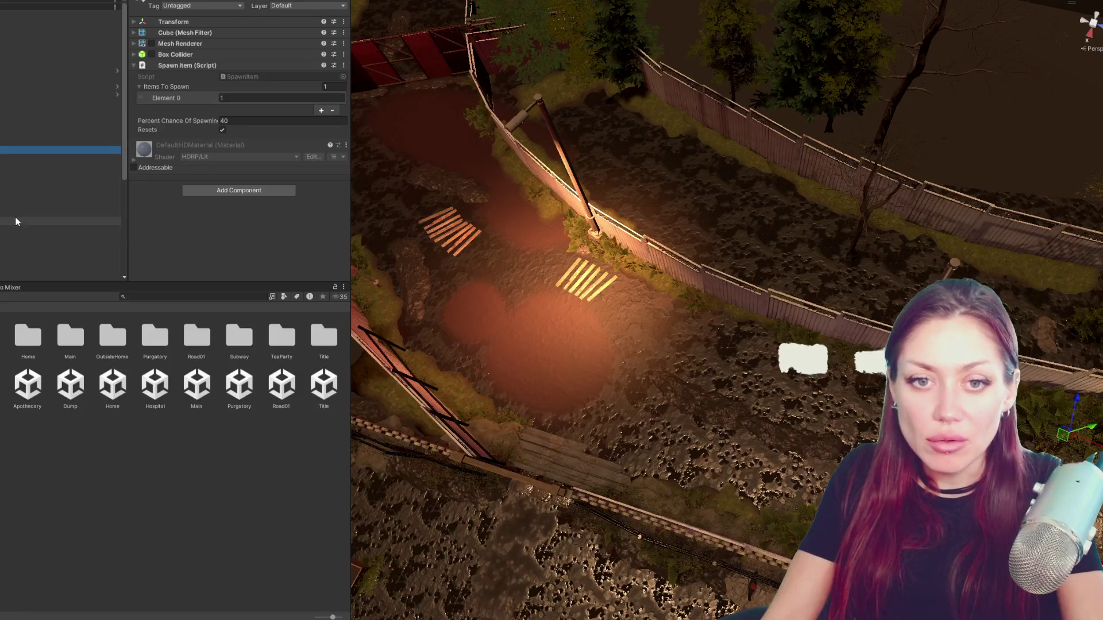
# - Review the other spawn points along the fenced alley, including those set to items 5 and 3
pyautogui.click(15, 221)
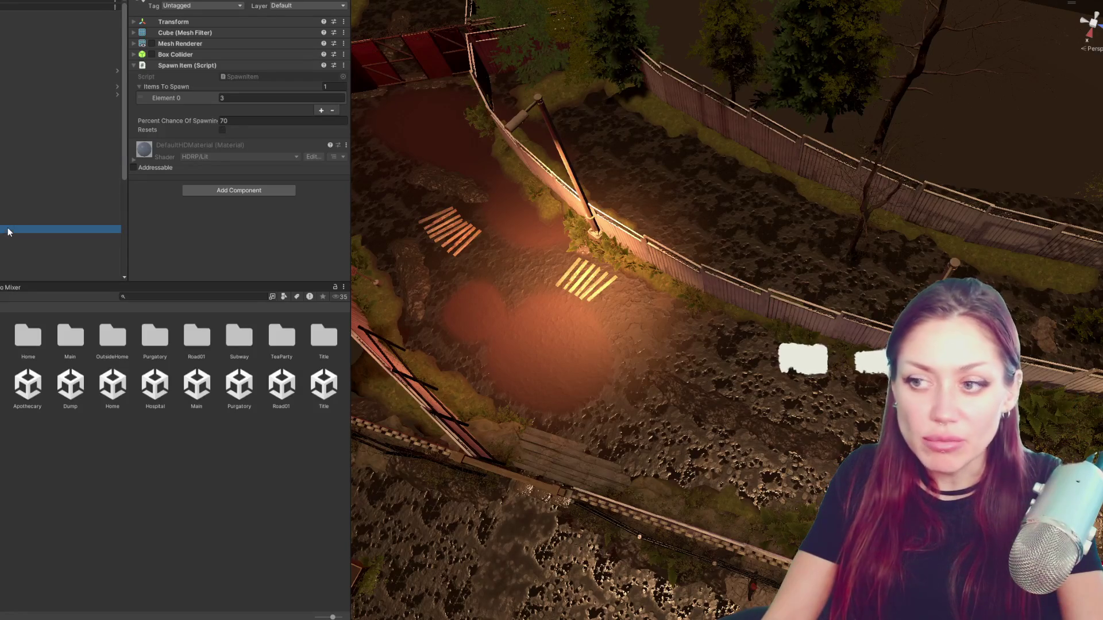
pyautogui.moveTo(816, 418); pyautogui.dragTo(820, 410)
pyautogui.moveTo(724, 311)
pyautogui.mouseDown()
pyautogui.moveTo(749, 285)
pyautogui.moveTo(664, 233)
pyautogui.mouseUp()
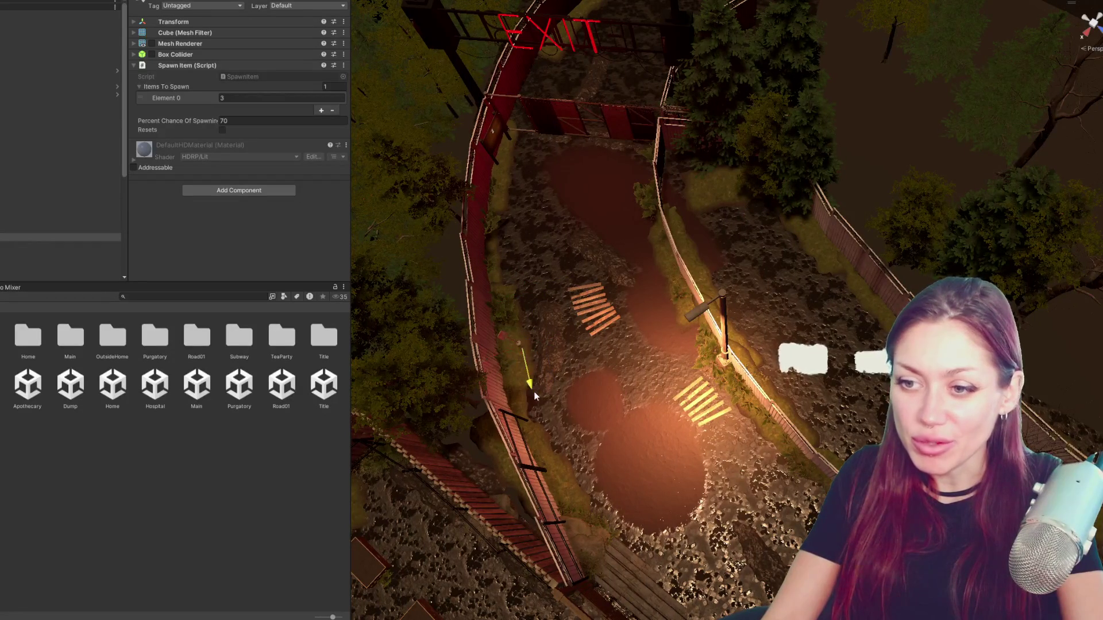
pyautogui.scroll(5, 533, 385)
pyautogui.moveTo(546, 406); pyautogui.dragTo(748, 275)
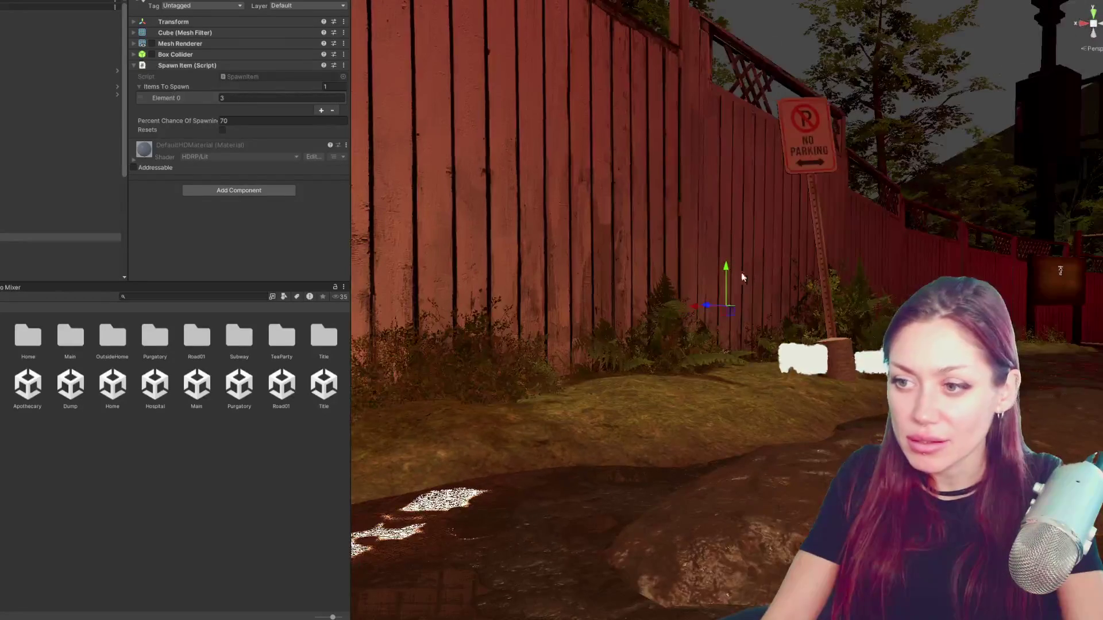
pyautogui.moveTo(724, 423)
pyautogui.mouseDown()
pyautogui.moveTo(832, 270)
pyautogui.moveTo(113, 257)
pyautogui.mouseUp()
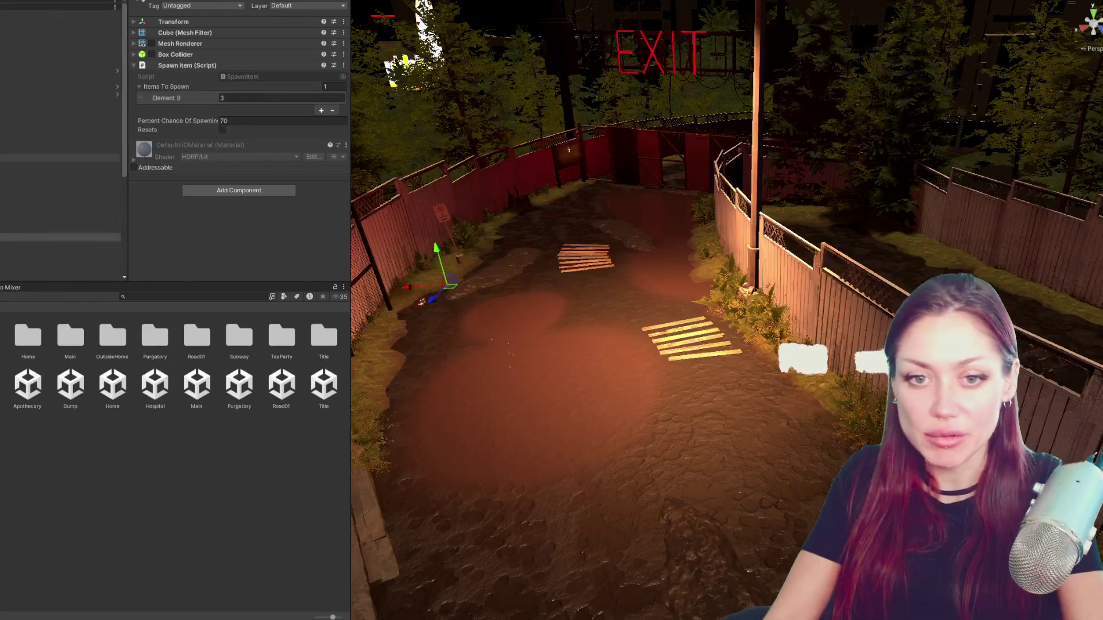
pyautogui.click(8, 269)
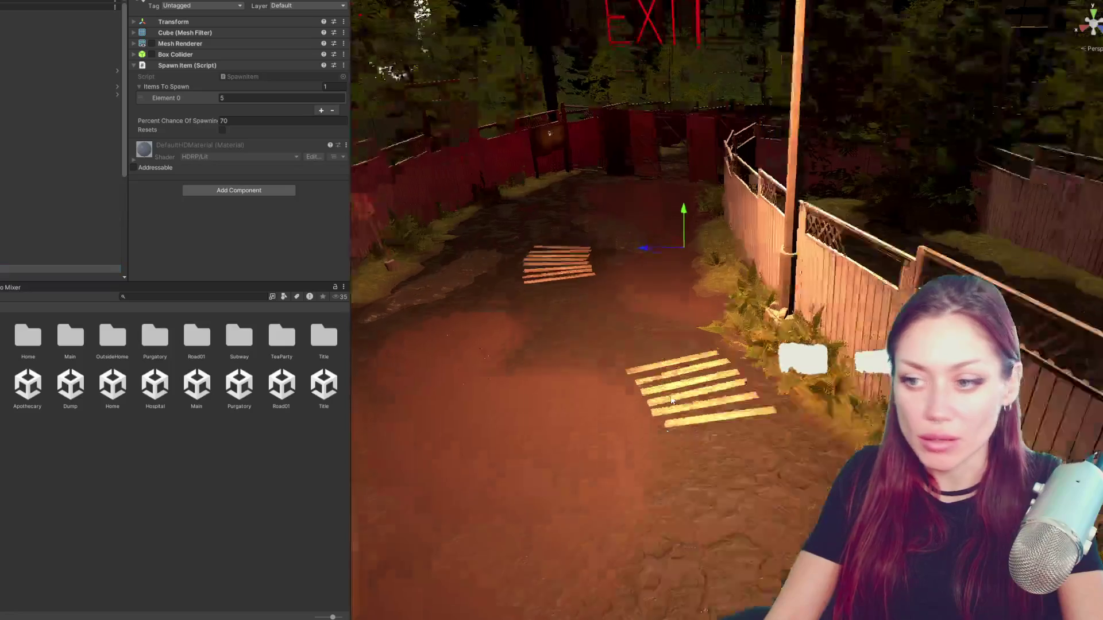
pyautogui.moveTo(726, 284); pyautogui.dragTo(726, 342)
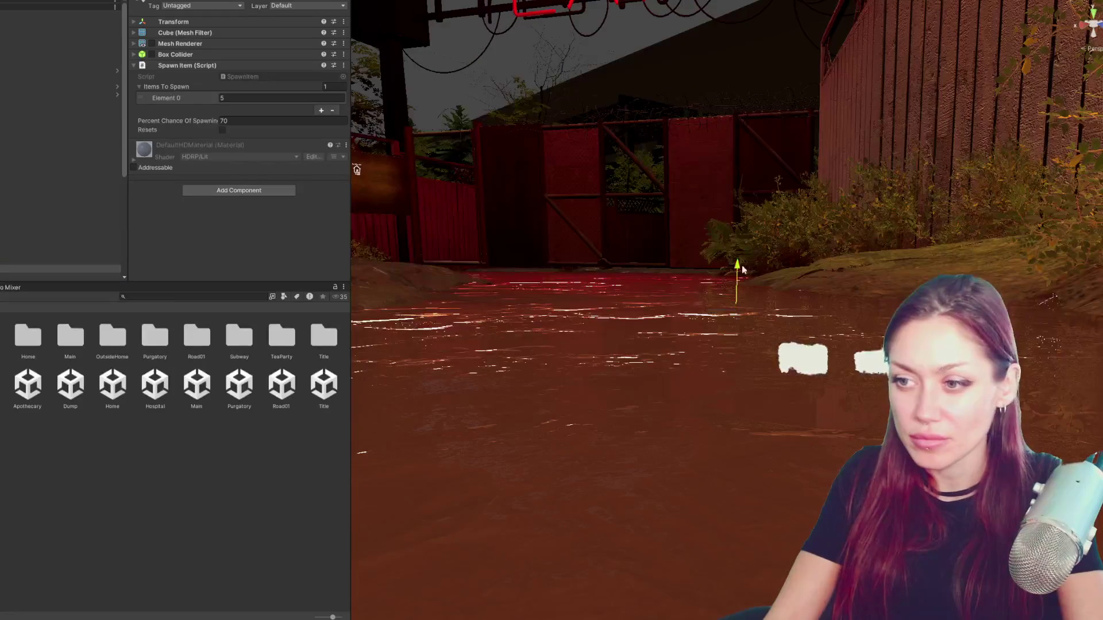
pyautogui.doubleClick(98, 258)
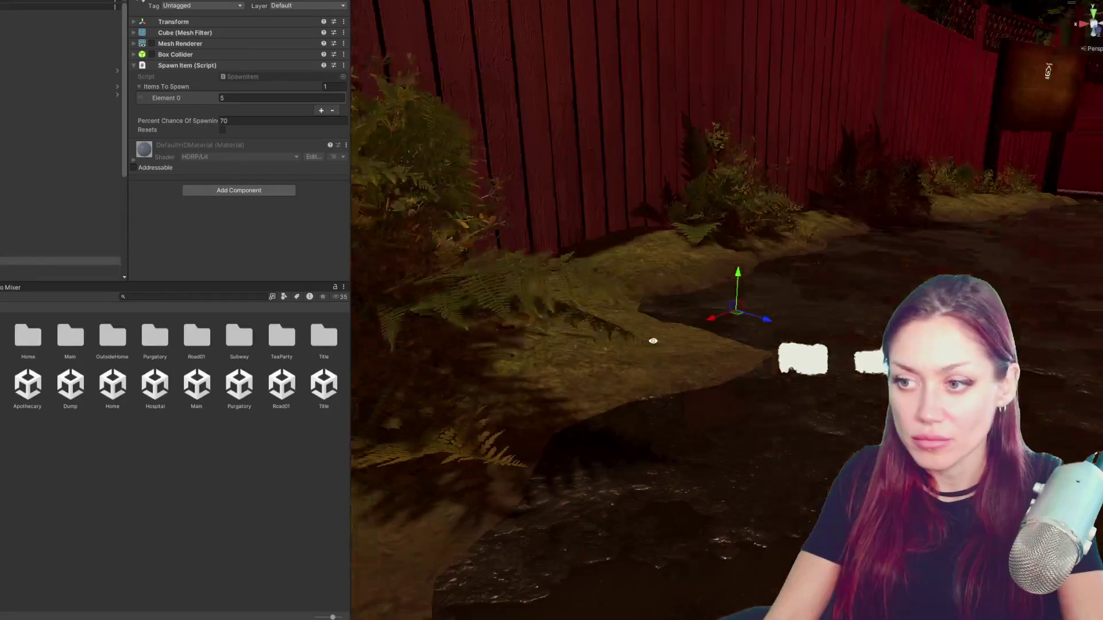
pyautogui.doubleClick(26, 253)
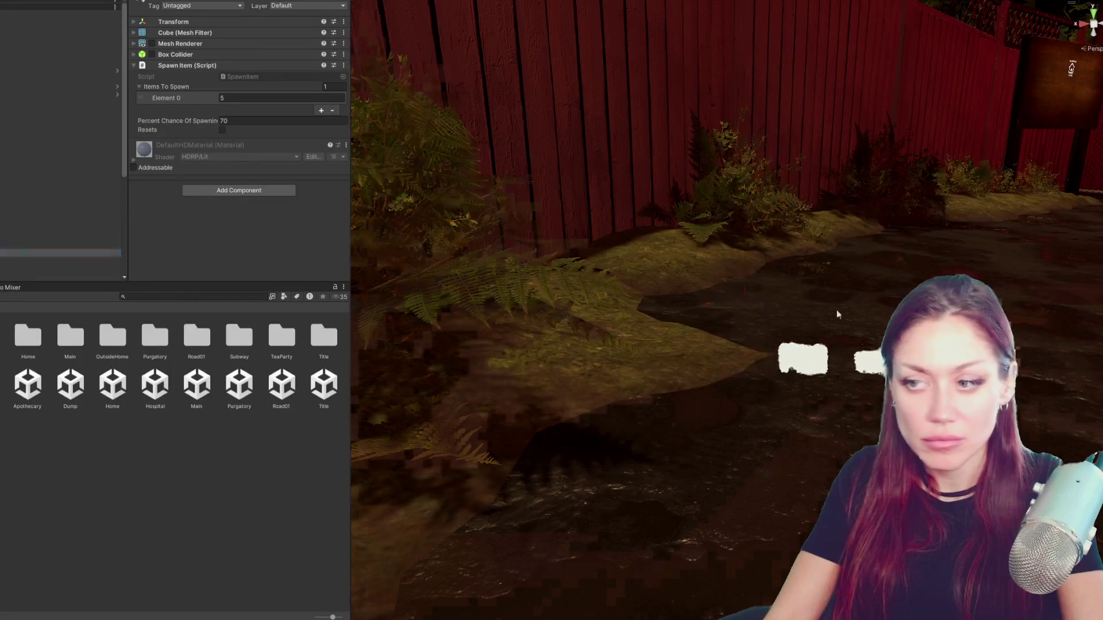
pyautogui.moveTo(827, 287)
pyautogui.mouseDown()
pyautogui.moveTo(737, 272)
pyautogui.moveTo(750, 344)
pyautogui.mouseUp()
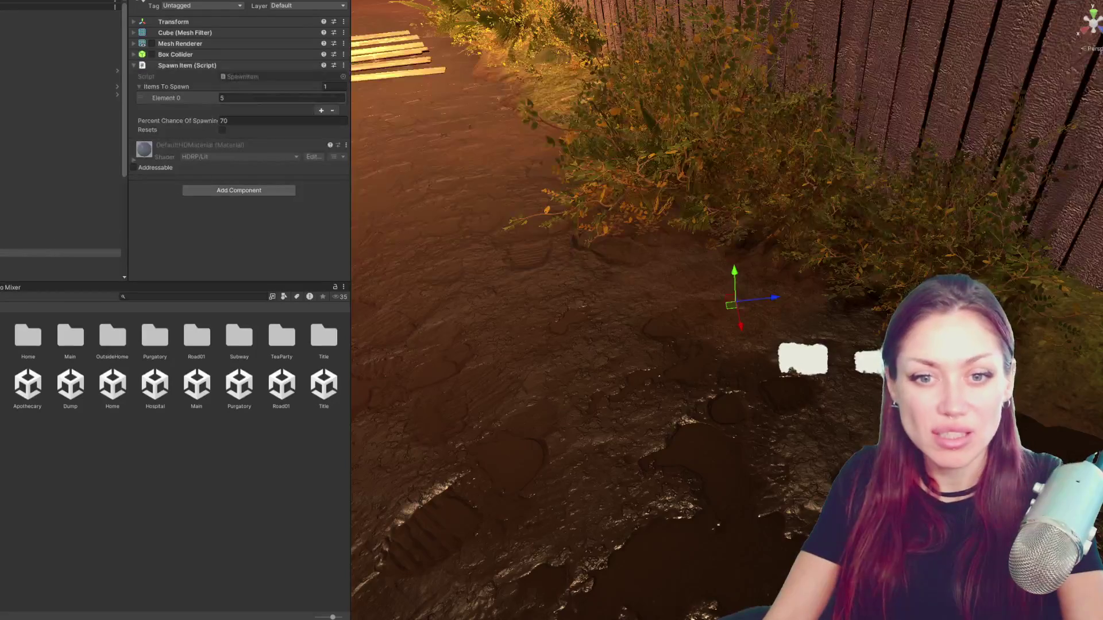
pyautogui.click(61, 237)
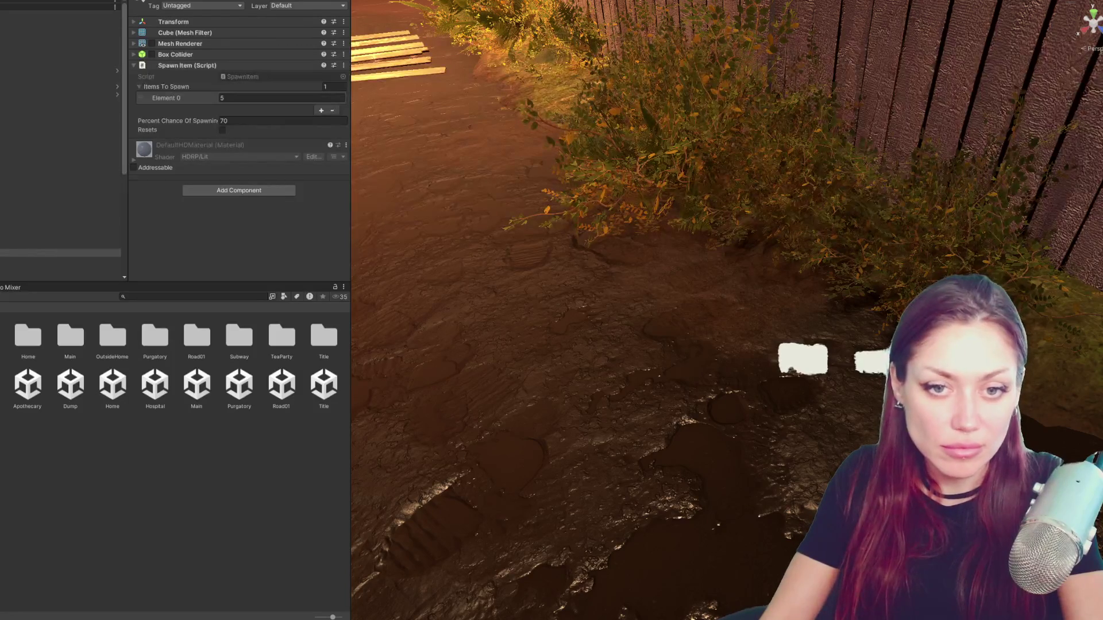
# - Select the item-8 spawn point and inspect the Grass Long Dry prefab's transform values
pyautogui.click(61, 142)
pyautogui.click(242, 99)
pyautogui.write('8')
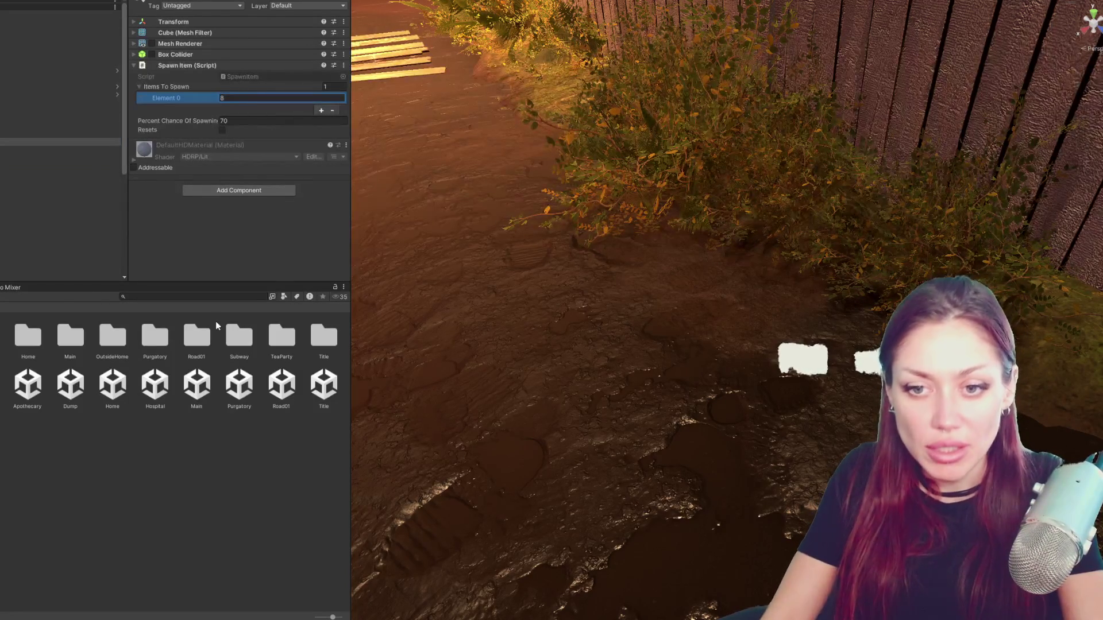
pyautogui.write('dry grass')
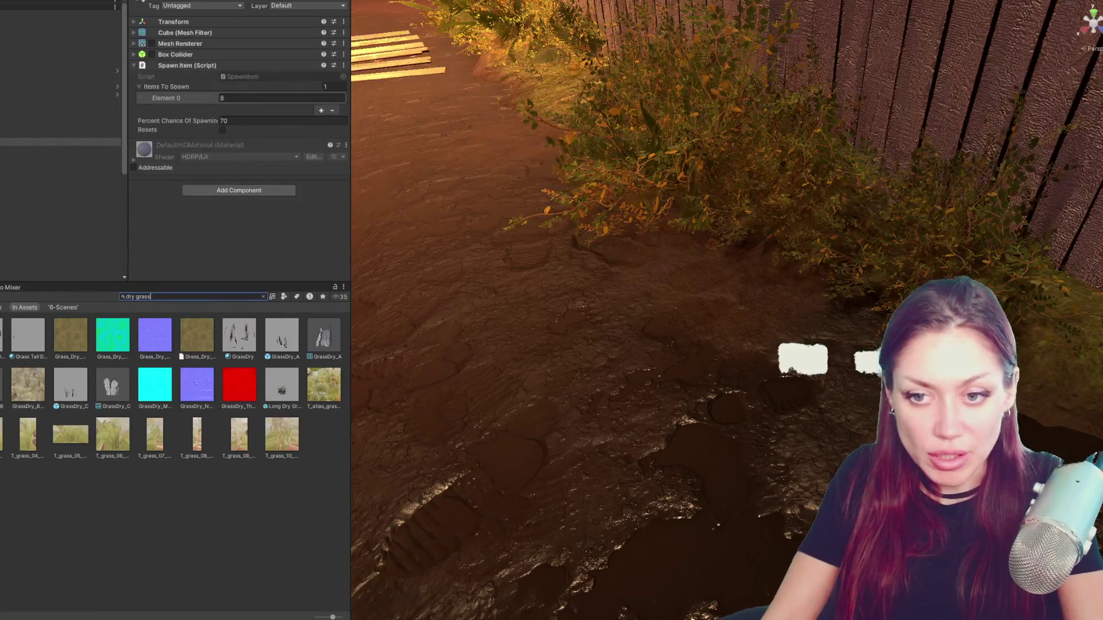
pyautogui.click(60, 149)
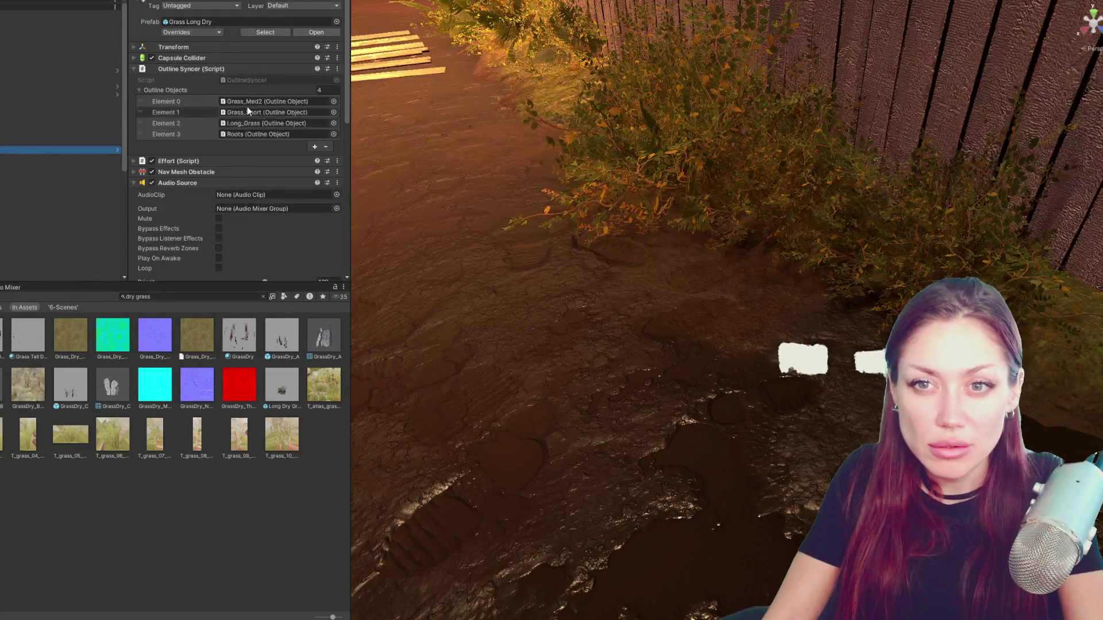
pyautogui.click(173, 46)
pyautogui.press('f')
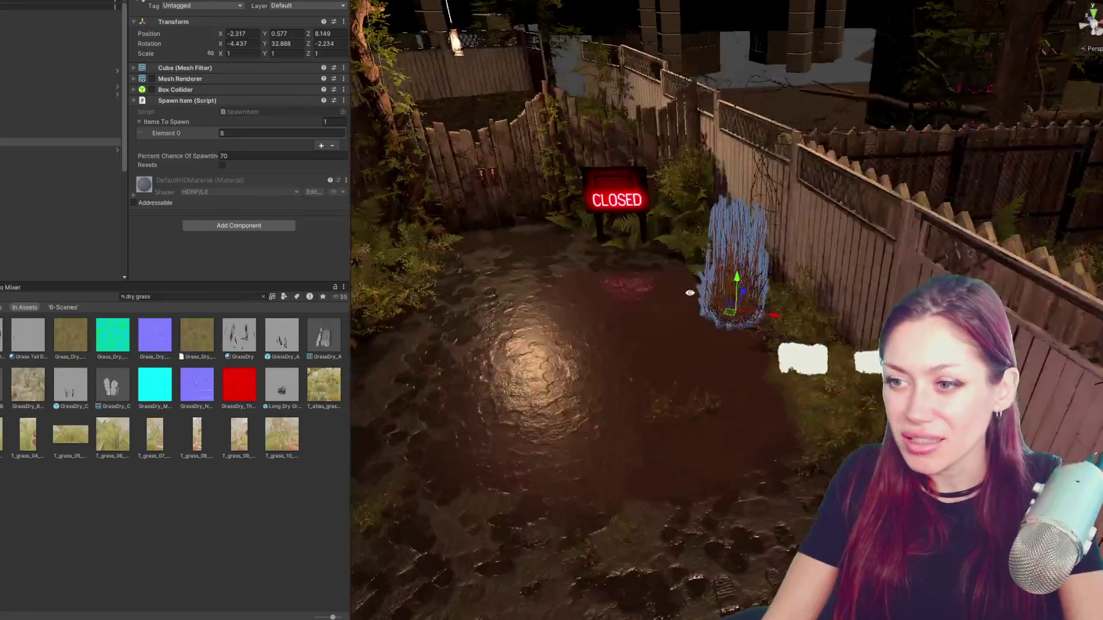
# - Move the tall dry-grass spawn point toward the backyard fence near the CLOSED sign
pyautogui.moveTo(383, 180)
pyautogui.mouseDown()
pyautogui.moveTo(724, 328)
pyautogui.moveTo(765, 310)
pyautogui.moveTo(847, 344)
pyautogui.moveTo(818, 272)
pyautogui.moveTo(818, 292)
pyautogui.mouseUp()
pyautogui.scroll(-2, 847, 344)
pyautogui.scroll(1, 818, 271)
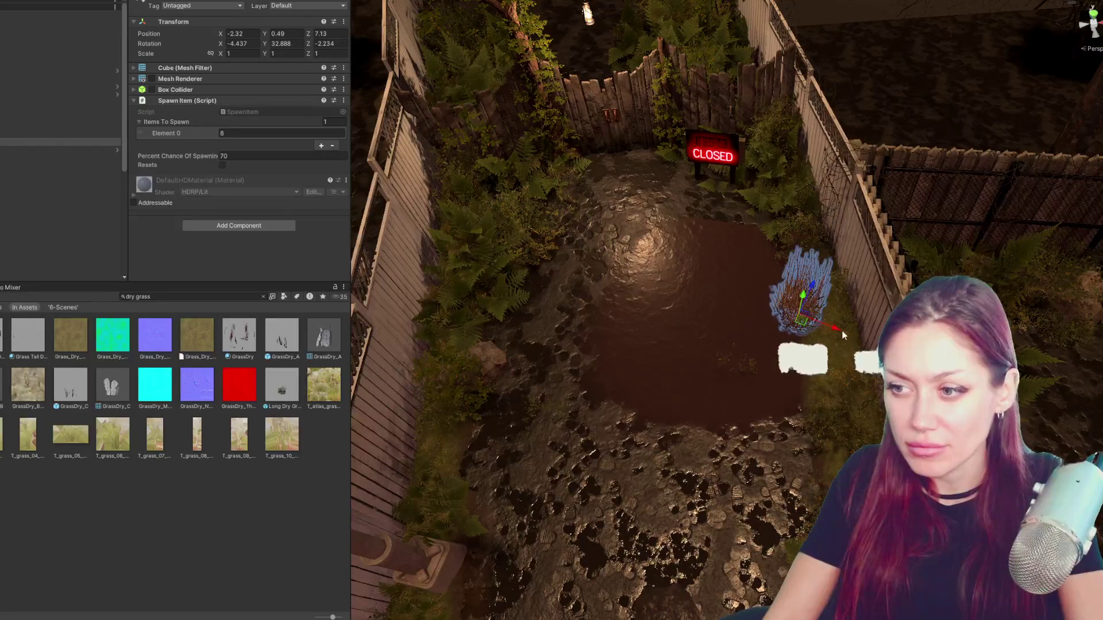
pyautogui.moveTo(843, 335); pyautogui.dragTo(886, 352)
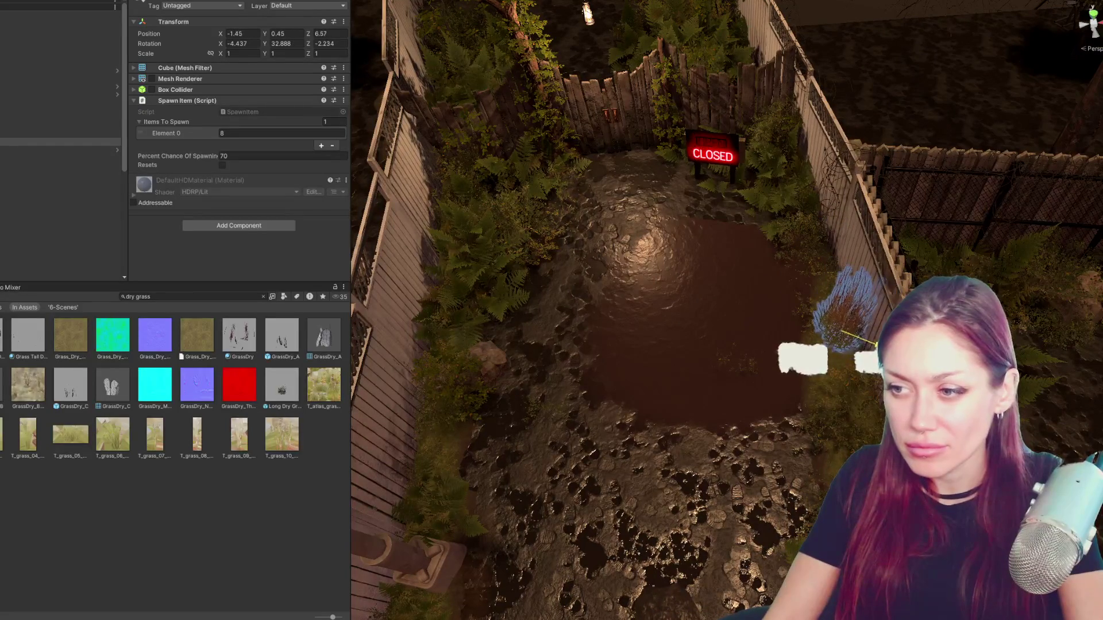
pyautogui.press('f')
pyautogui.click(773, 258)
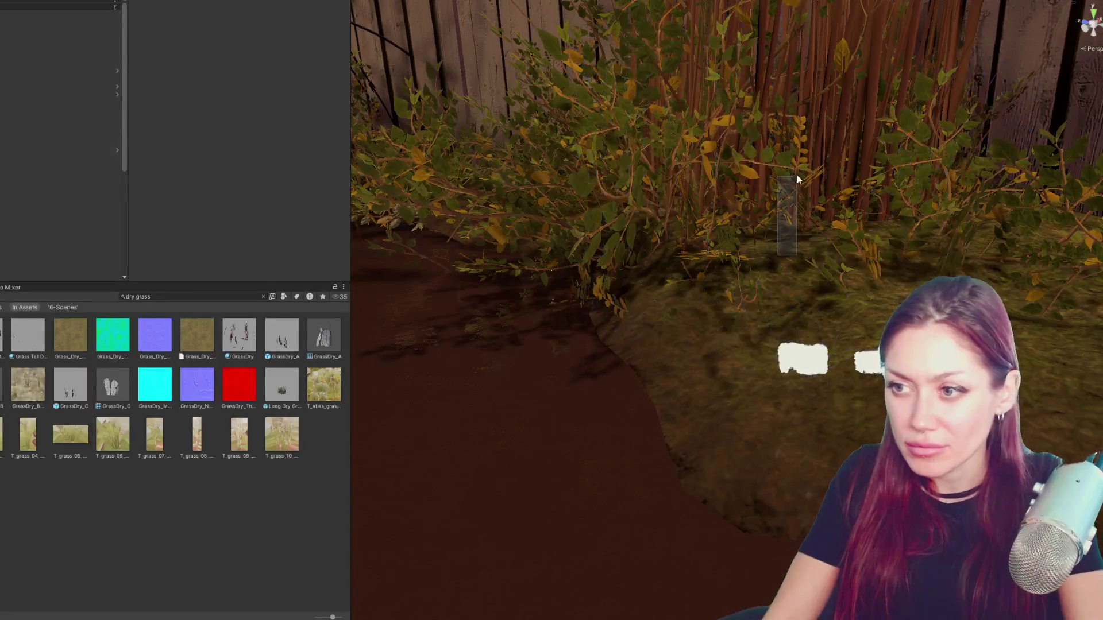
# - Raise, rotate and slide the first grass spawn point into the ground at the fence base
pyautogui.click(788, 254)
pyautogui.moveTo(779, 259); pyautogui.dragTo(801, 163)
pyautogui.scroll(-10, 801, 163)
pyautogui.press('e')
pyautogui.moveTo(567, 338)
pyautogui.mouseDown()
pyautogui.moveTo(637, 344)
pyautogui.moveTo(607, 330)
pyautogui.moveTo(593, 289)
pyautogui.mouseUp()
pyautogui.press('w')
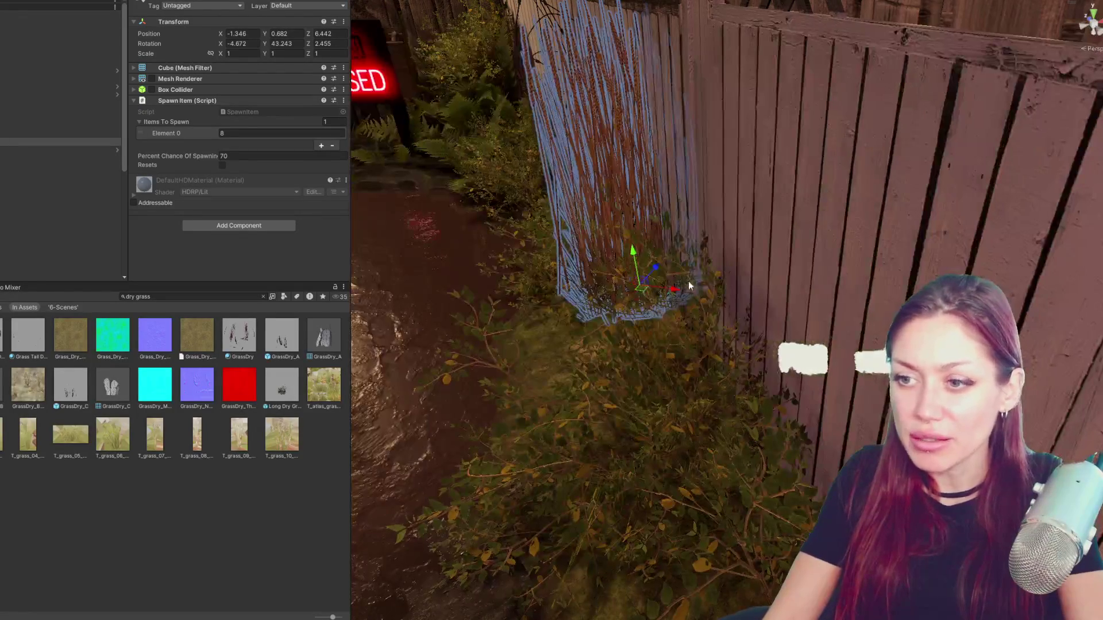
pyautogui.moveTo(689, 286); pyautogui.dragTo(636, 267)
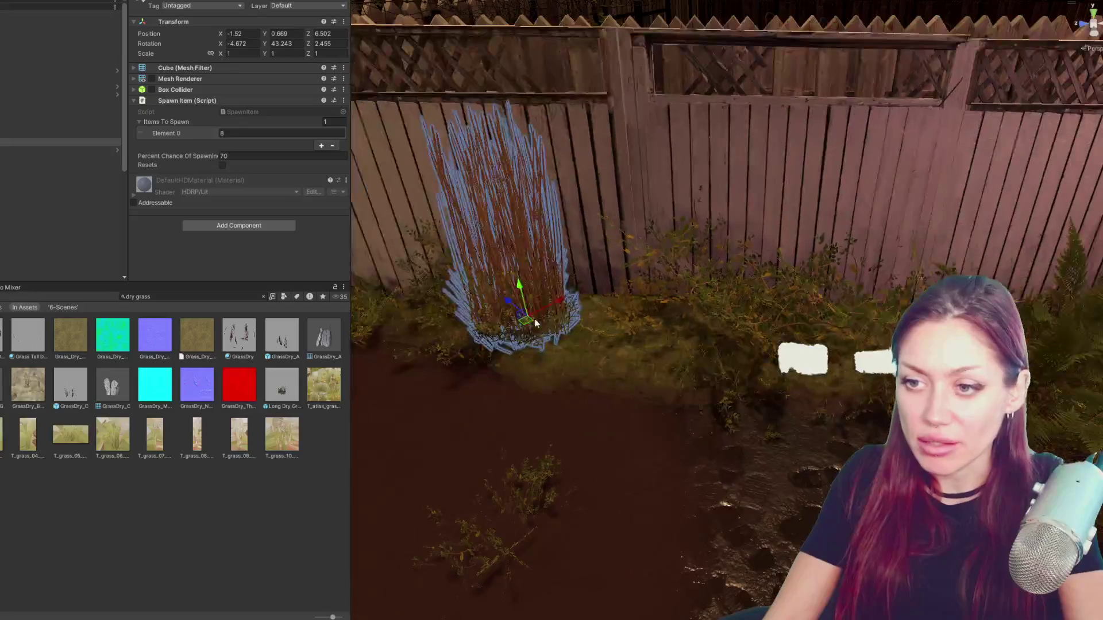
pyautogui.moveTo(556, 276)
pyautogui.mouseDown()
pyautogui.moveTo(768, 433)
pyautogui.moveTo(896, 319)
pyautogui.moveTo(698, 356)
pyautogui.mouseUp()
pyautogui.moveTo(728, 312)
pyautogui.mouseDown()
pyautogui.moveTo(715, 316)
pyautogui.moveTo(773, 323)
pyautogui.mouseUp()
pyautogui.moveTo(682, 182); pyautogui.dragTo(883, 294)
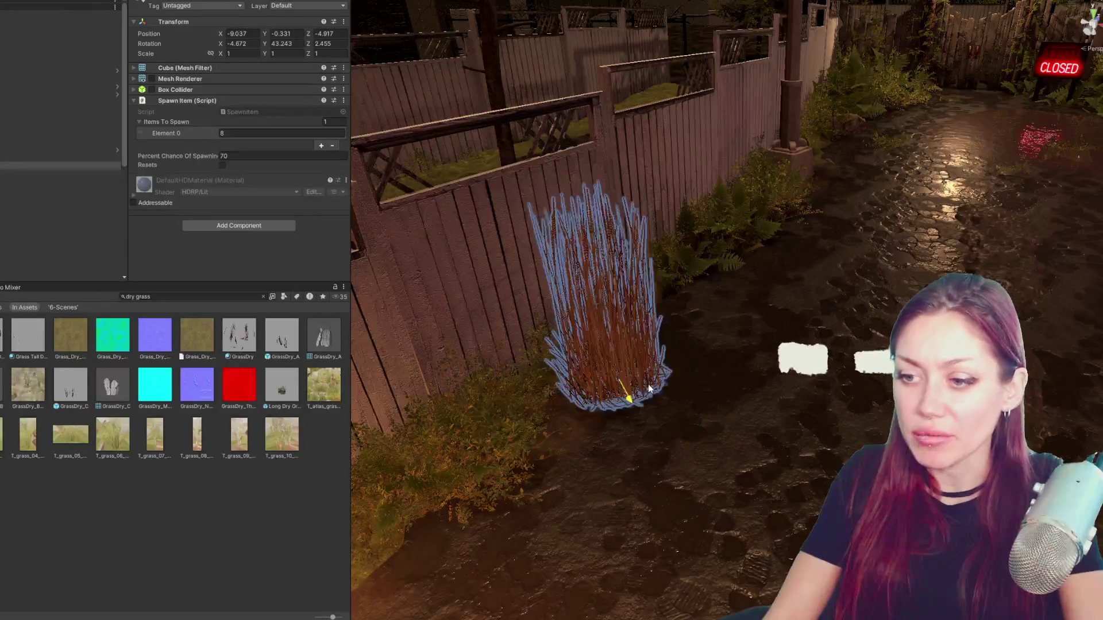
pyautogui.moveTo(884, 293)
pyautogui.mouseDown()
pyautogui.moveTo(615, 336)
pyautogui.moveTo(620, 351)
pyautogui.mouseUp()
pyautogui.moveTo(591, 307)
pyautogui.mouseDown()
pyautogui.moveTo(618, 387)
pyautogui.moveTo(813, 382)
pyautogui.moveTo(553, 335)
pyautogui.moveTo(618, 332)
pyautogui.mouseUp()
# - Give the grass clump a slight tilt, then move another spawn point against the left fence
pyautogui.press('e')
pyautogui.press('f')
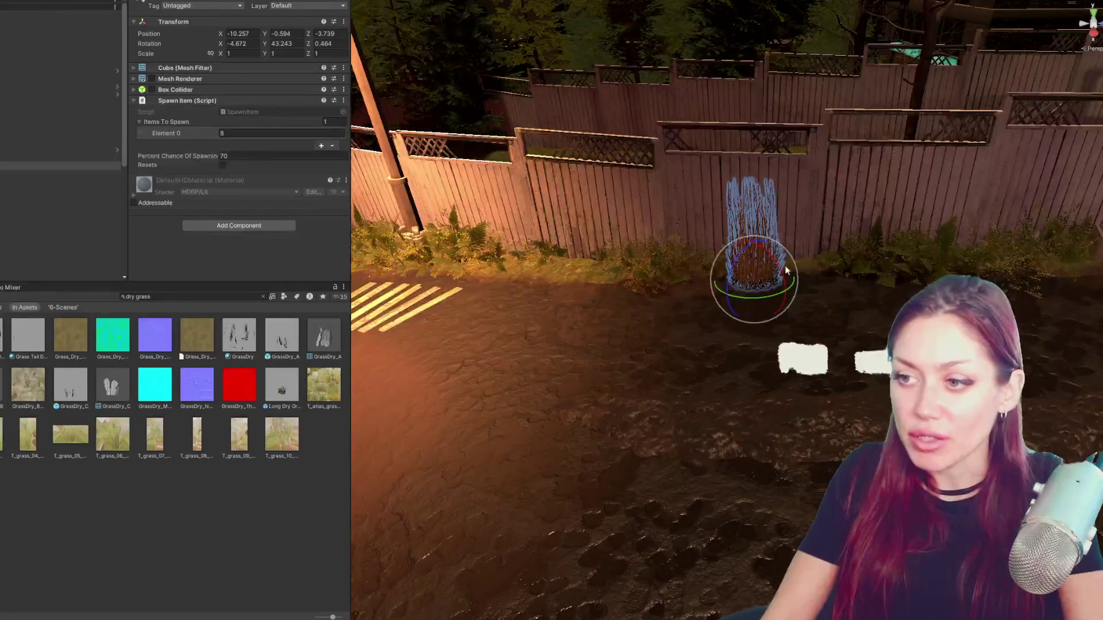
pyautogui.moveTo(765, 274); pyautogui.dragTo(767, 276)
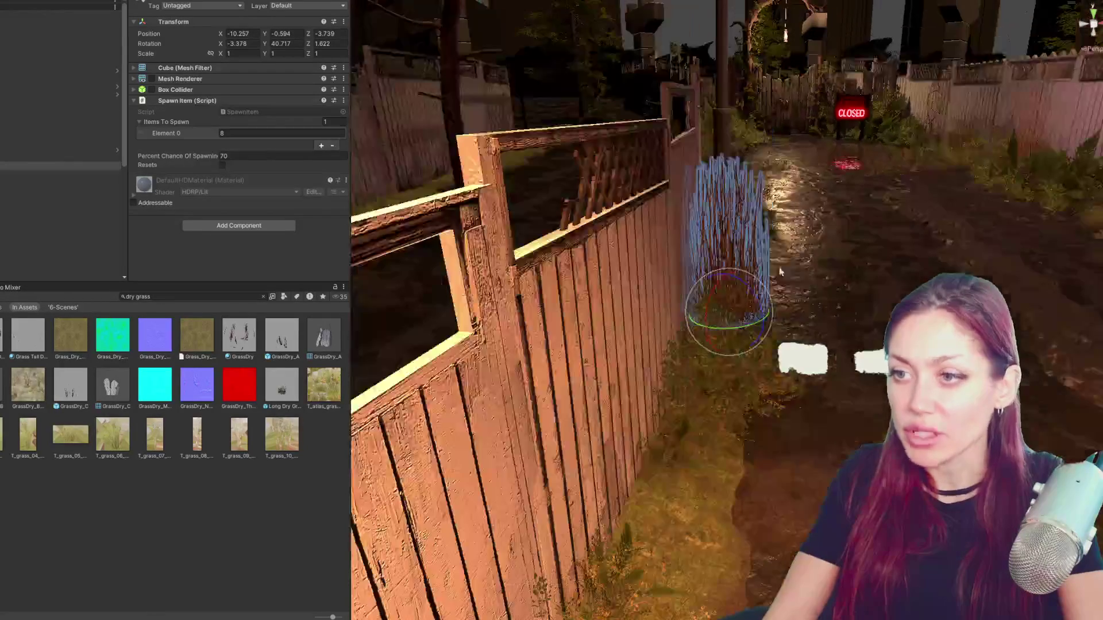
pyautogui.moveTo(767, 277)
pyautogui.mouseDown()
pyautogui.moveTo(540, 280)
pyautogui.moveTo(482, 259)
pyautogui.mouseUp()
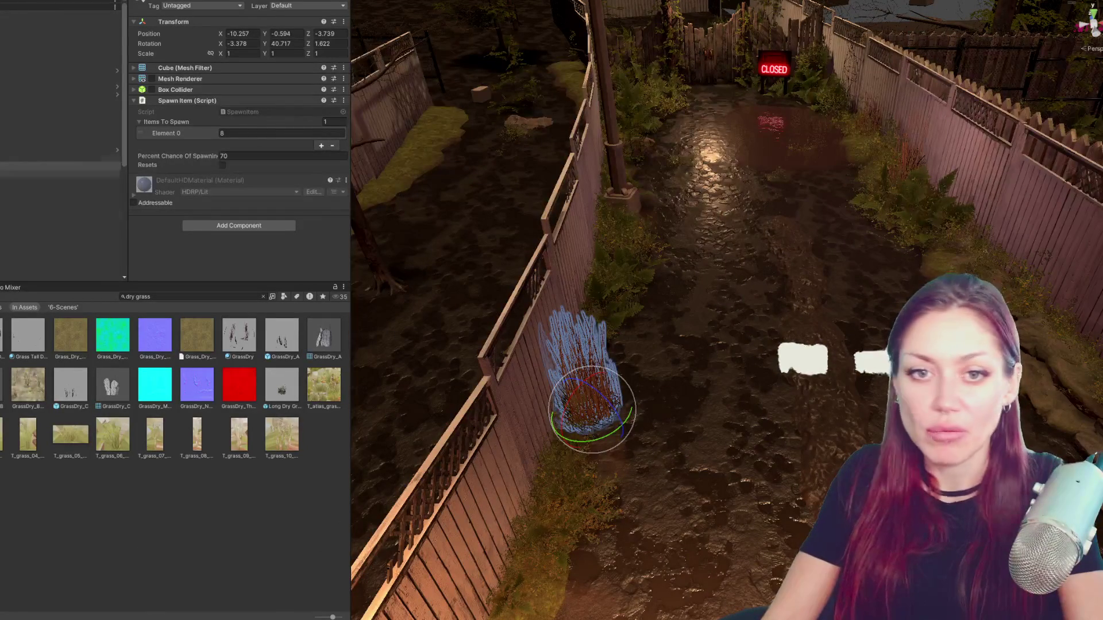
pyautogui.scroll(-1, 585, 316)
pyautogui.moveTo(585, 315); pyautogui.dragTo(517, 293)
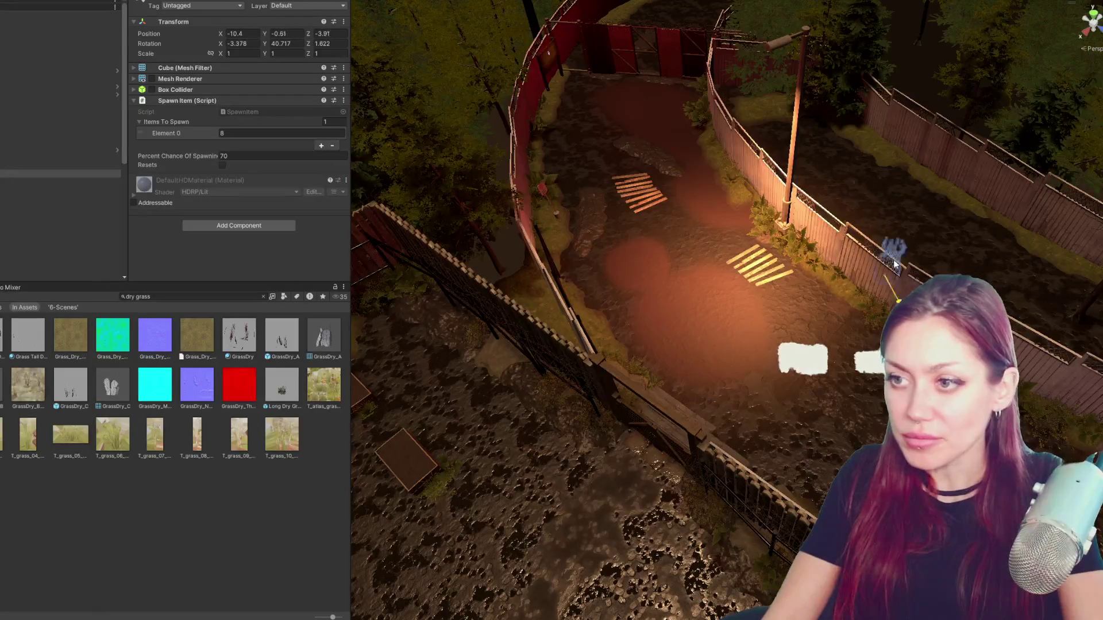
pyautogui.moveTo(772, 147); pyautogui.dragTo(472, 179)
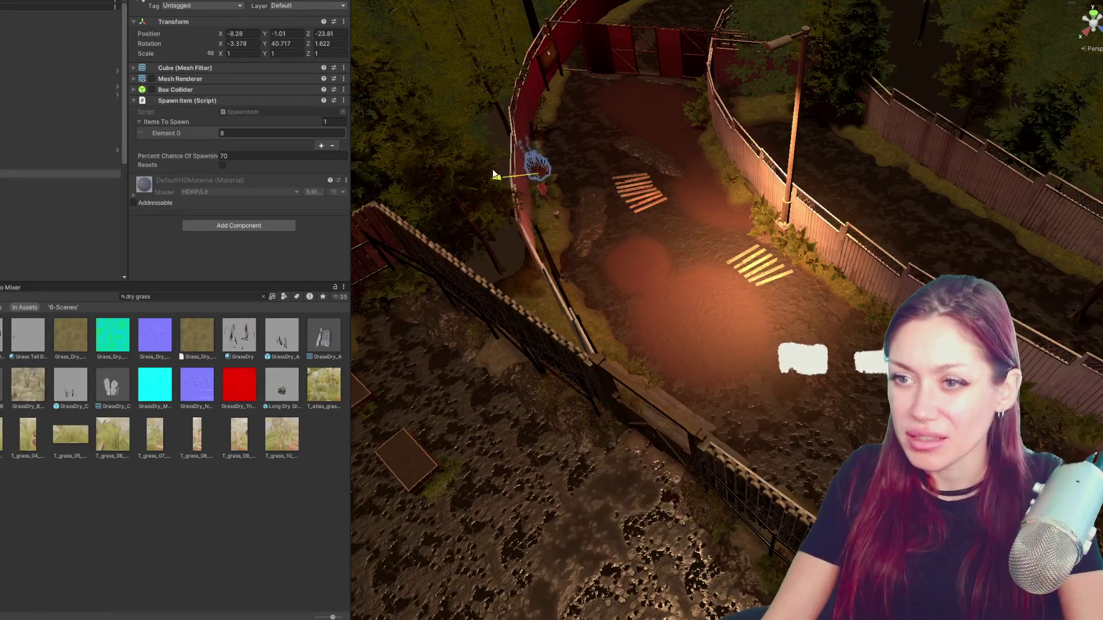
pyautogui.moveTo(544, 196); pyautogui.dragTo(539, 190)
pyautogui.press('f')
pyautogui.scroll(-3, 600, 155)
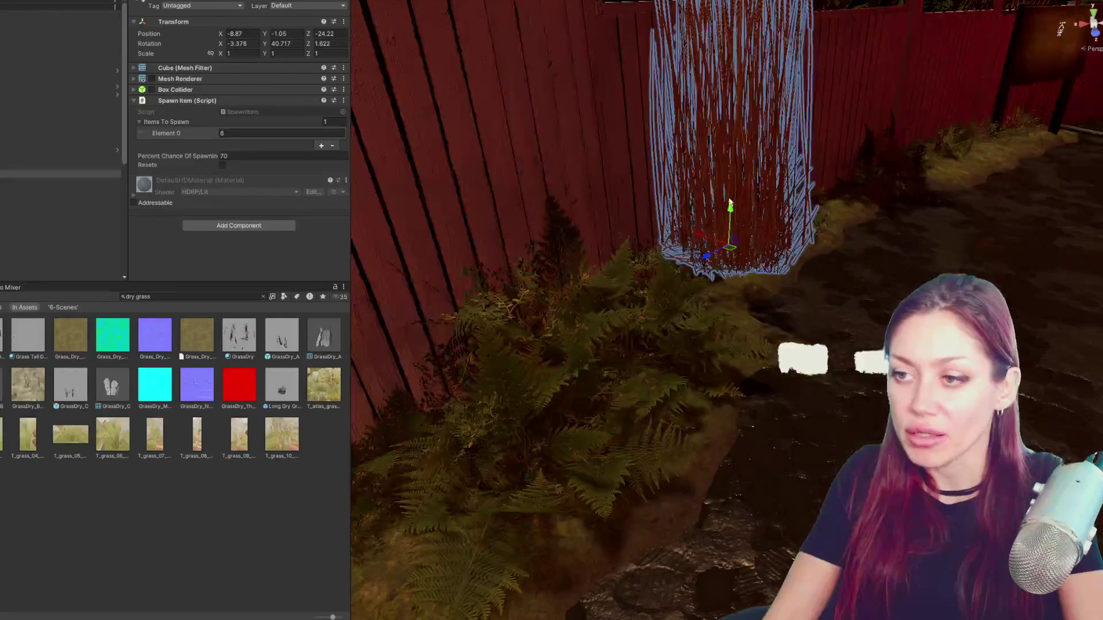
# - Slide that clump along the fence base, adjust its tilt, and select the Grass Long Dry group
pyautogui.moveTo(601, 155)
pyautogui.mouseDown()
pyautogui.moveTo(587, 252)
pyautogui.moveTo(593, 323)
pyautogui.moveTo(595, 308)
pyautogui.moveTo(584, 320)
pyautogui.mouseUp()
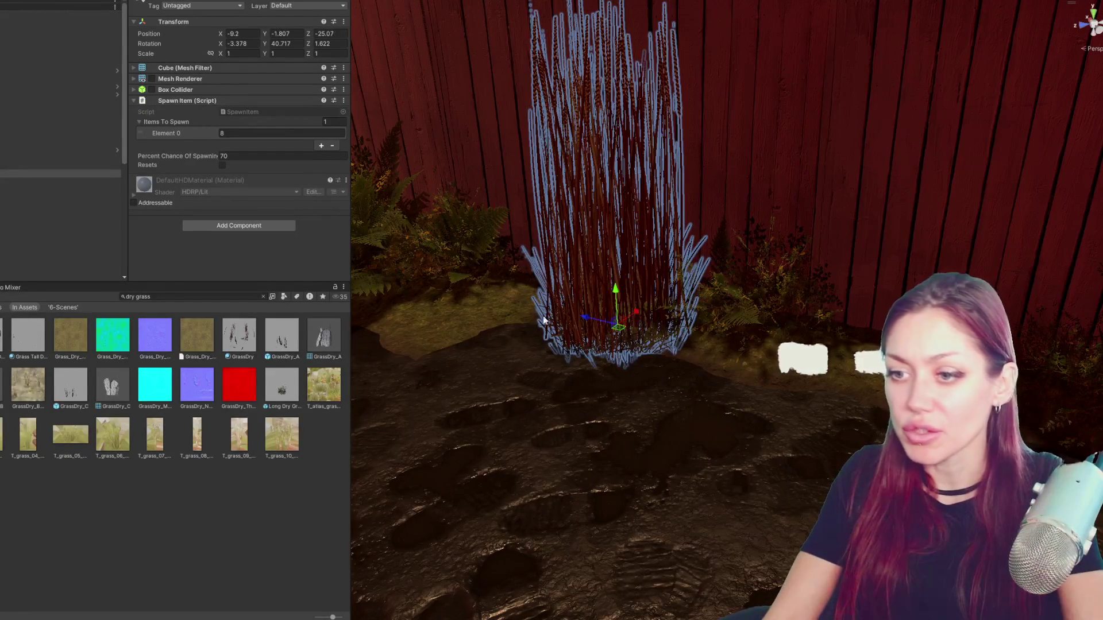
pyautogui.moveTo(585, 320); pyautogui.dragTo(854, 379)
pyautogui.press('f')
pyautogui.press('e')
pyautogui.moveTo(637, 353)
pyautogui.mouseDown()
pyautogui.moveTo(664, 336)
pyautogui.moveTo(675, 306)
pyautogui.moveTo(667, 320)
pyautogui.moveTo(831, 346)
pyautogui.mouseUp()
pyautogui.press('w')
pyautogui.press('e')
pyautogui.moveTo(728, 332); pyautogui.dragTo(498, 316)
pyautogui.scroll(-5, 497, 316)
pyautogui.scroll(-5, 546, 328)
pyautogui.moveTo(741, 311)
pyautogui.mouseDown()
pyautogui.moveTo(760, 312)
pyautogui.moveTo(690, 285)
pyautogui.mouseUp()
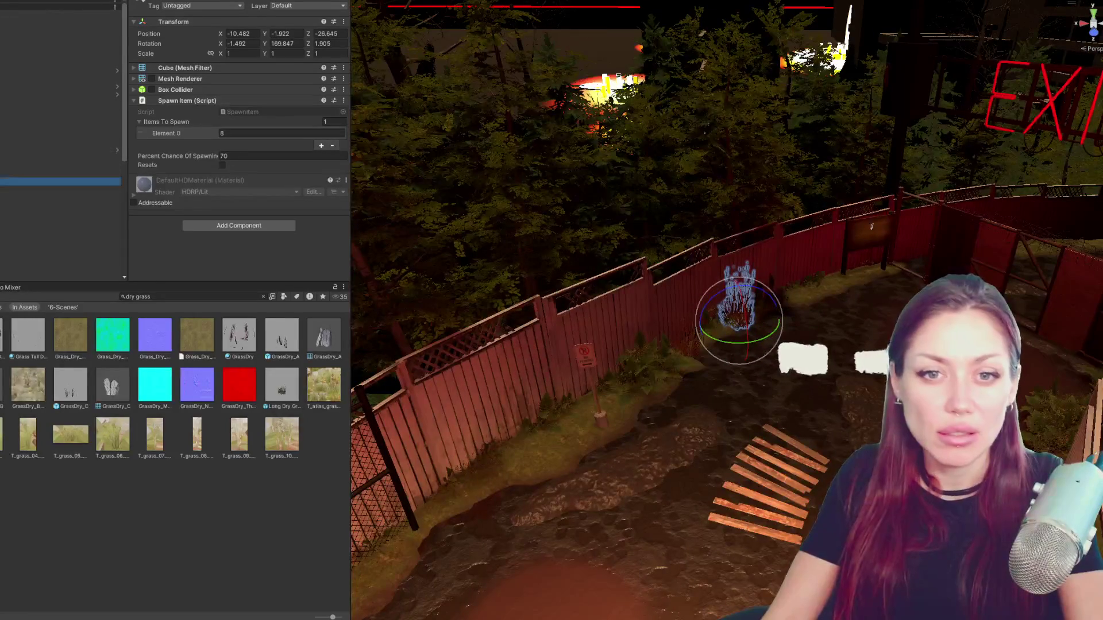
pyautogui.hotkey('shift', 'Down')
pyautogui.hotkey('shift', 'Down')
pyautogui.hotkey('shift', 'Down')
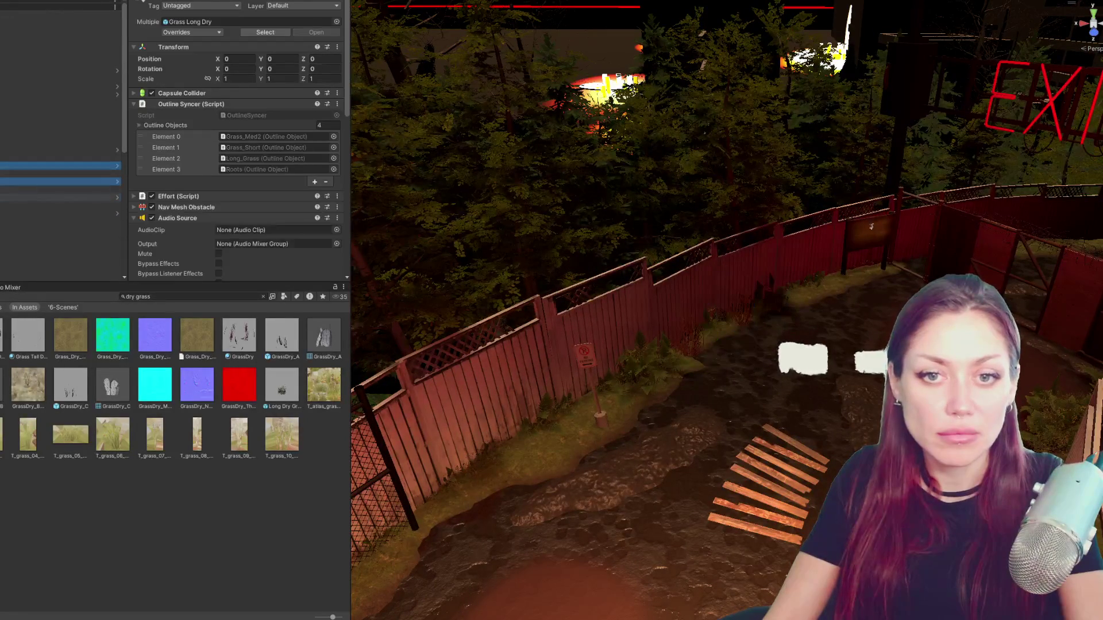
# - Select all grass Spawn Item cubes and turn on Resets
pyautogui.press('Up')
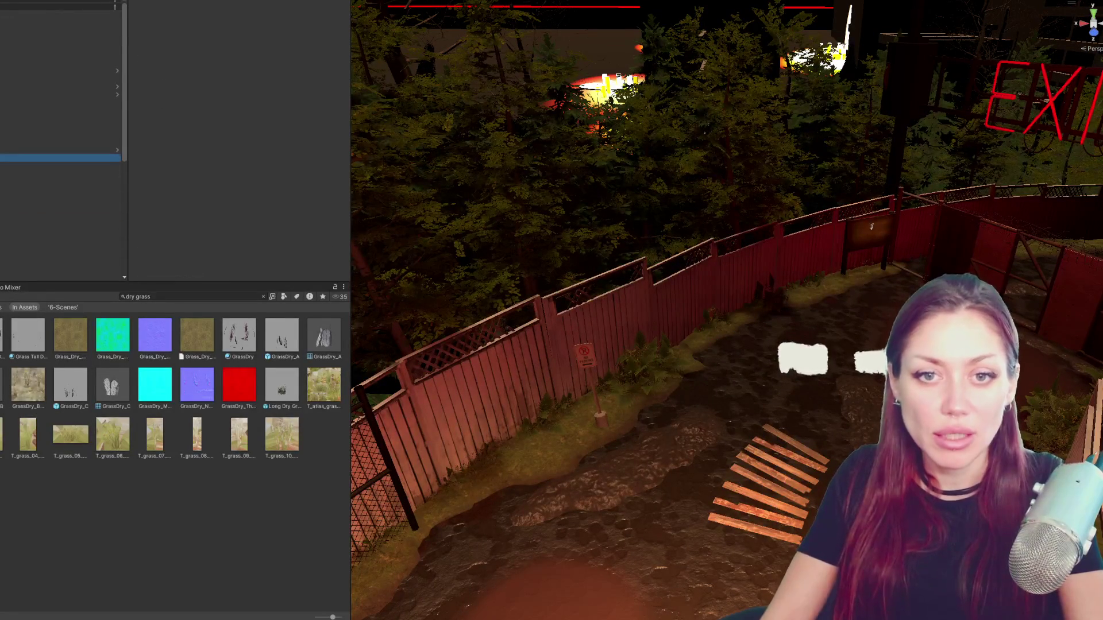
pyautogui.hotkey('shift', 'Down')
pyautogui.hotkey('shift', 'Down')
pyautogui.click(221, 166)
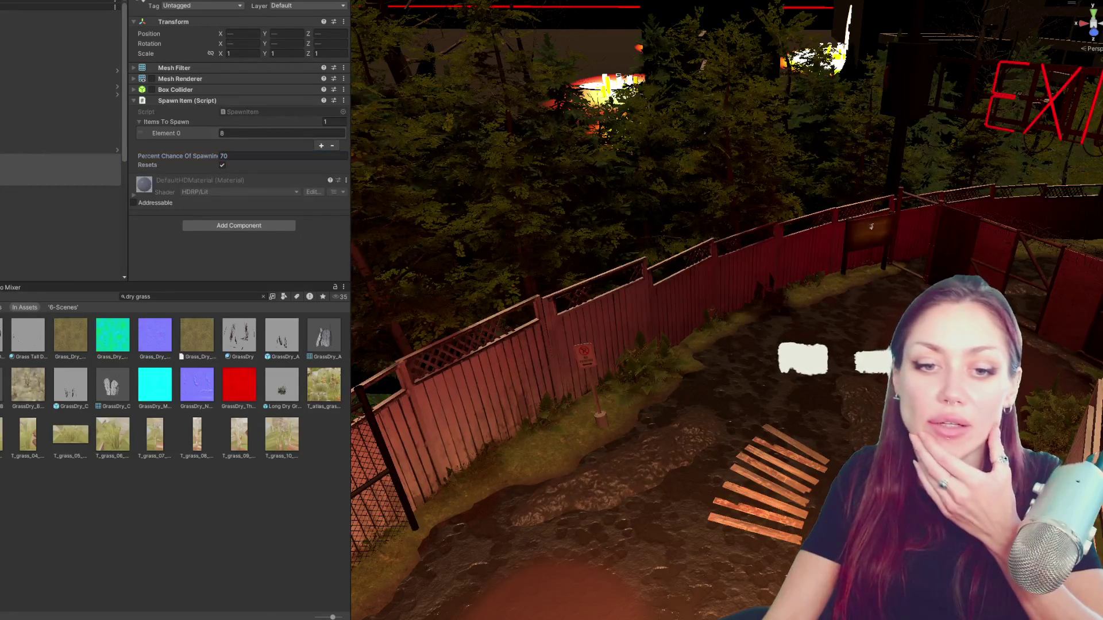
# - Clear the Project search and open the Title scene from the Scenes folder
pyautogui.click(263, 296)
pyautogui.click(323, 383)
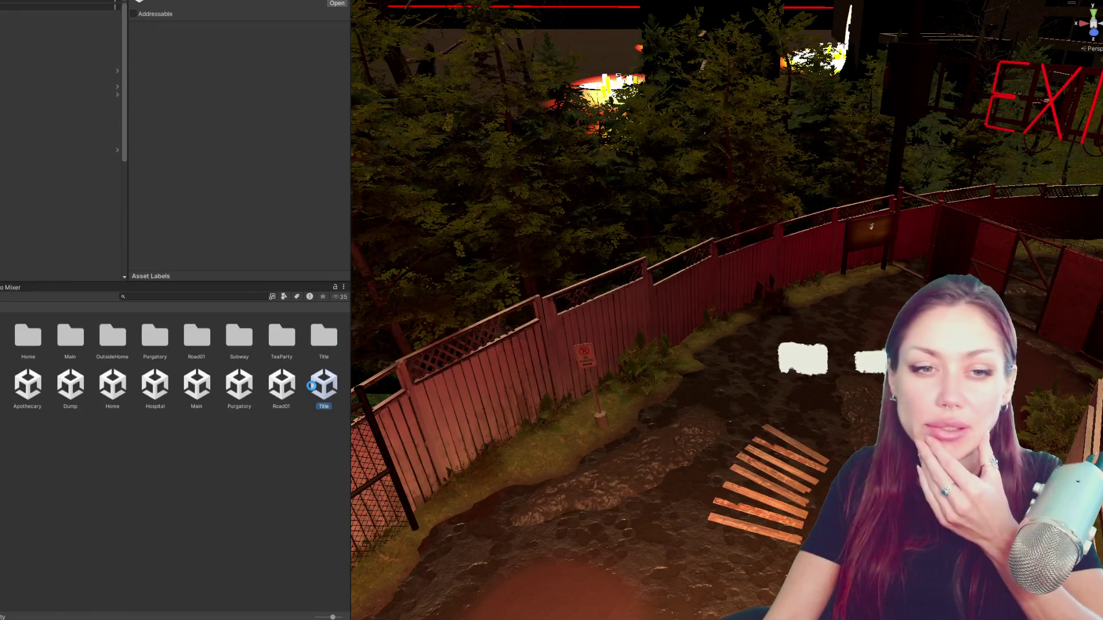
pyautogui.doubleClick(313, 387)
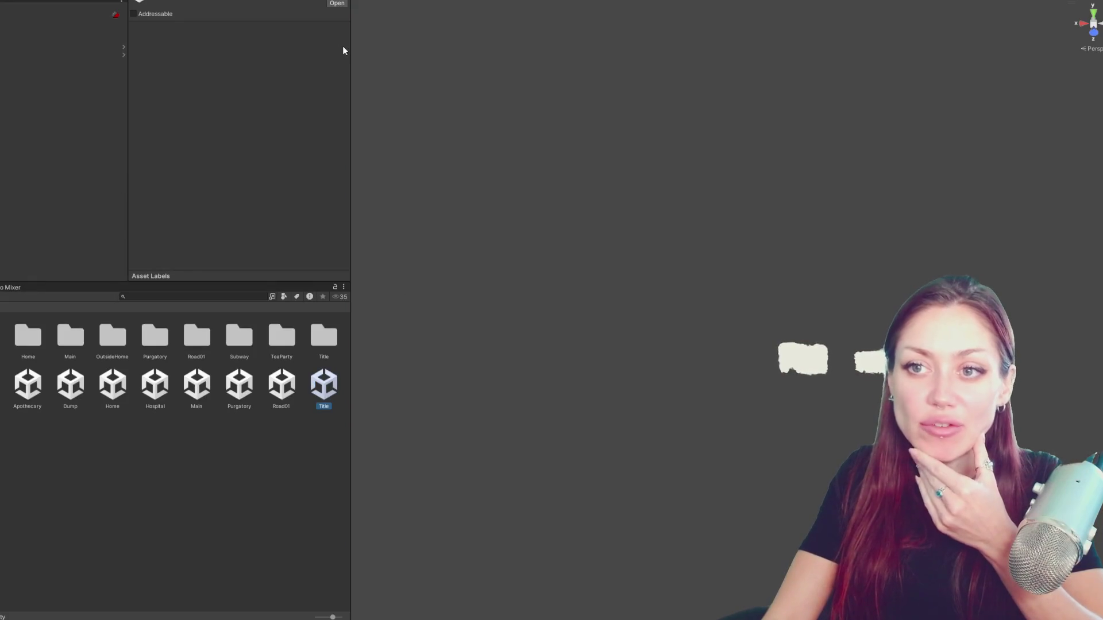
# - Enlarge the game view and start a new game from the Strain title menu
pyautogui.moveTo(348, 45); pyautogui.dragTo(2, 45)
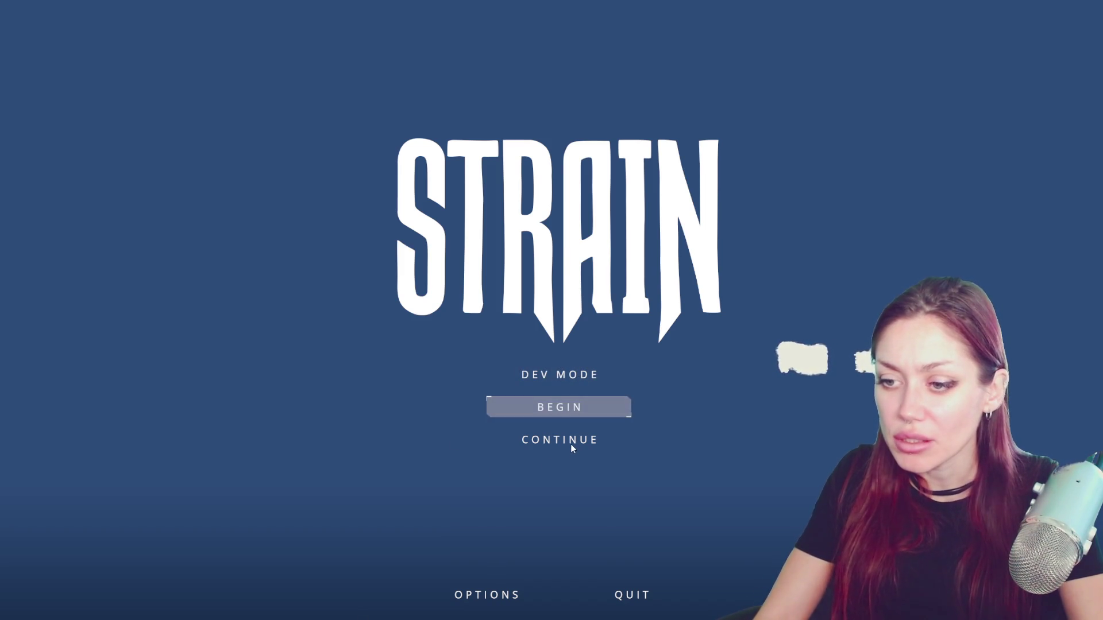
pyautogui.click(569, 412)
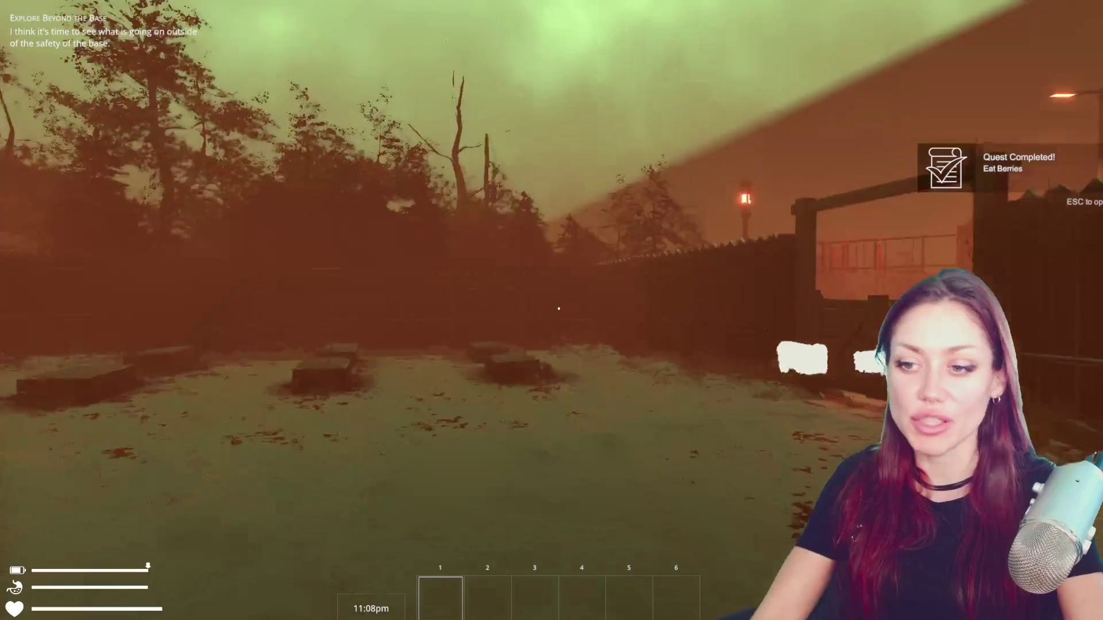
# - Walk through the backyard gate, down the alley and into the fenced yard to collect hay
pyautogui.press('w')
pyautogui.press('w')
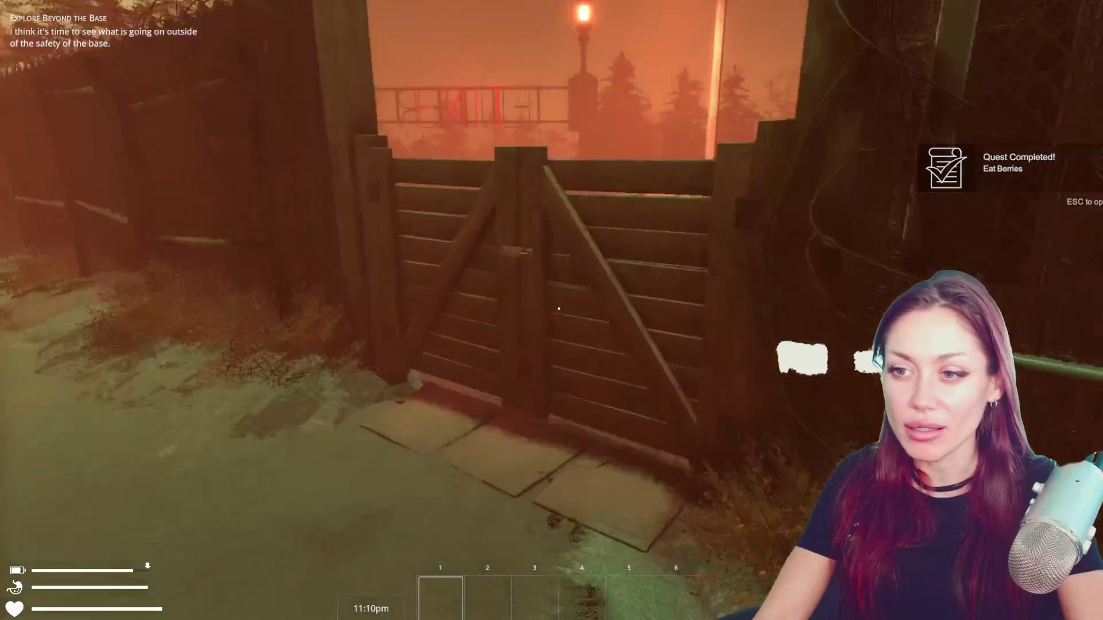
pyautogui.press('e')
pyautogui.press('w')
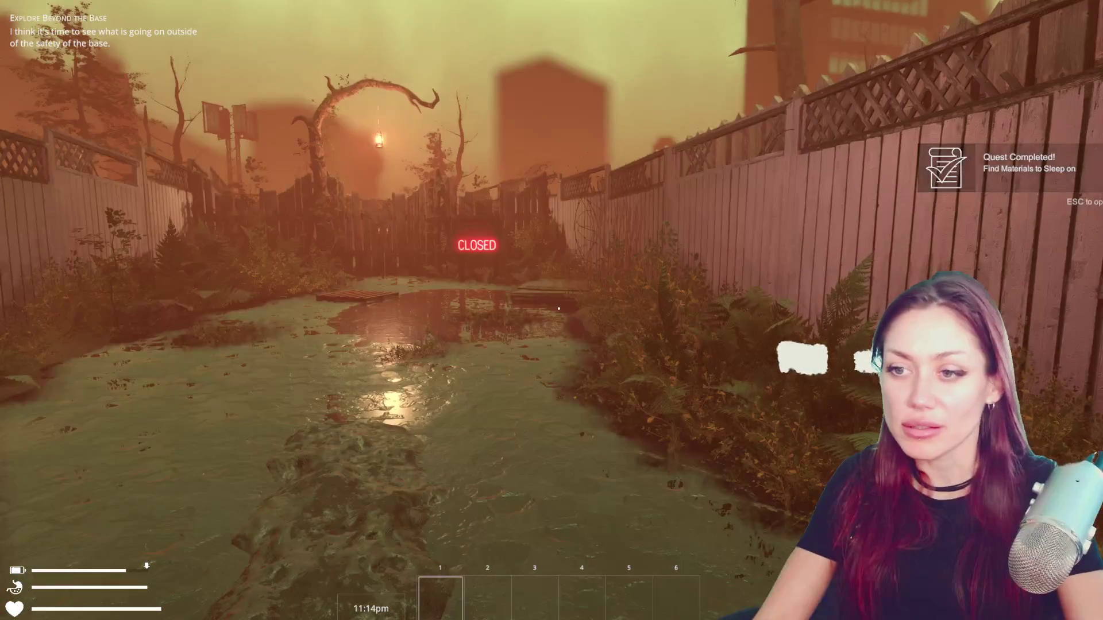
pyautogui.press('w')
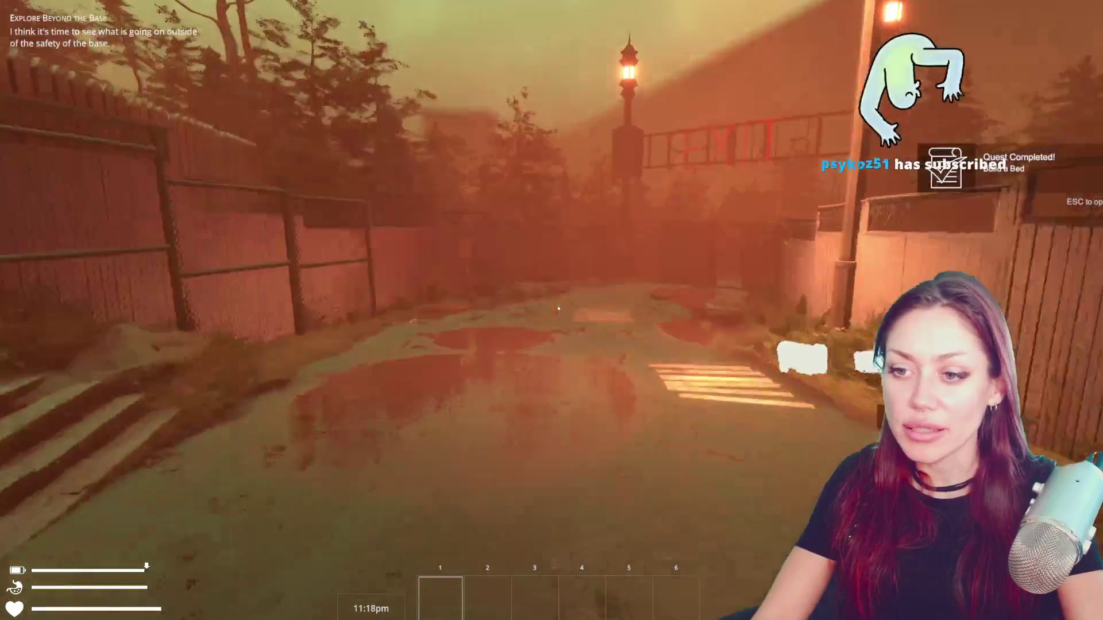
pyautogui.press('w')
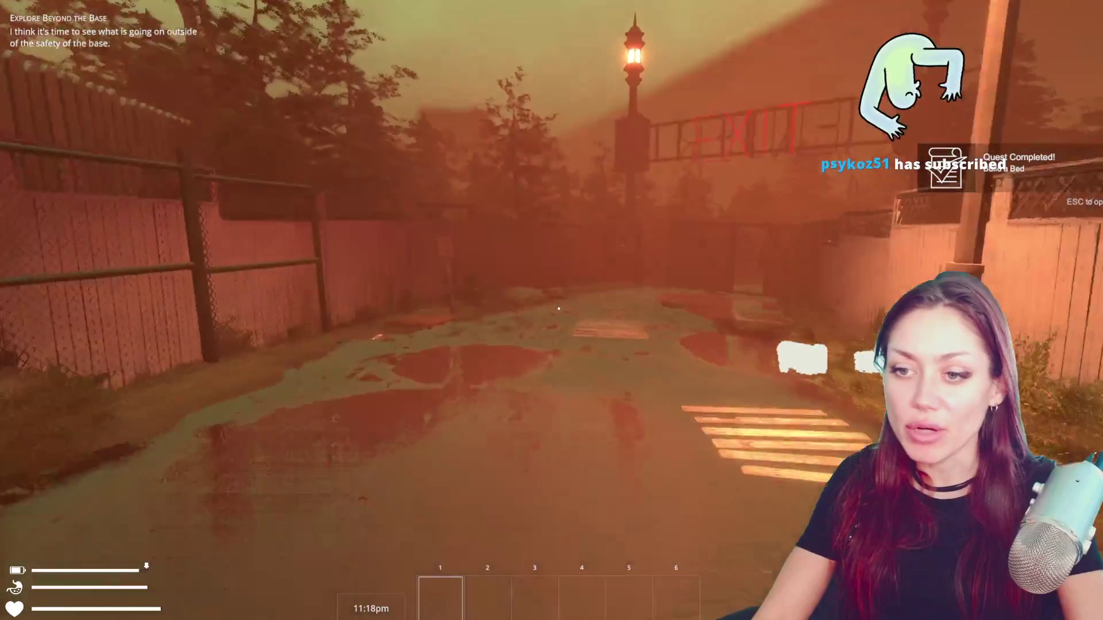
pyautogui.press('w')
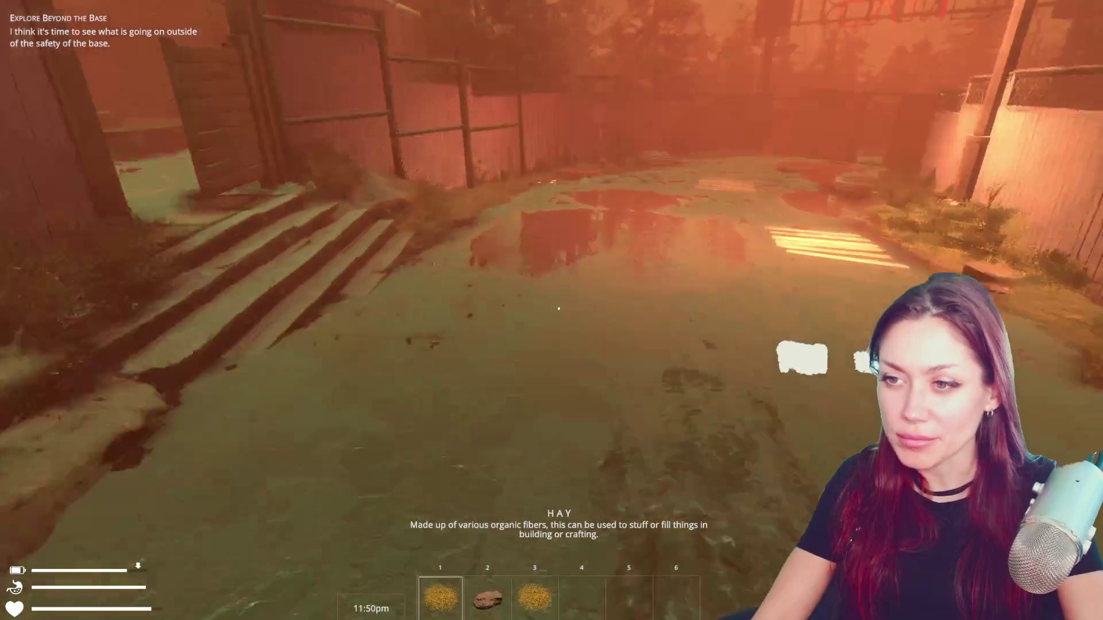
# - Walk through the gate, between the raised garden beds, into the tall grass and across the yard to the fence bushes
pyautogui.press('w')
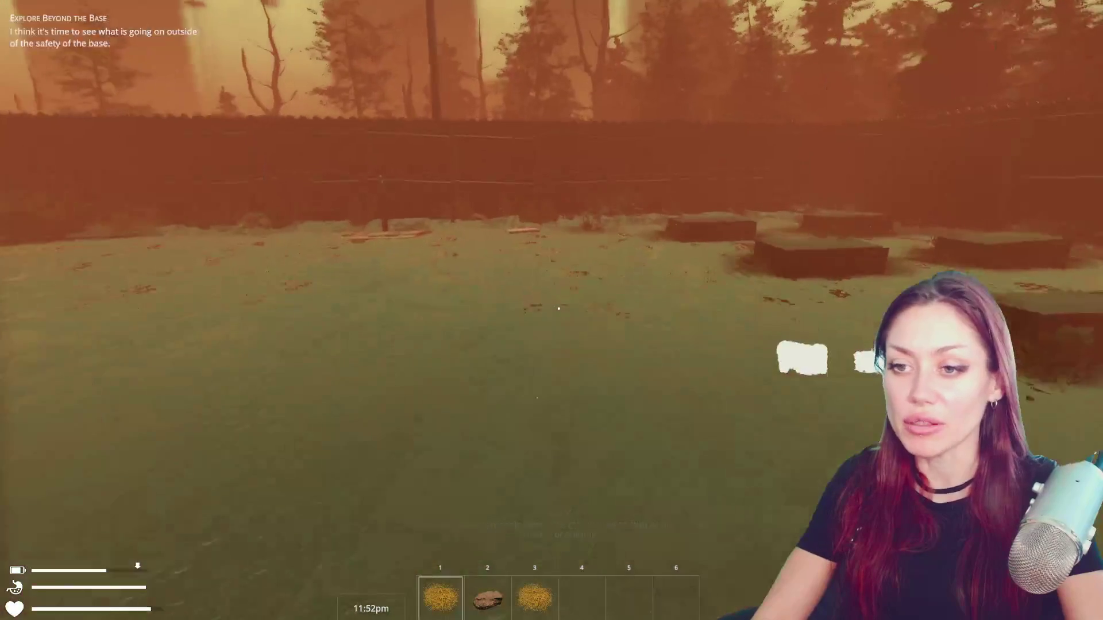
pyautogui.press('w')
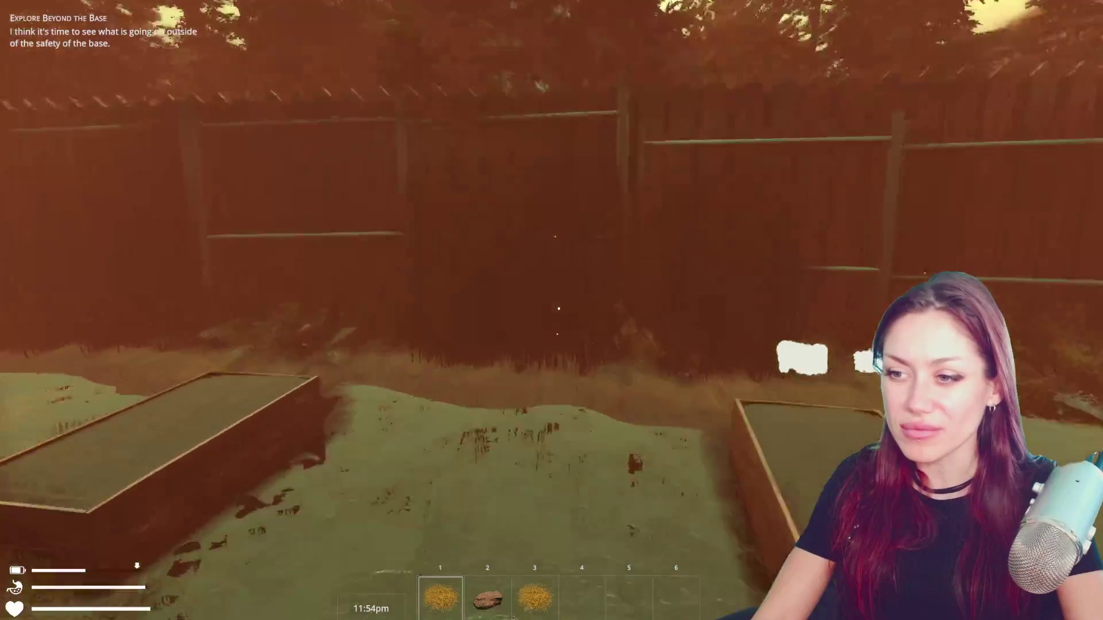
pyautogui.press('w')
pyautogui.press('w')
pyautogui.press('w')
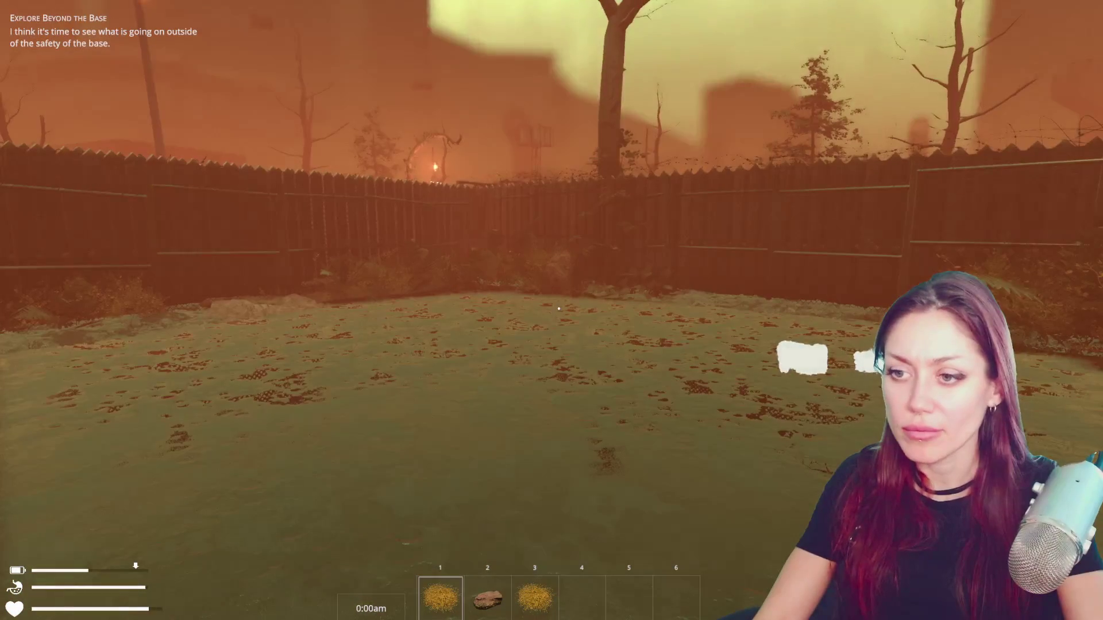
pyautogui.press('w')
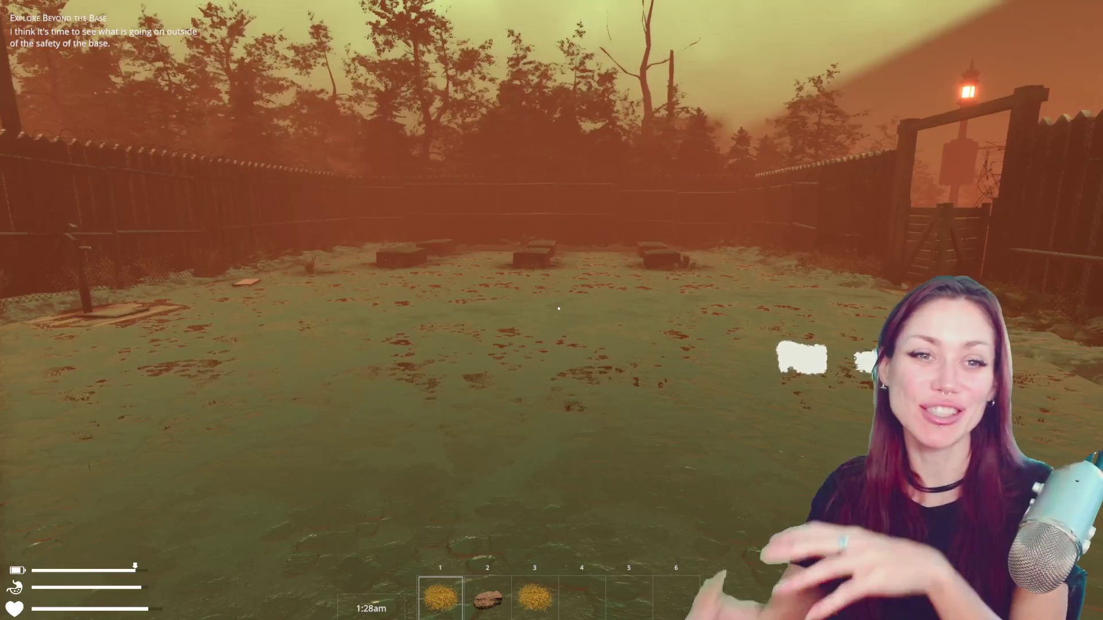
# - Walk up to the backyard fence and pick up the leafy plant
pyautogui.press('w')
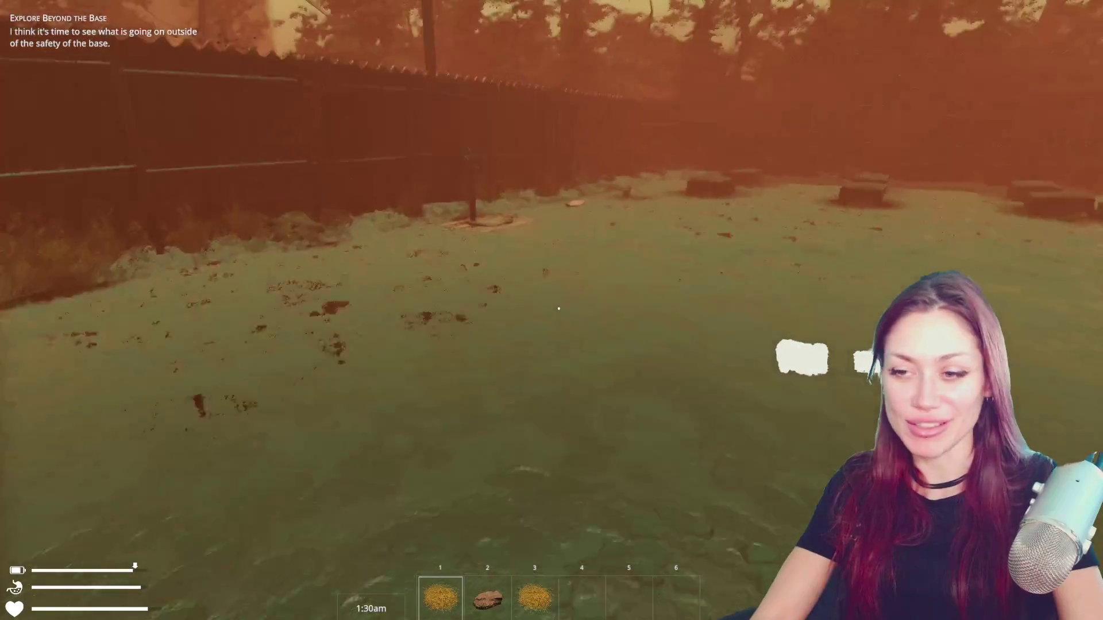
pyautogui.press('w')
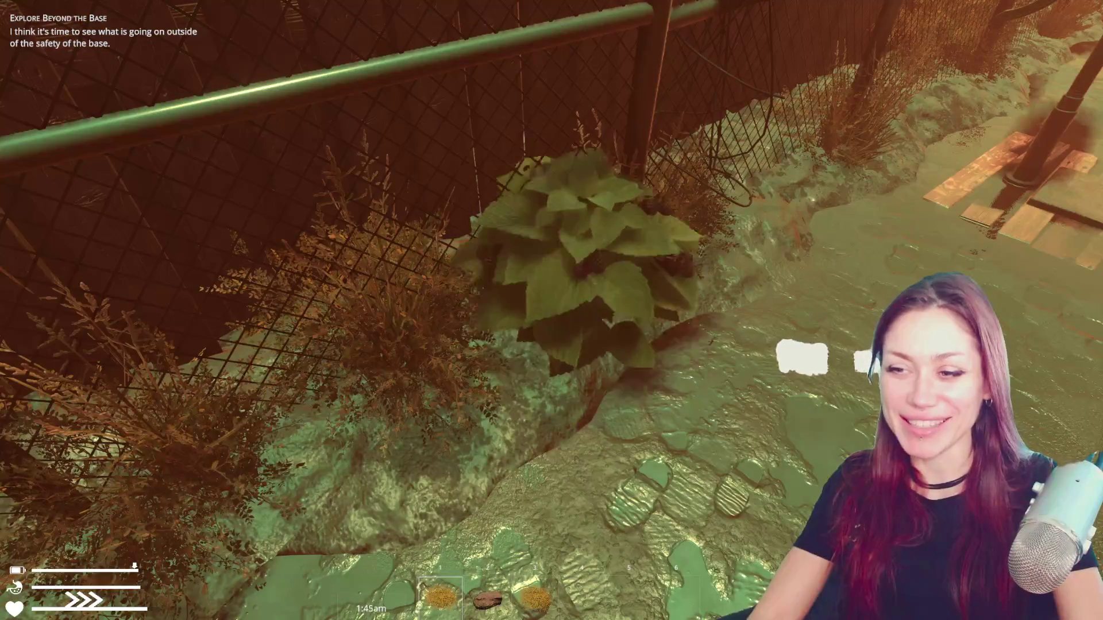
pyautogui.press('e')
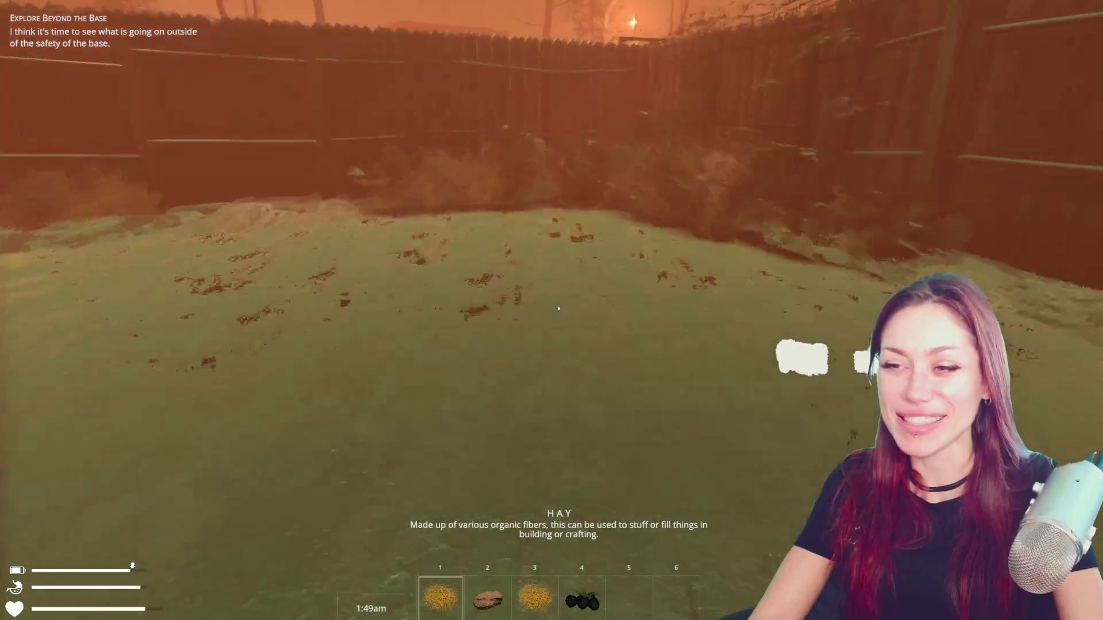
# - Walk out through the backyard gates past the planters to the street exit gate, then pause the game
pyautogui.press('w')
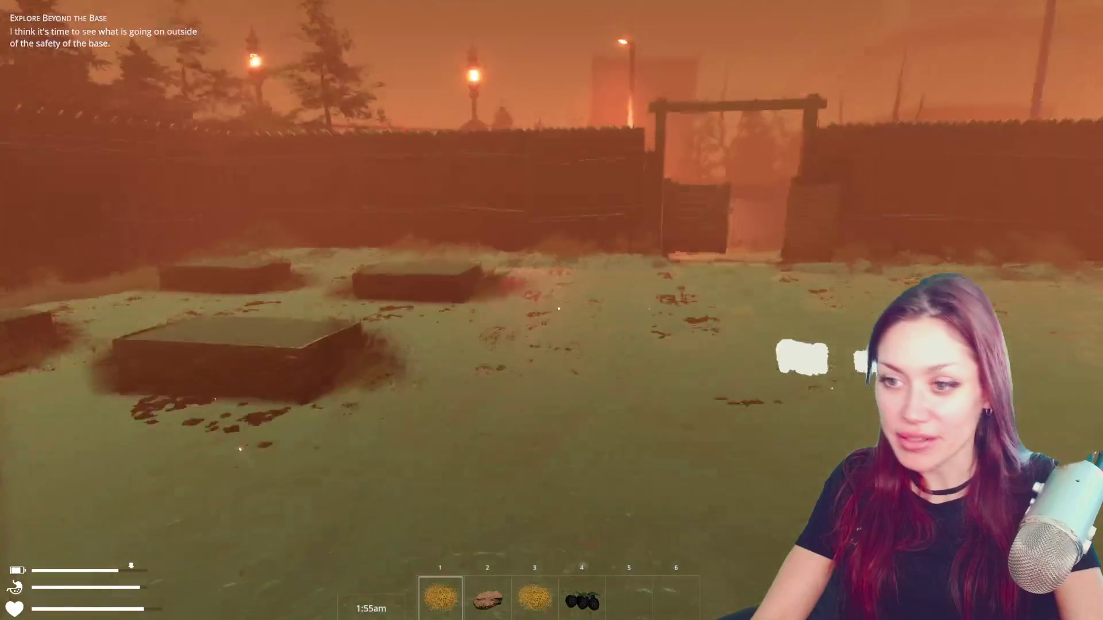
pyautogui.press('w')
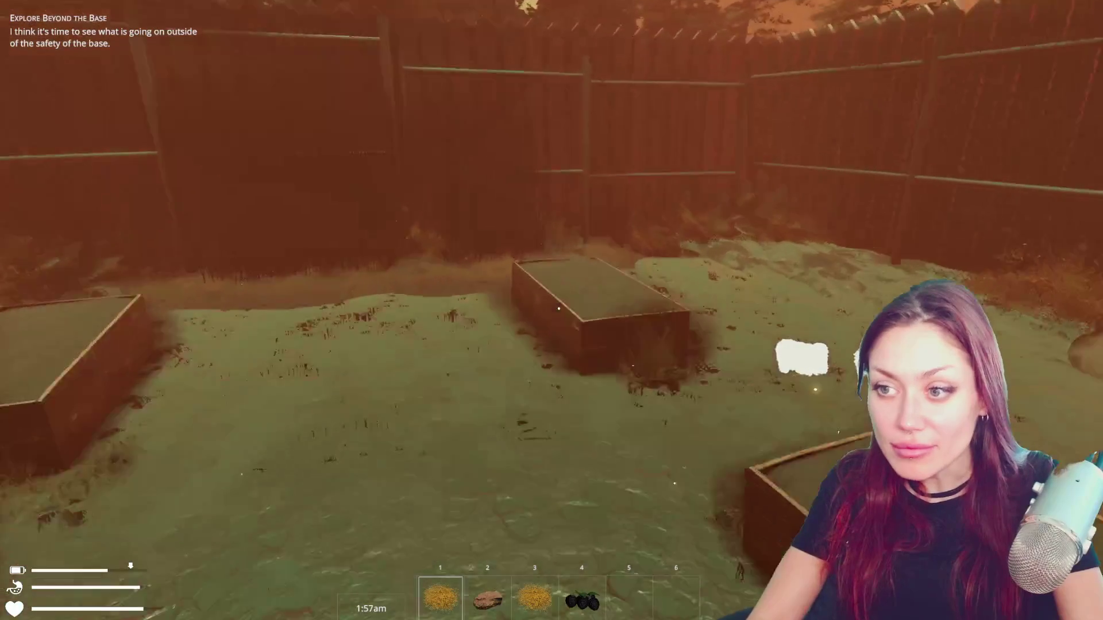
pyautogui.press('w')
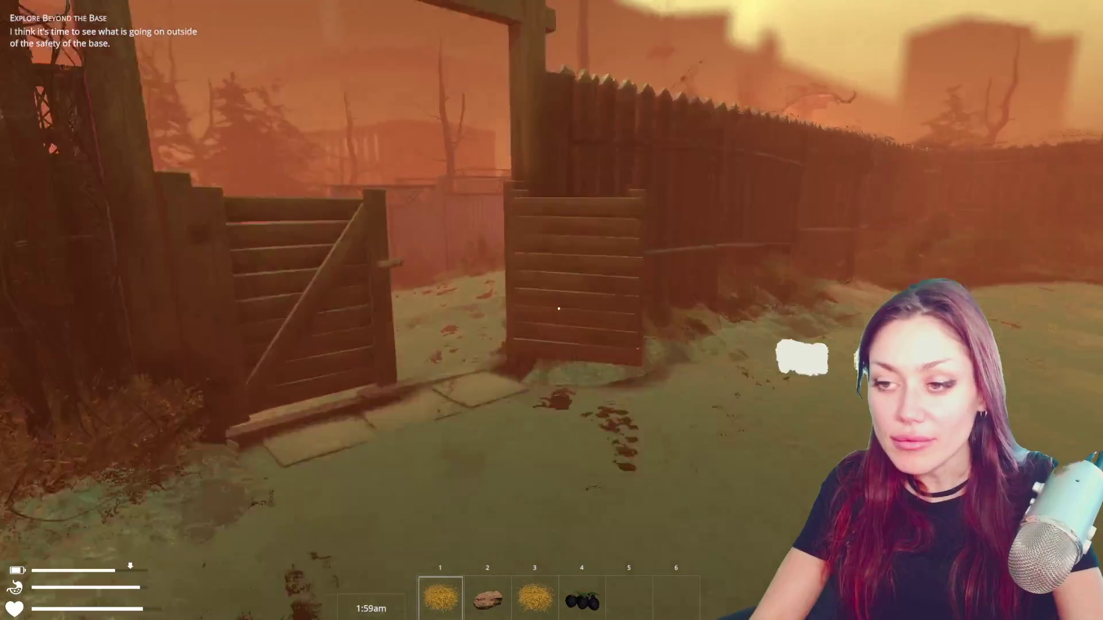
pyautogui.press('w')
pyautogui.press('w')
pyautogui.press('w')
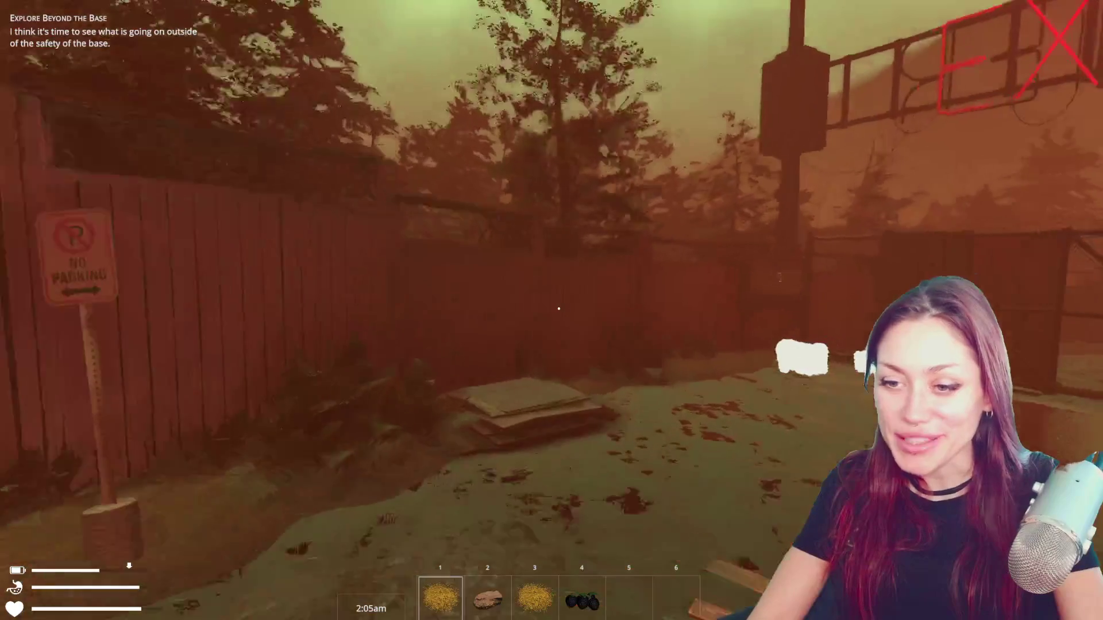
pyautogui.press('w')
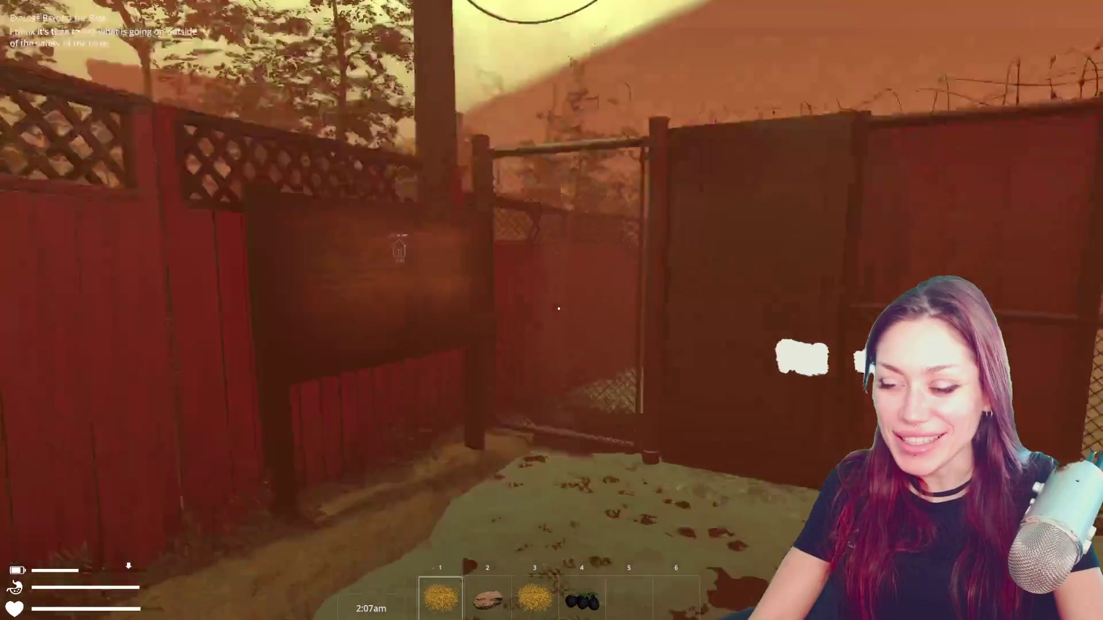
pyautogui.press('w')
pyautogui.press('Escape')
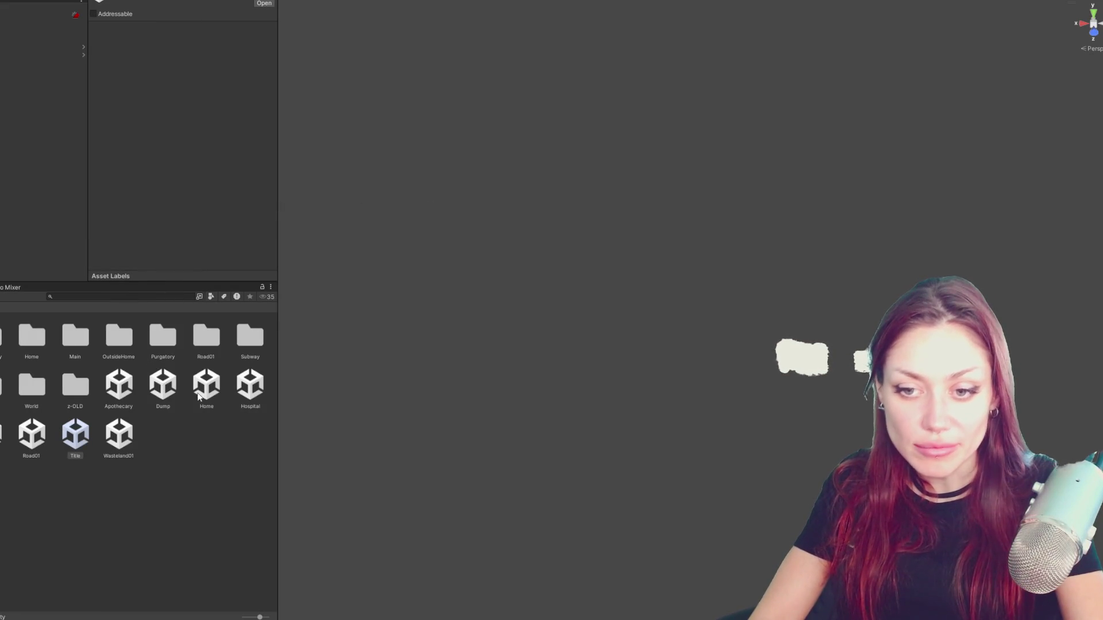
# - Leave Play mode and let the Scene view redraw the trees and buildings
pyautogui.moveTo(75, 434); pyautogui.dragTo(72, 392)
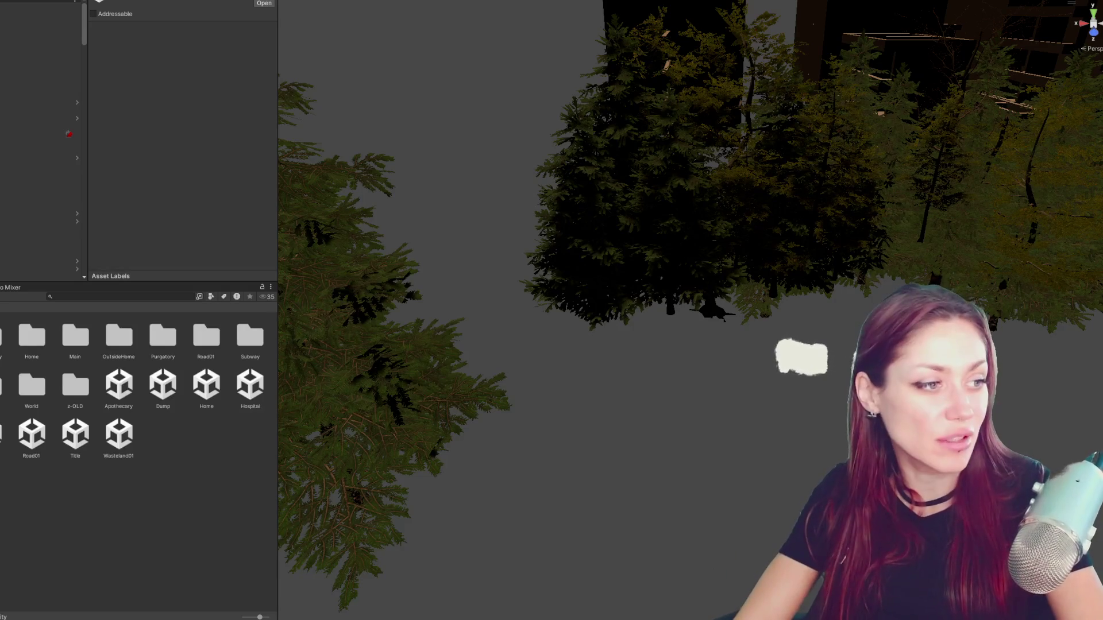
pyautogui.click(239, 436)
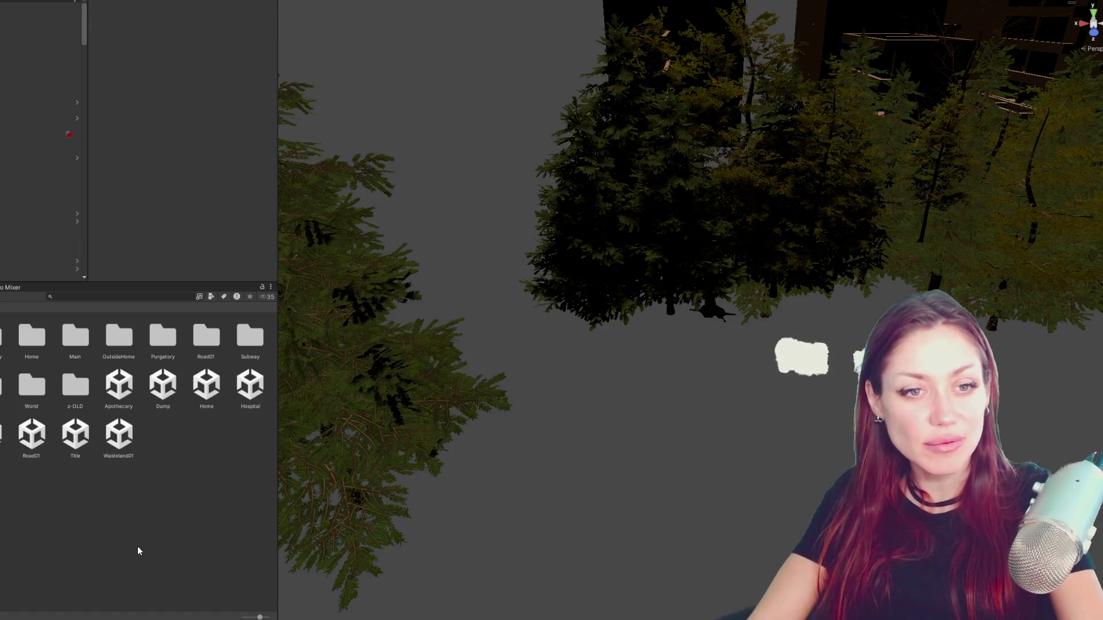
# - Select the Wasteland01 scene asset and collapse the scene hierarchy to its top entry
pyautogui.click(76, 385)
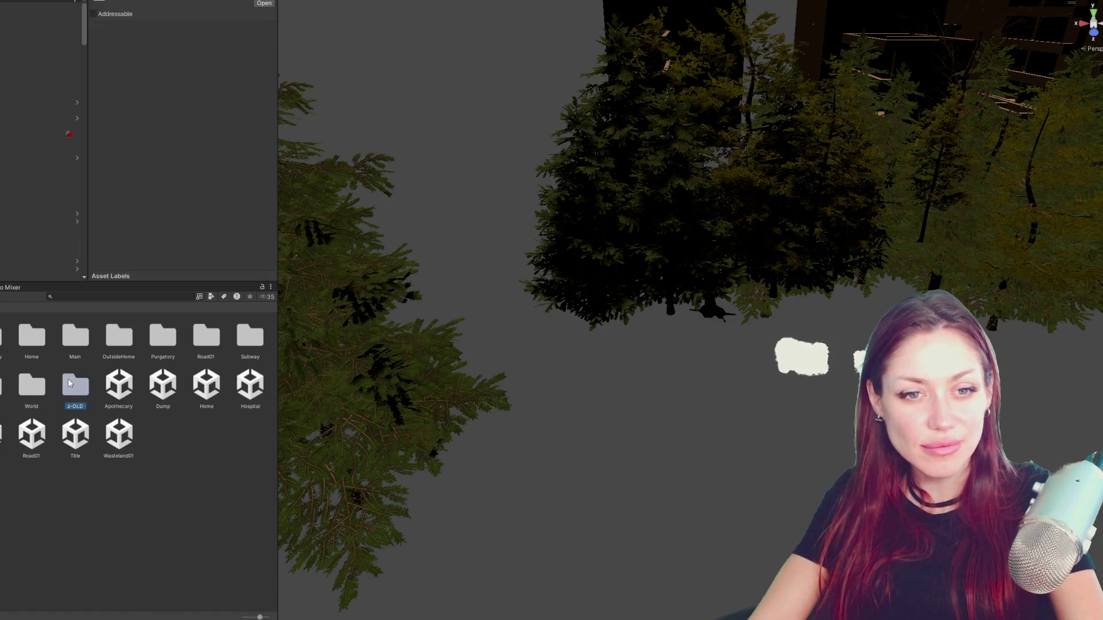
pyautogui.click(130, 436)
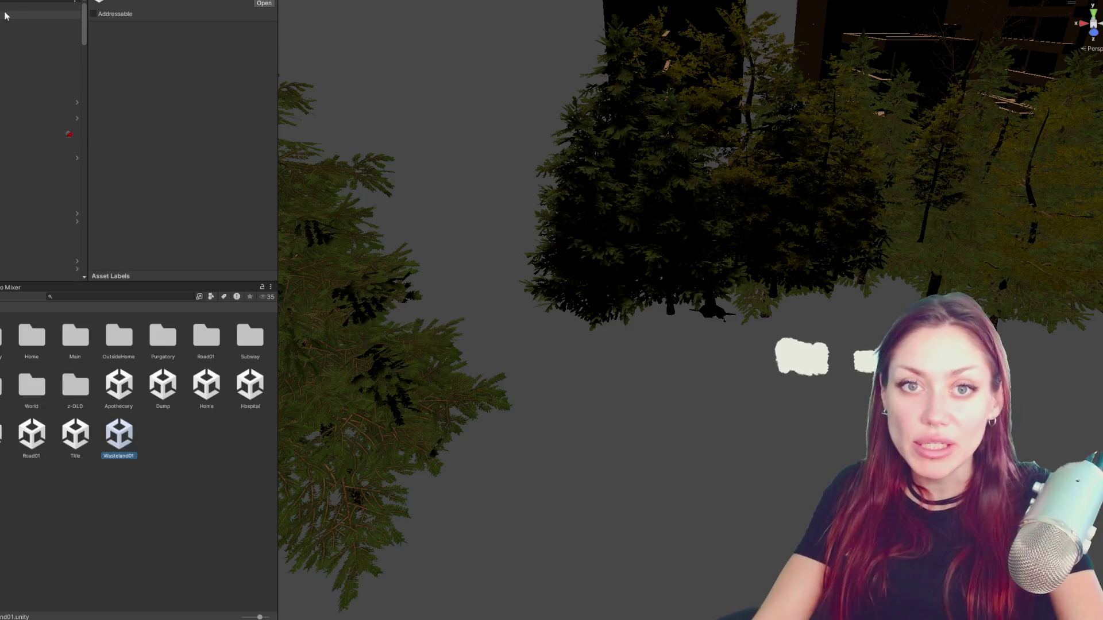
pyautogui.click(38, 3)
pyautogui.press('Left')
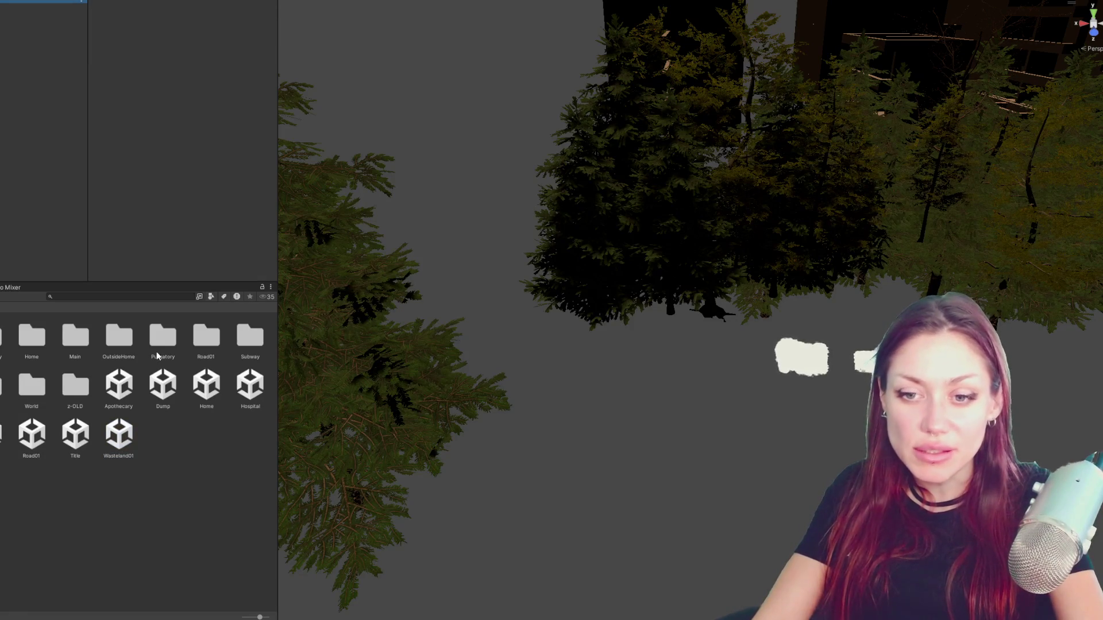
# - Open Road01 additively from the Project window after backing out of the Apothecary scene's actions
pyautogui.rightClick(126, 389)
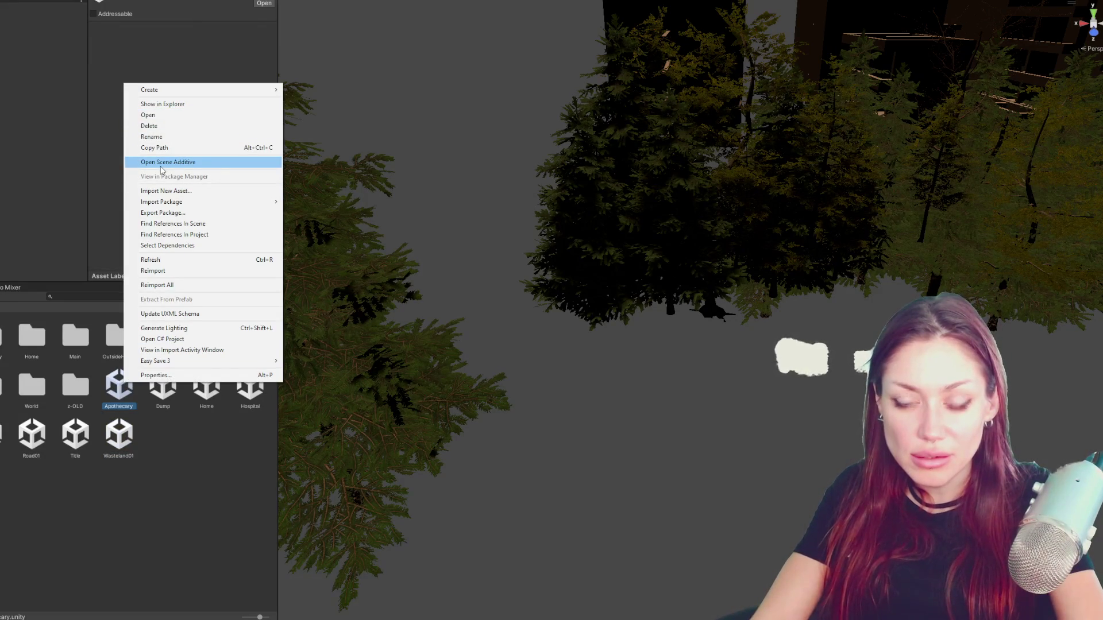
pyautogui.click(165, 481)
pyautogui.rightClick(16, 444)
pyautogui.click(31, 439)
pyautogui.rightClick(36, 447)
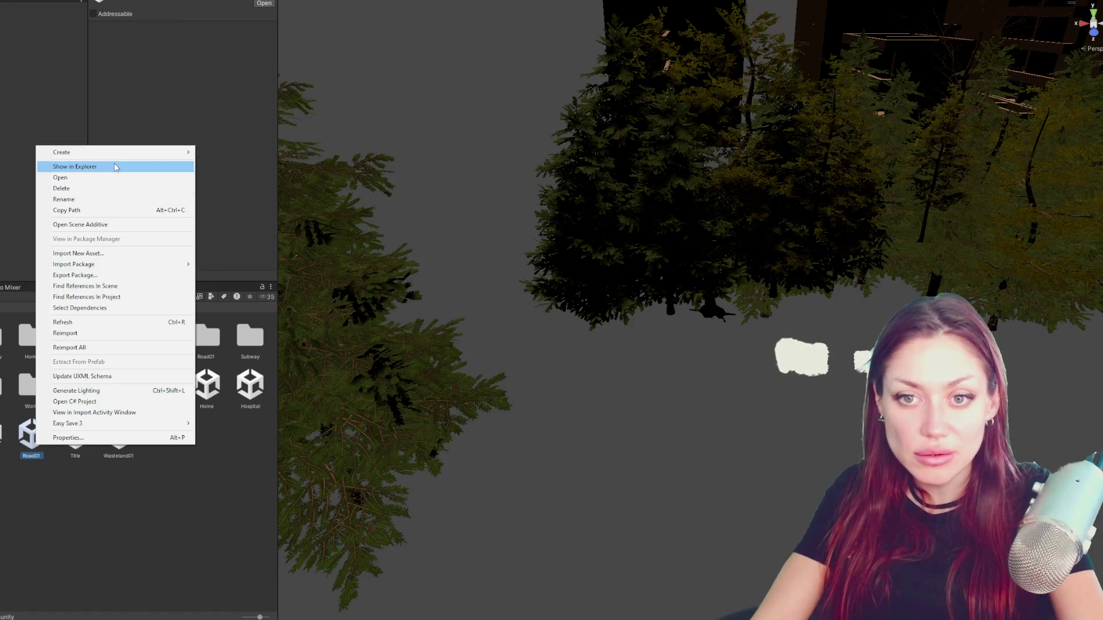
pyautogui.click(87, 225)
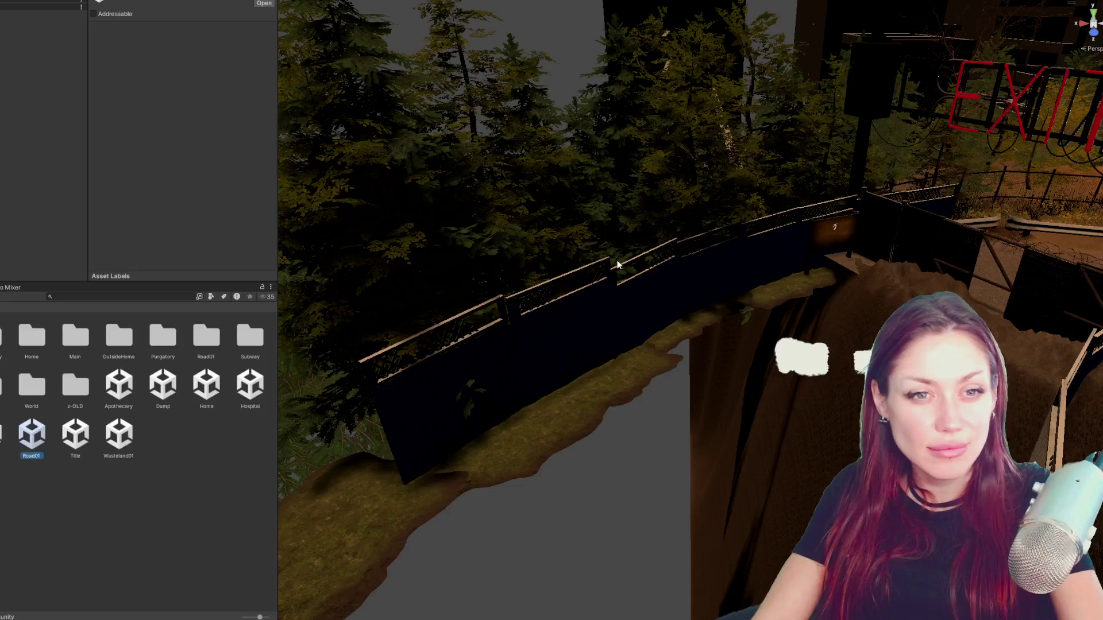
# - Orbit over the Road01 path and EXIT sign, then fly down to the lamp, fence and guard rails
pyautogui.moveTo(617, 265); pyautogui.dragTo(689, 338)
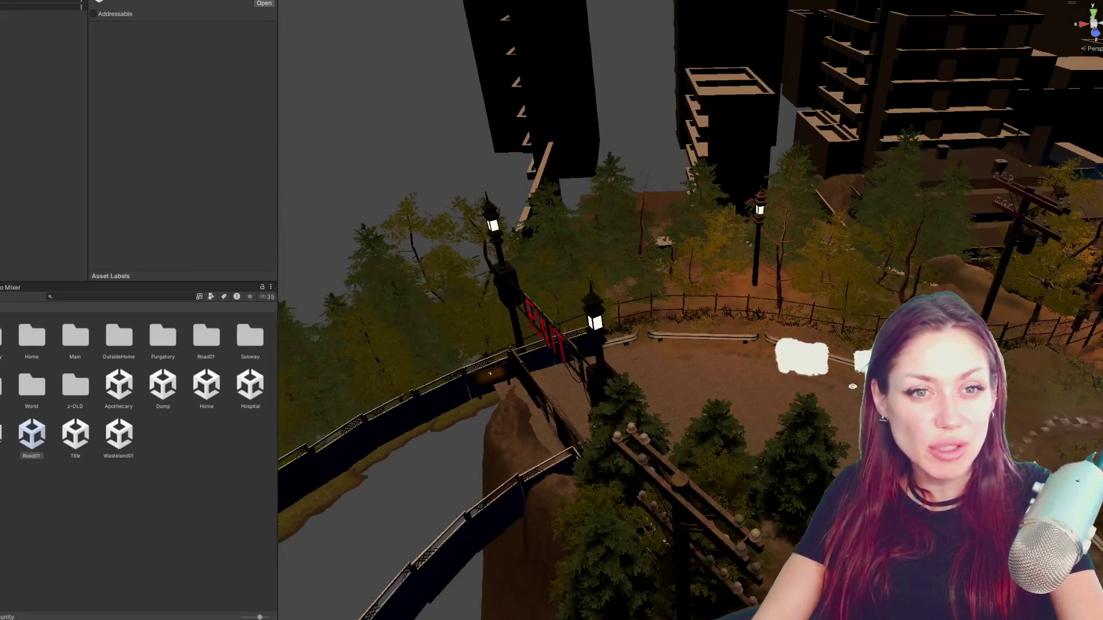
pyautogui.moveTo(689, 338)
pyautogui.mouseDown()
pyautogui.moveTo(662, 58)
pyautogui.moveTo(794, 387)
pyautogui.moveTo(792, 316)
pyautogui.moveTo(568, 344)
pyautogui.mouseUp()
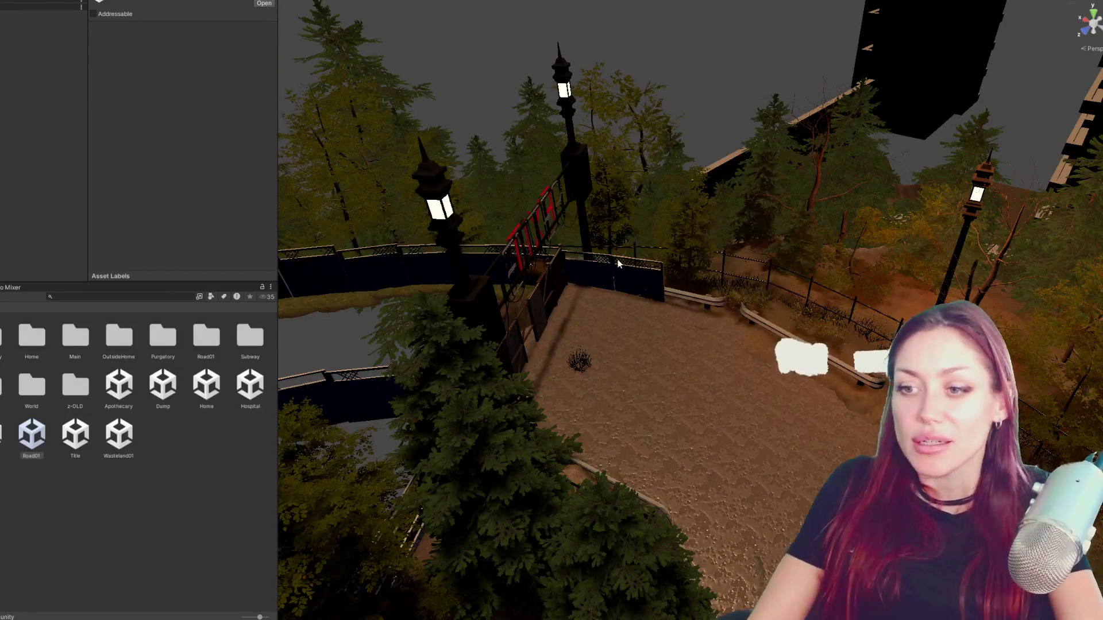
pyautogui.moveTo(524, 177); pyautogui.dragTo(397, 129)
pyautogui.moveTo(604, 284)
pyautogui.mouseDown()
pyautogui.moveTo(535, 236)
pyautogui.moveTo(587, 315)
pyautogui.mouseUp()
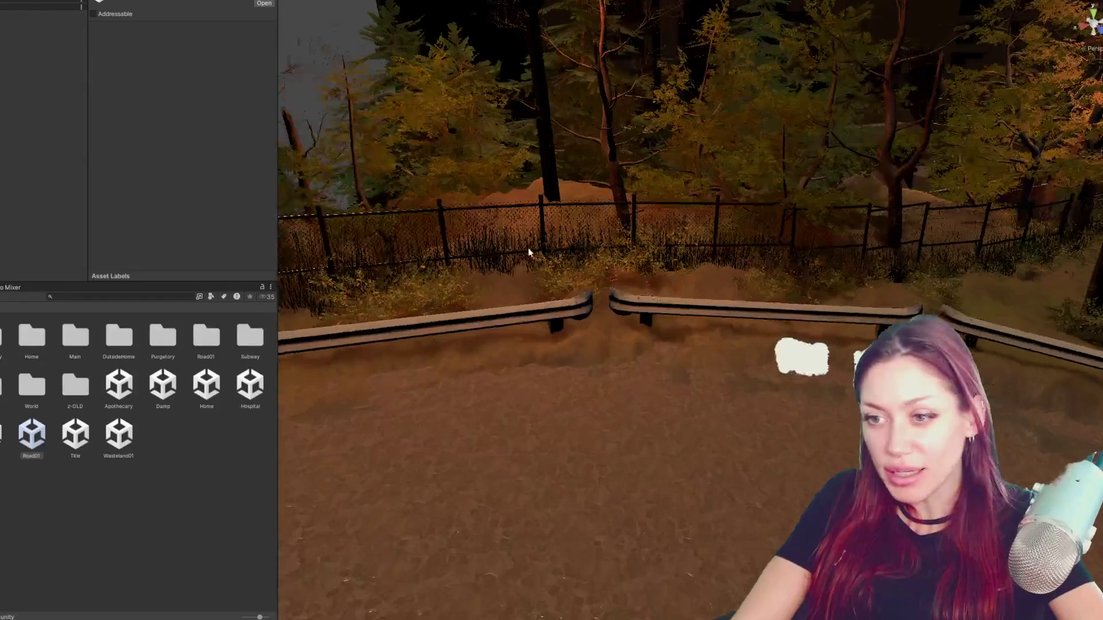
# - Select the Long_Grass clump behind the fence instead of the terrain to view its Inspector
pyautogui.click(489, 264)
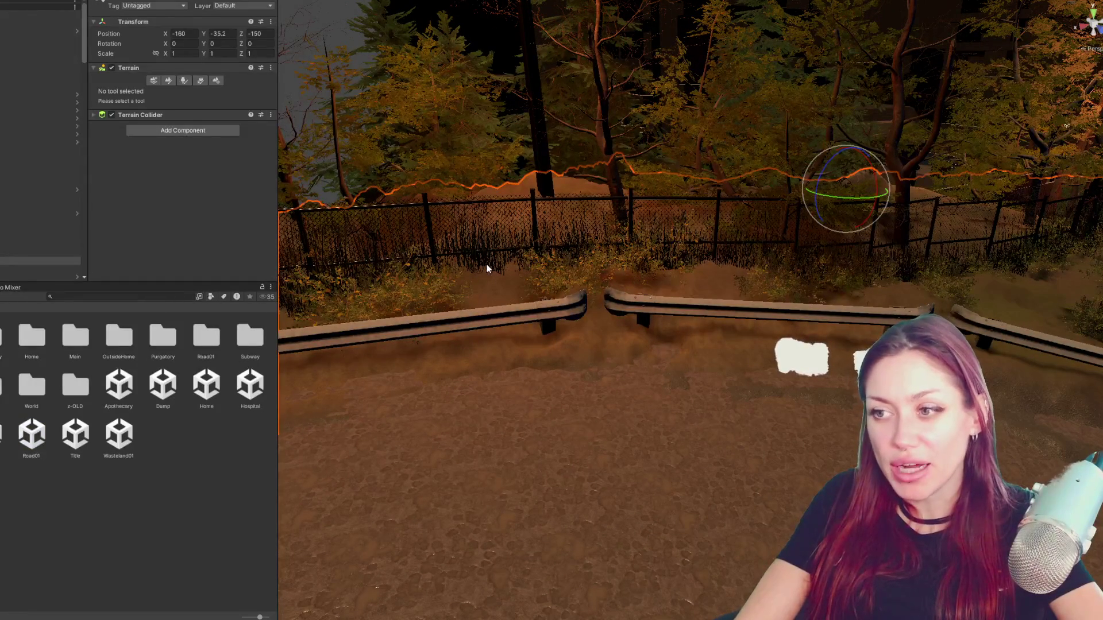
pyautogui.click(498, 265)
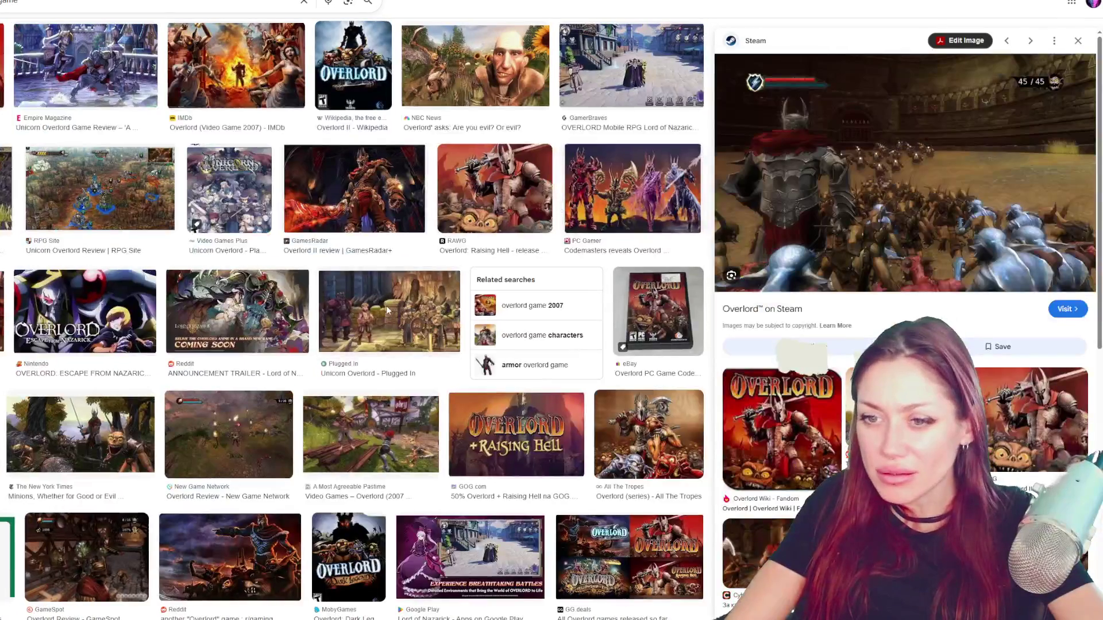
# - Preview several Overlord images, ending on the GameSpot Overlord review screenshot
pyautogui.click(405, 312)
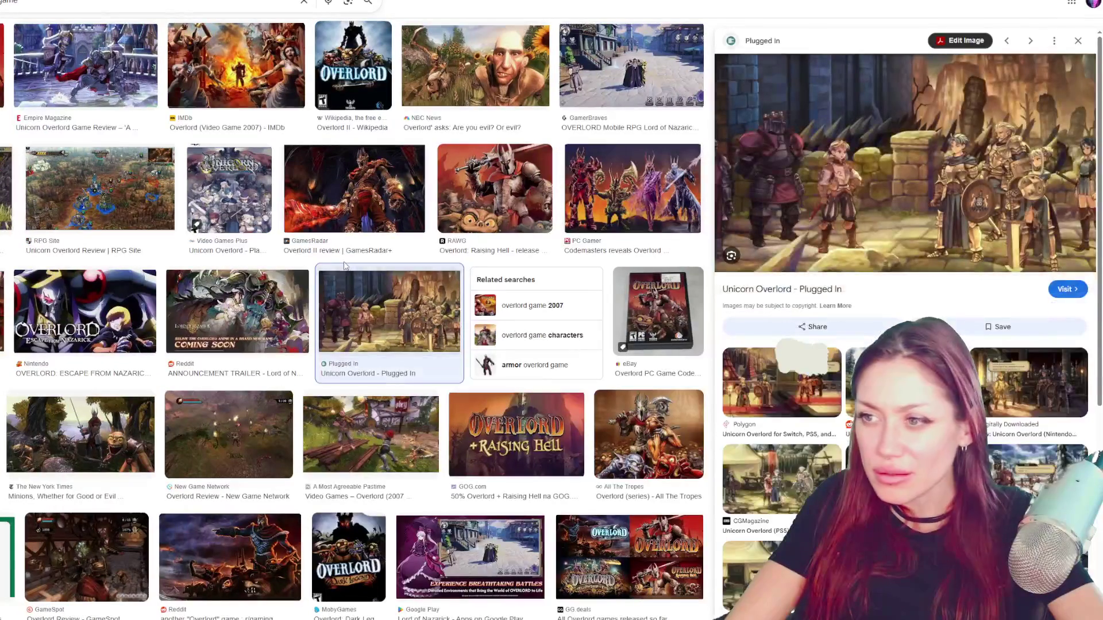
pyautogui.click(335, 218)
pyautogui.scroll(2, 334, 217)
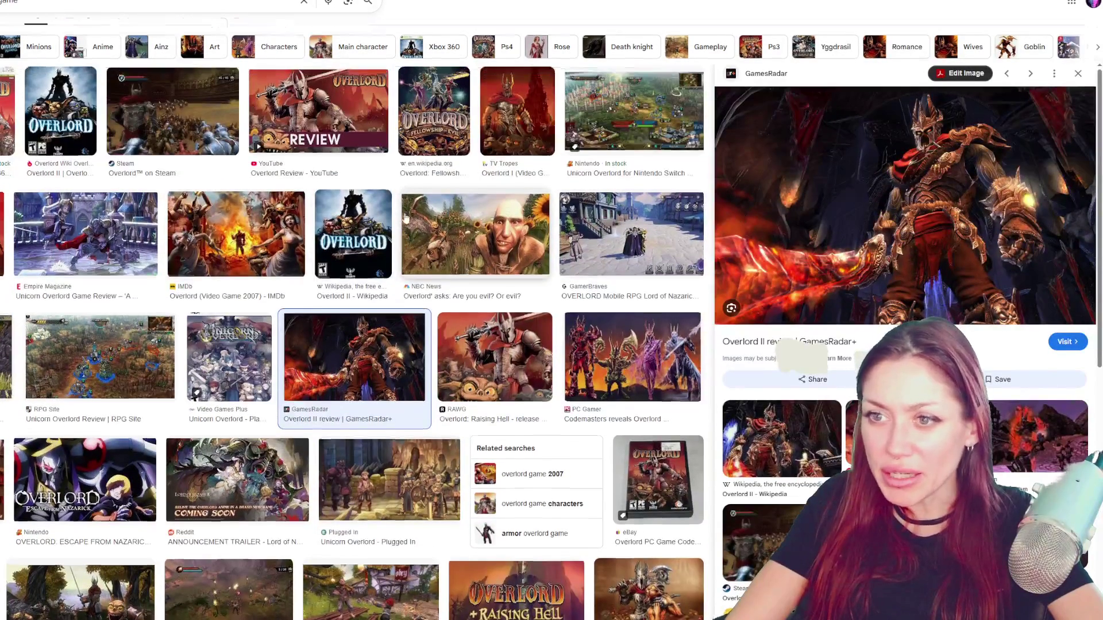
pyautogui.scroll(1, 475, 215)
pyautogui.click(318, 138)
pyautogui.click(200, 152)
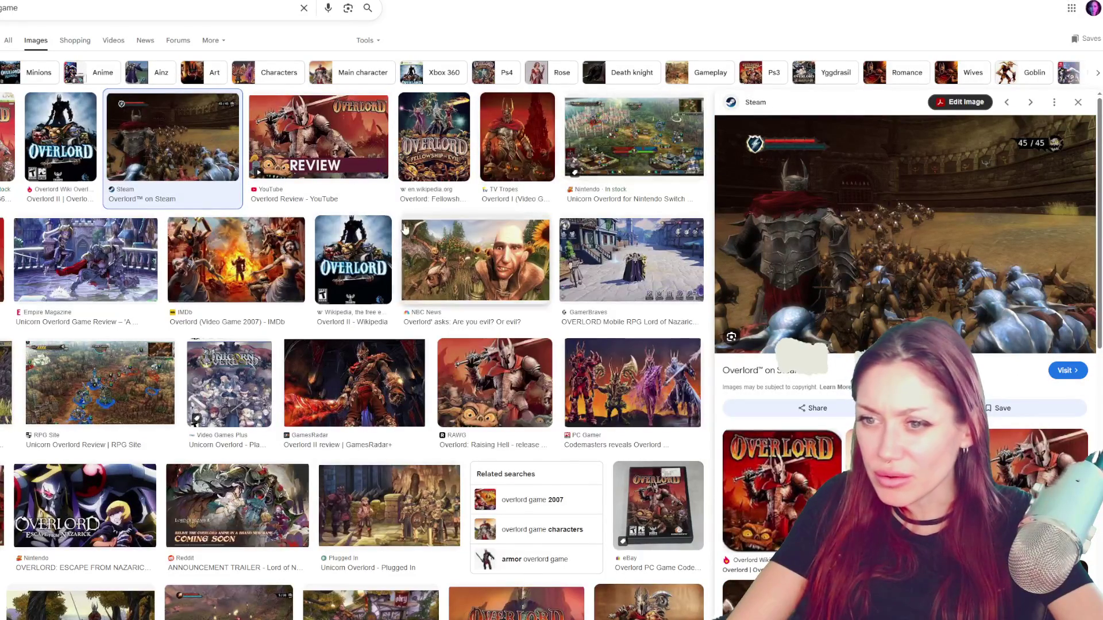
pyautogui.scroll(-3, 330, 246)
pyautogui.press('Right')
pyautogui.press('Right')
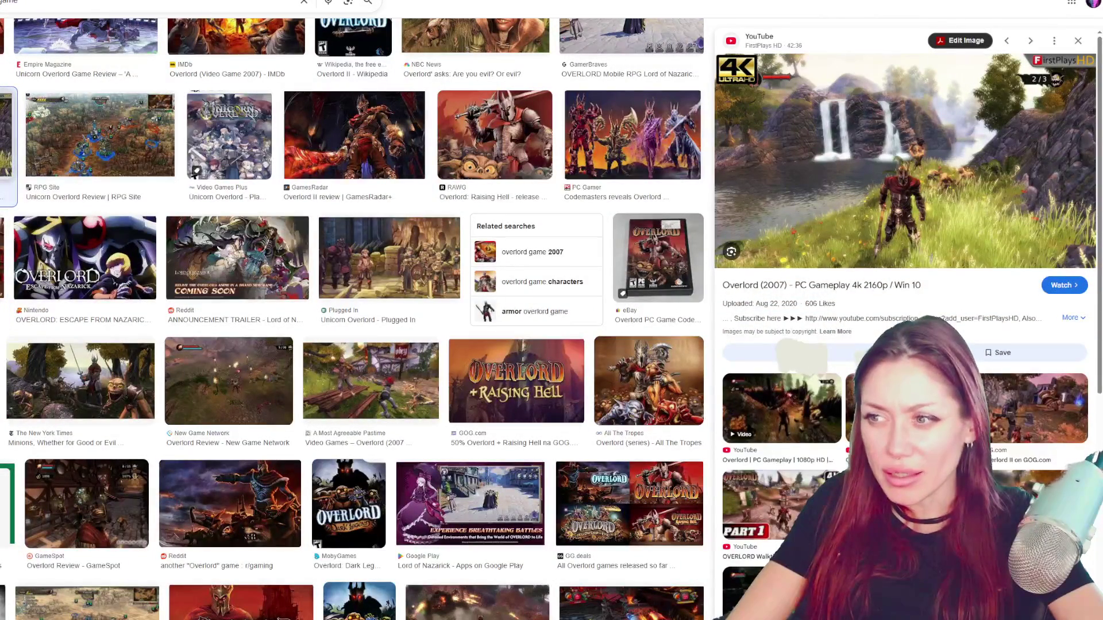
pyautogui.scroll(-3, 117, 252)
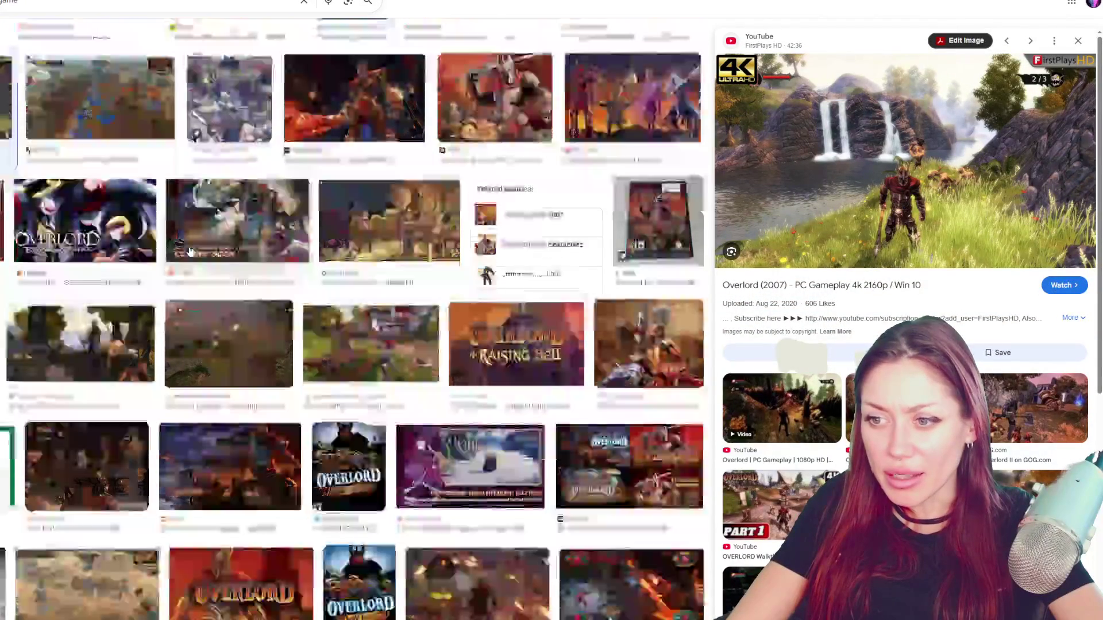
pyautogui.click(117, 252)
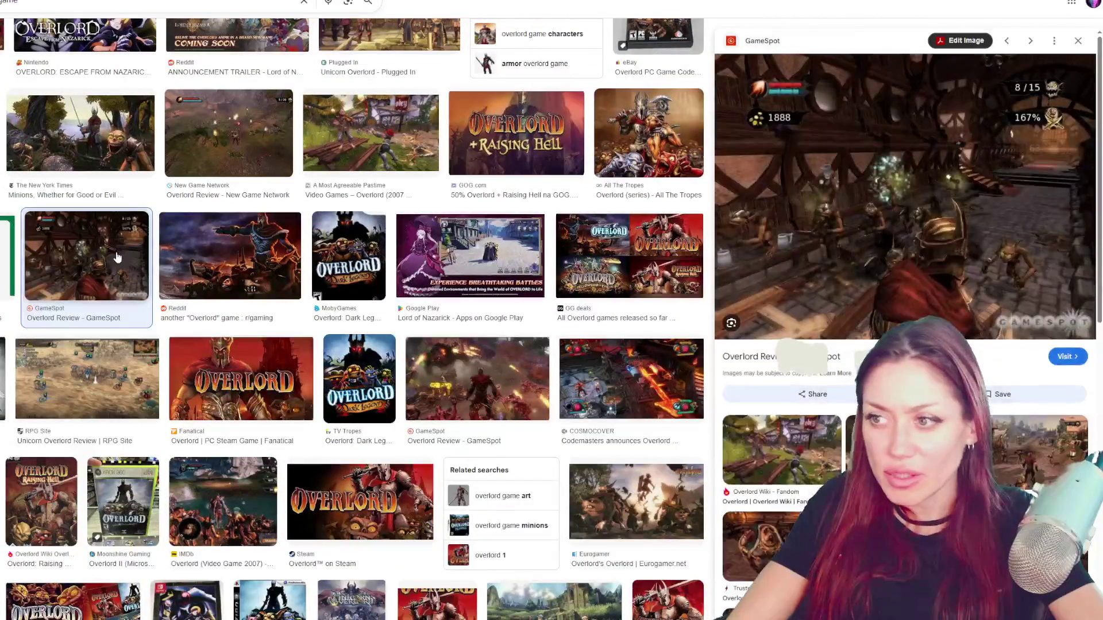
pyautogui.scroll(-3, 121, 251)
pyautogui.scroll(-2, 152, 221)
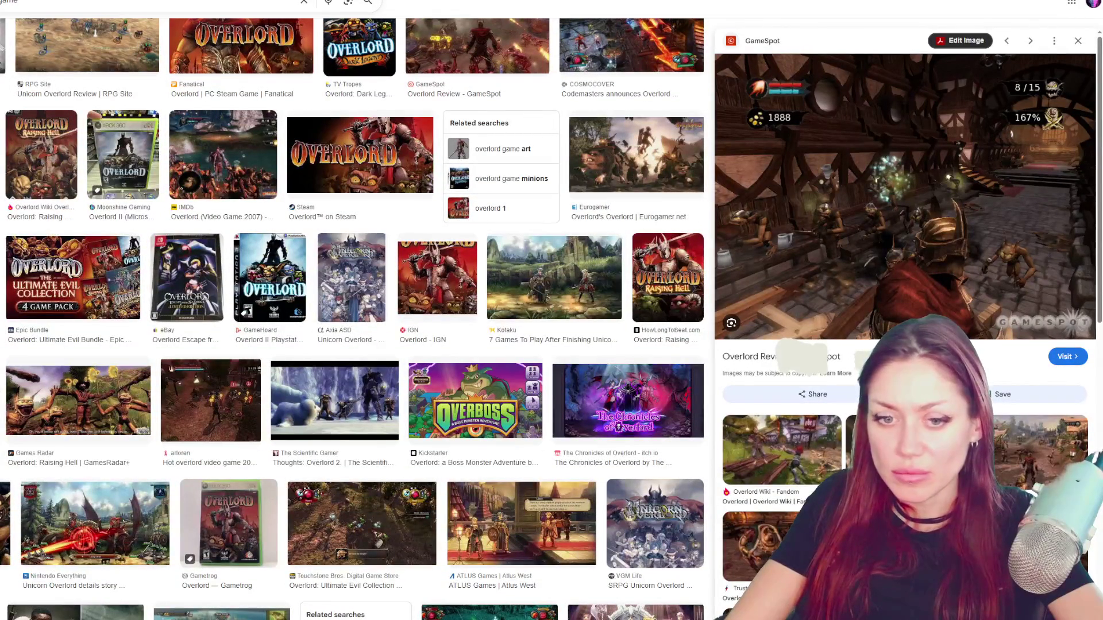
# - Shrink and switch away from the browser to reveal the Unity scene
pyautogui.doubleClick(638, 30)
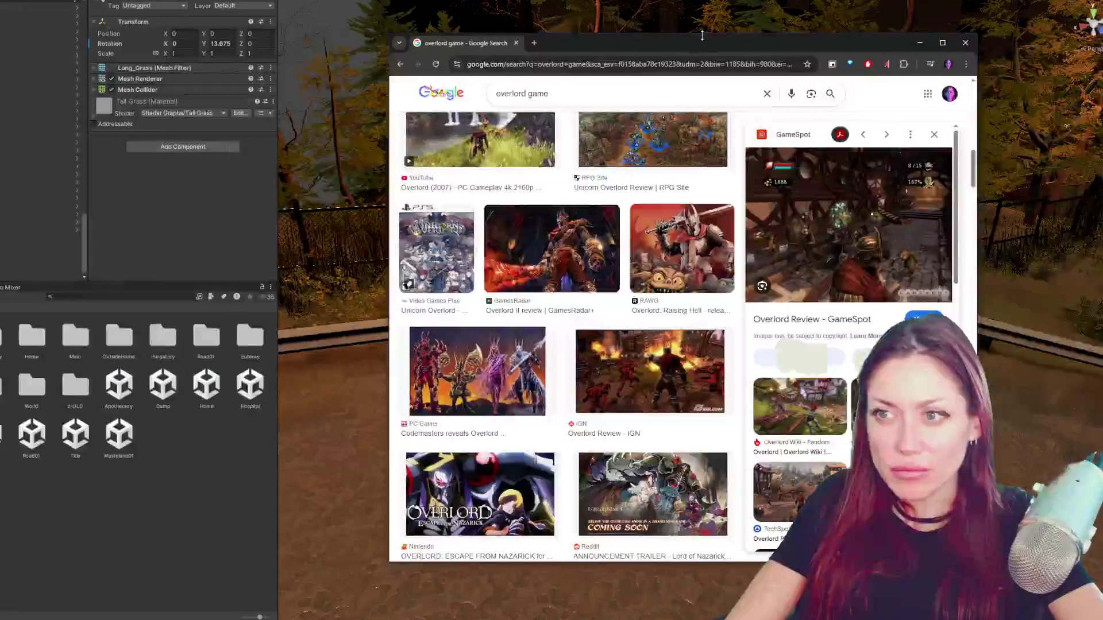
pyautogui.hotkey('alt', 'Tab')
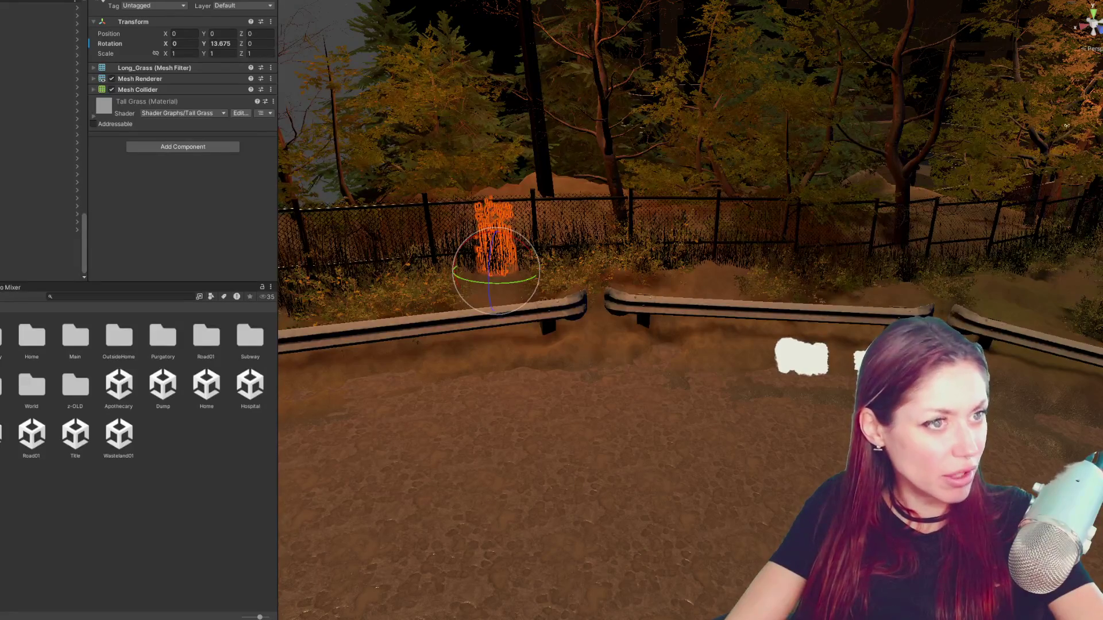
pyautogui.hotkey('alt', 'Tab')
pyautogui.scroll(-5, 475, 389)
pyautogui.scroll(-5, 474, 389)
pyautogui.scroll(2, 476, 379)
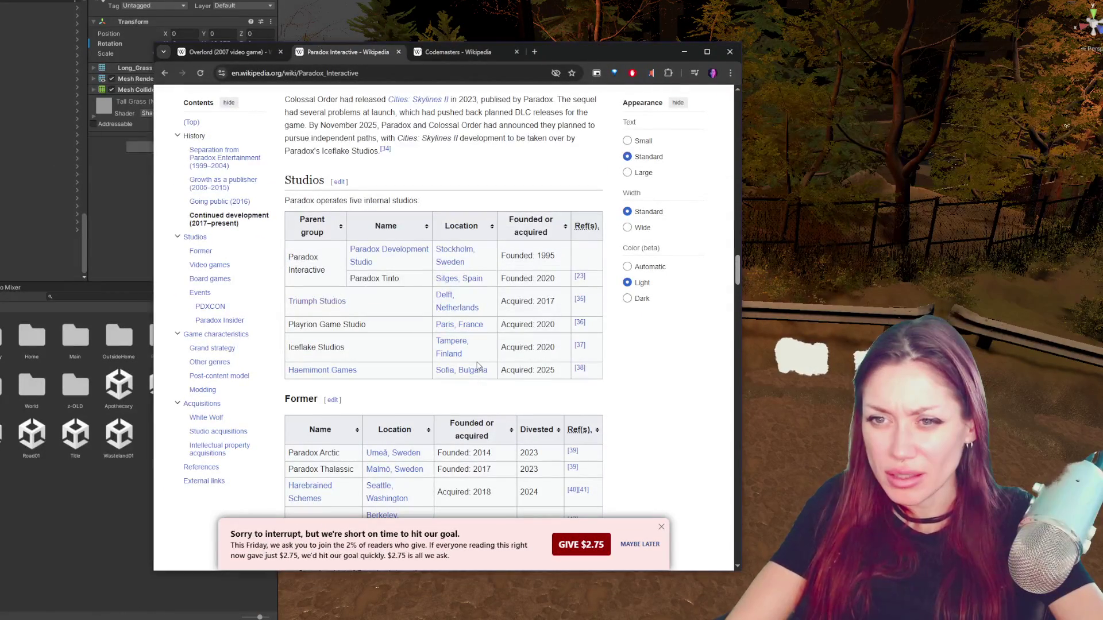
pyautogui.scroll(-5, 477, 367)
pyautogui.scroll(-5, 476, 368)
pyautogui.scroll(-5, 477, 368)
pyautogui.scroll(-5, 476, 369)
pyautogui.scroll(-5, 477, 369)
pyautogui.click(431, 51)
pyautogui.scroll(-3, 383, 310)
pyautogui.scroll(1, 383, 310)
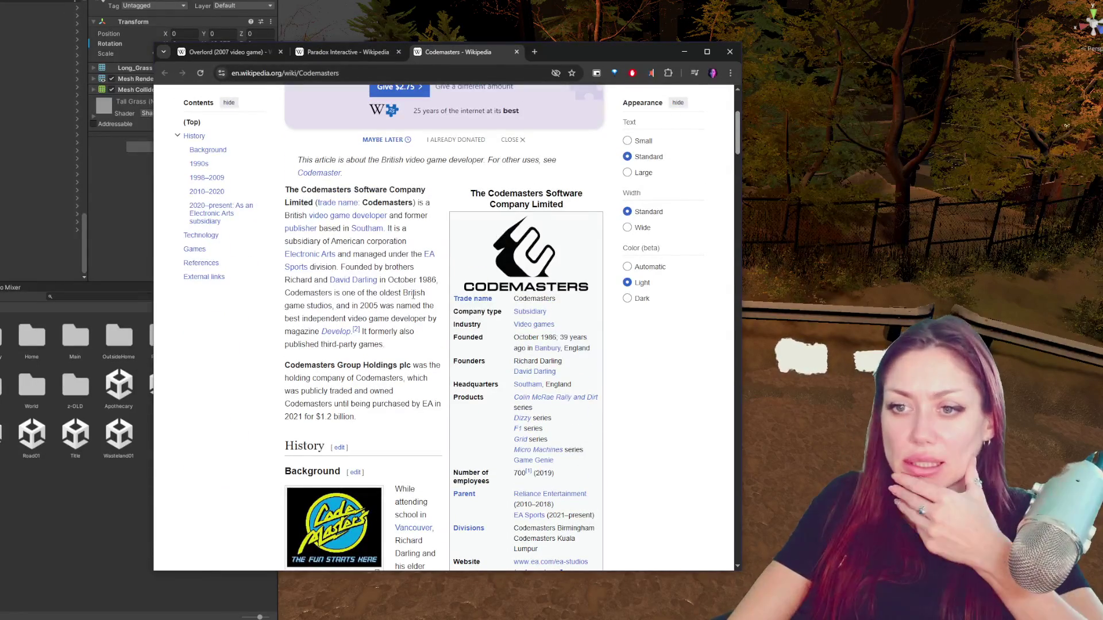
pyautogui.click(729, 51)
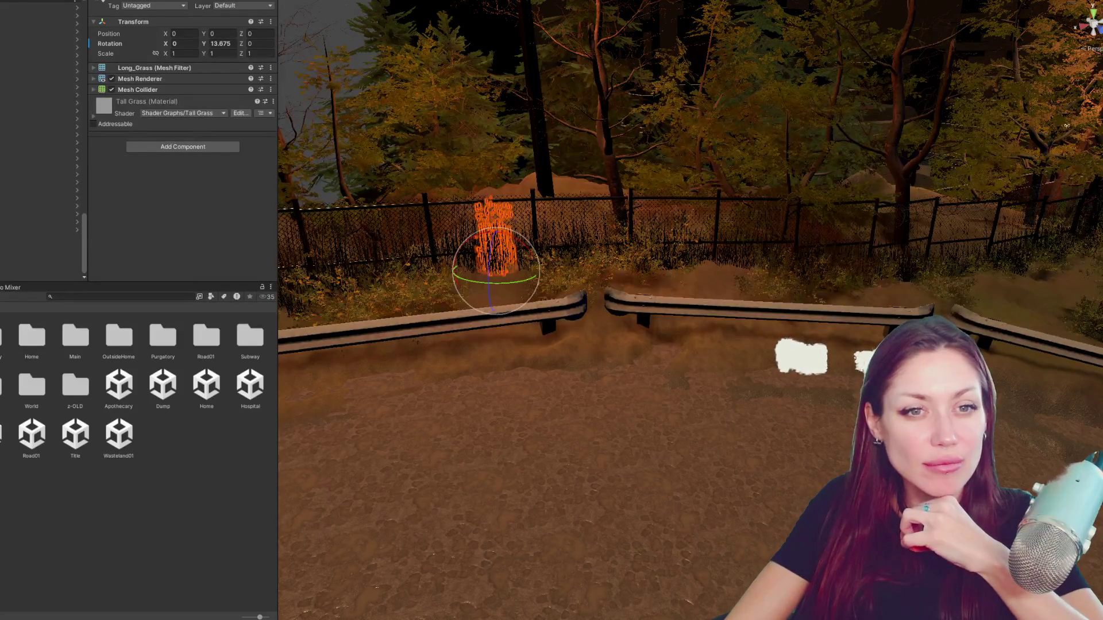
# - Select the whole run of long grass objects along the backyard fence
pyautogui.click(378, 370)
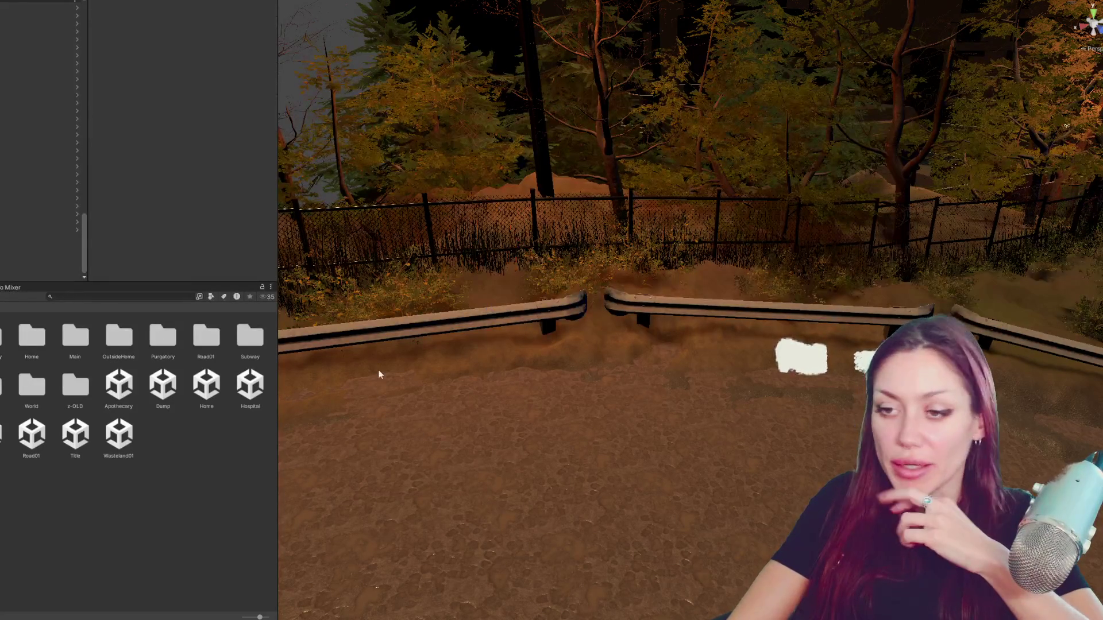
pyautogui.click(490, 248)
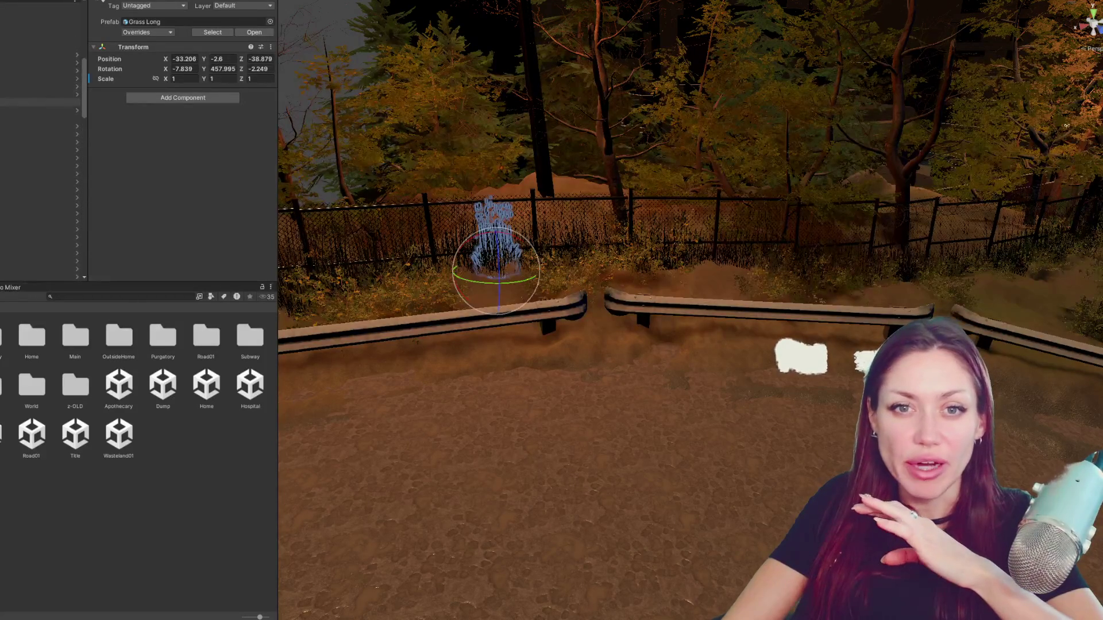
pyautogui.click(39, 126)
pyautogui.scroll(-5, 39, 173)
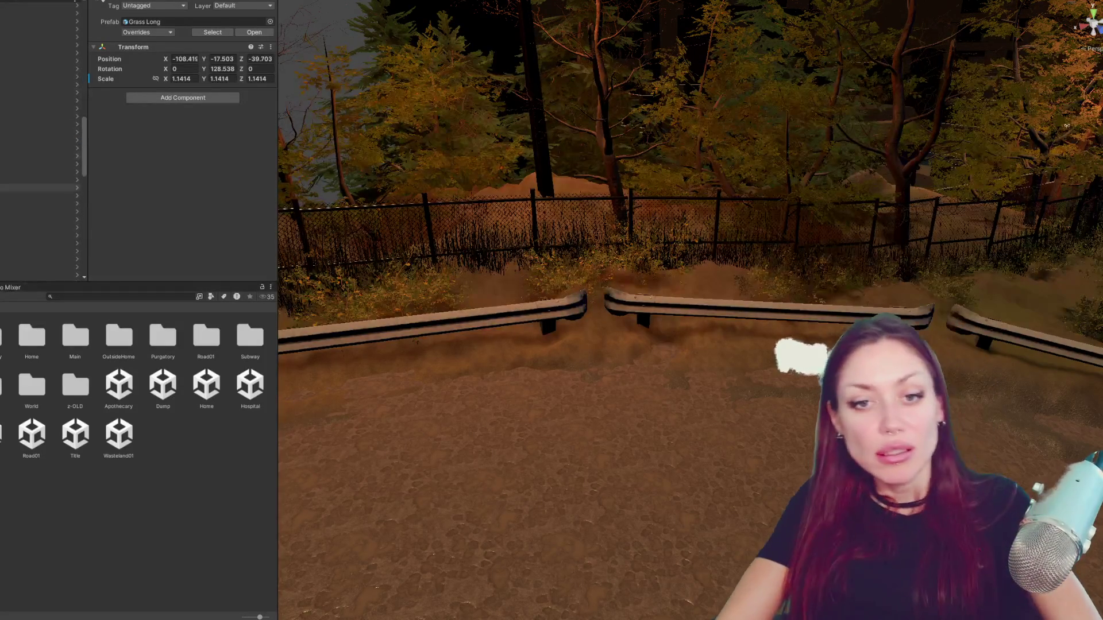
pyautogui.keyDown('shift'); pyautogui.click(39, 229); pyautogui.keyUp('shift')
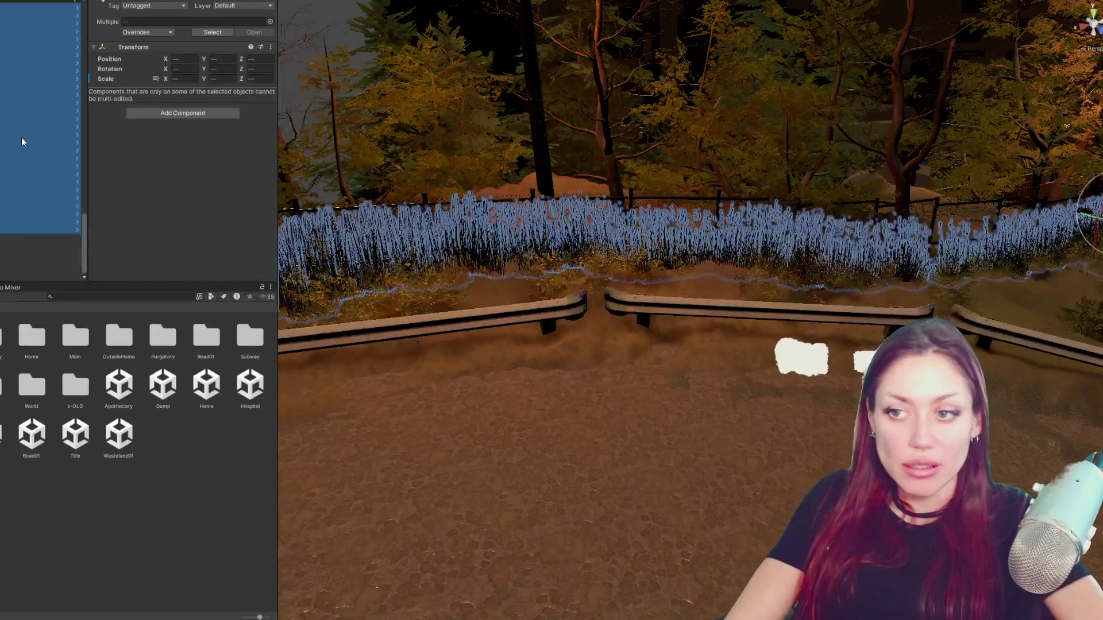
# - Group the selected grass under a new empty parent and hide it from the Scene view
pyautogui.rightClick(22, 137)
pyautogui.click(65, 295)
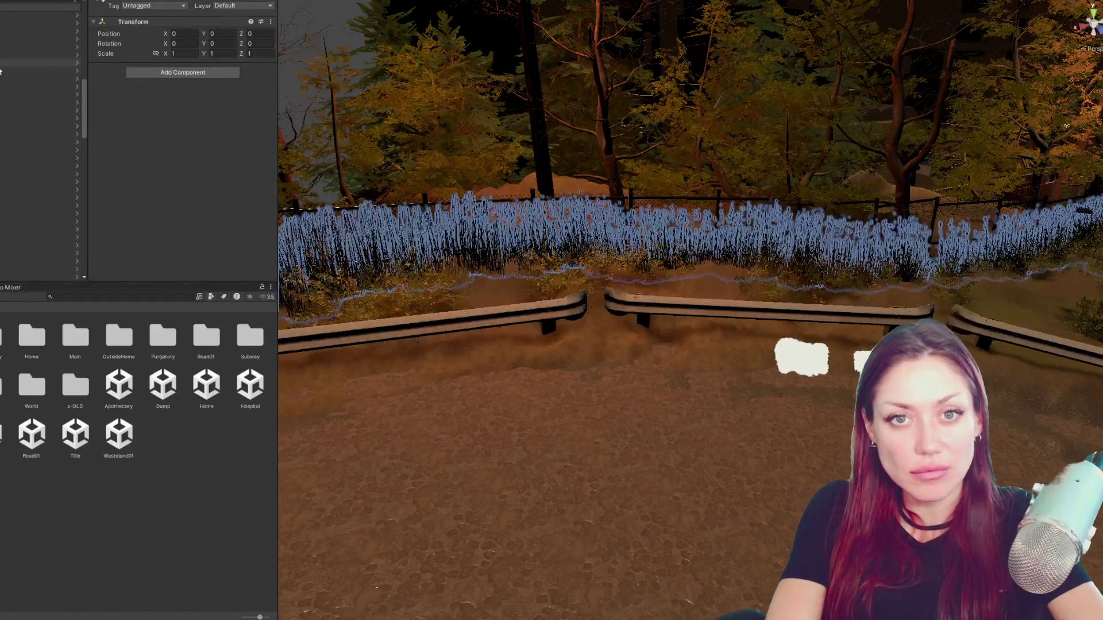
pyautogui.hotkey('alt', 'shift', 'a')
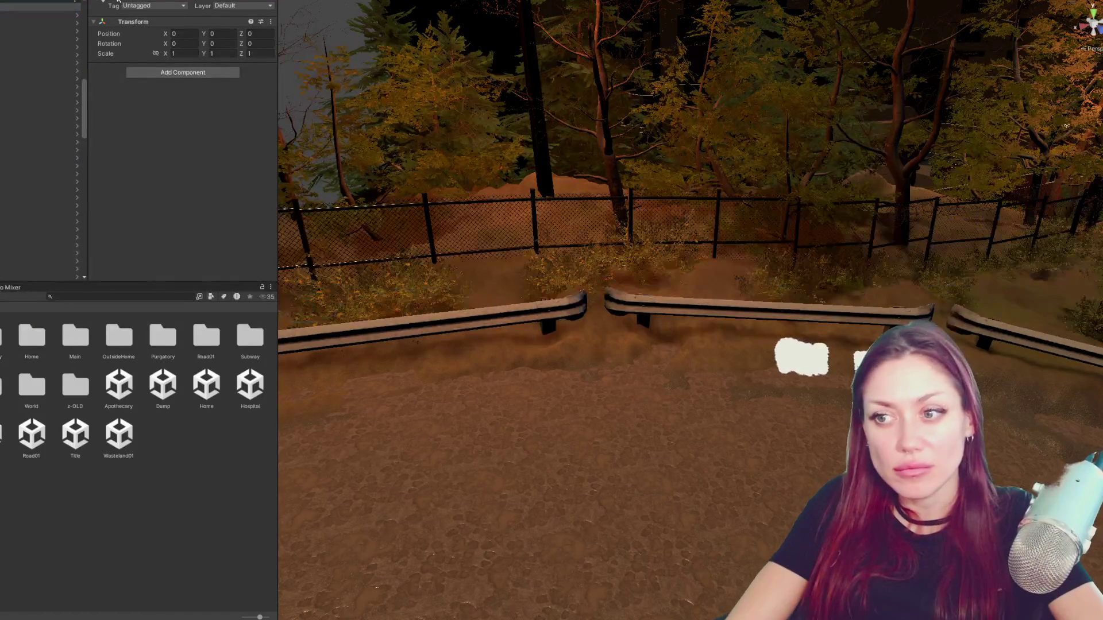
pyautogui.moveTo(725, 200)
pyautogui.mouseDown()
pyautogui.moveTo(591, 199)
pyautogui.moveTo(808, 331)
pyautogui.mouseUp()
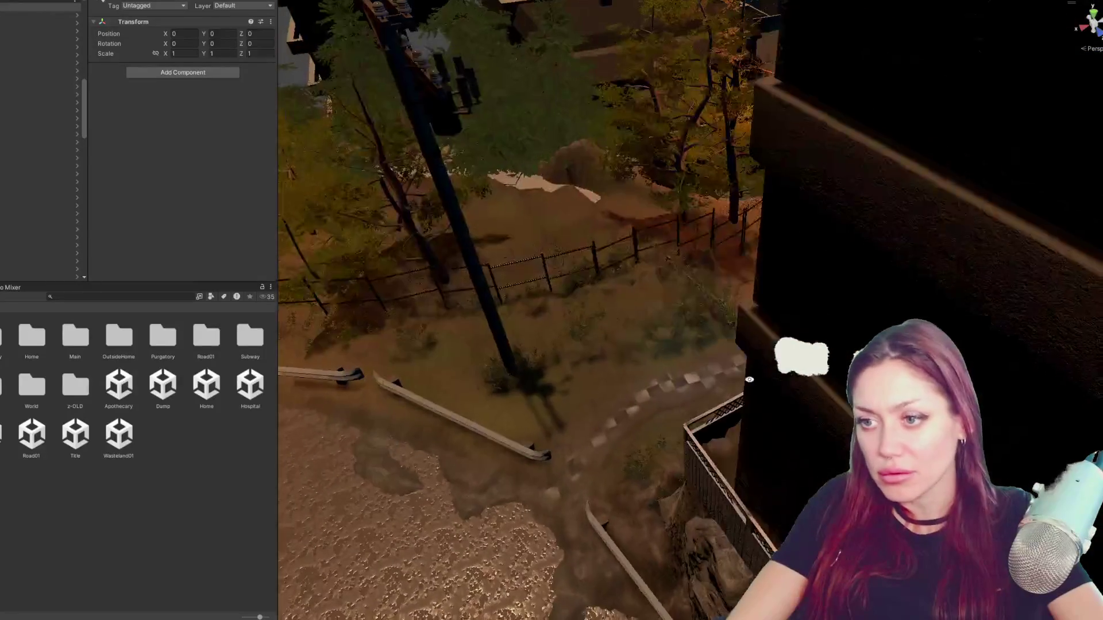
pyautogui.scroll(-5, 807, 331)
pyautogui.scroll(-3, 793, 319)
pyautogui.scroll(-3, 783, 308)
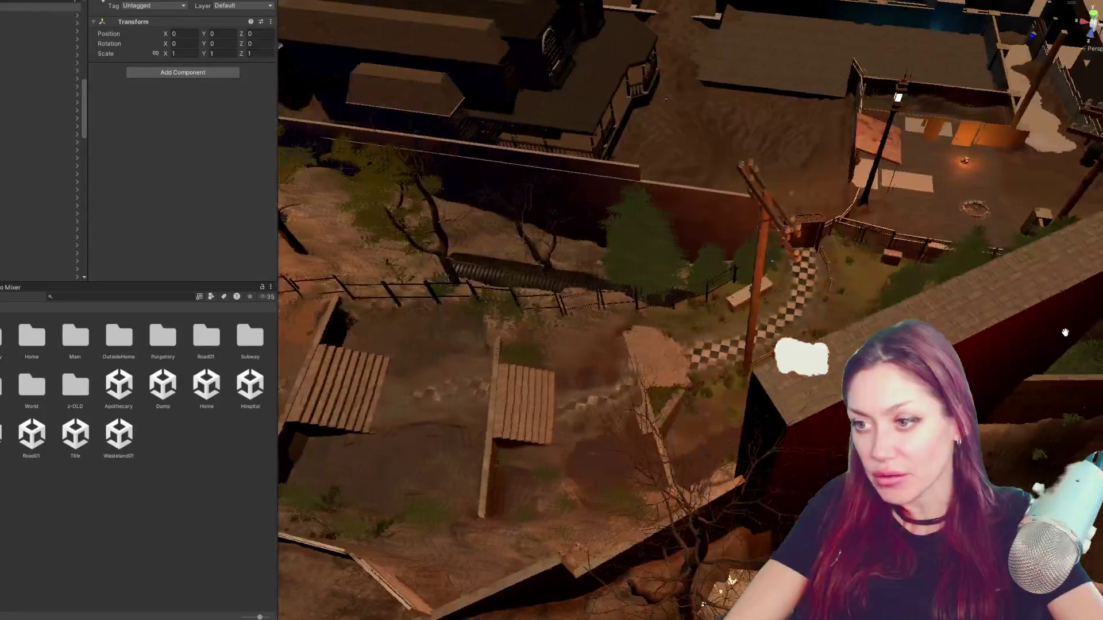
# - Frame Bush_B in the backyard, orbit to a top-down overview and select an item spawn point
pyautogui.moveTo(782, 309); pyautogui.dragTo(774, 491)
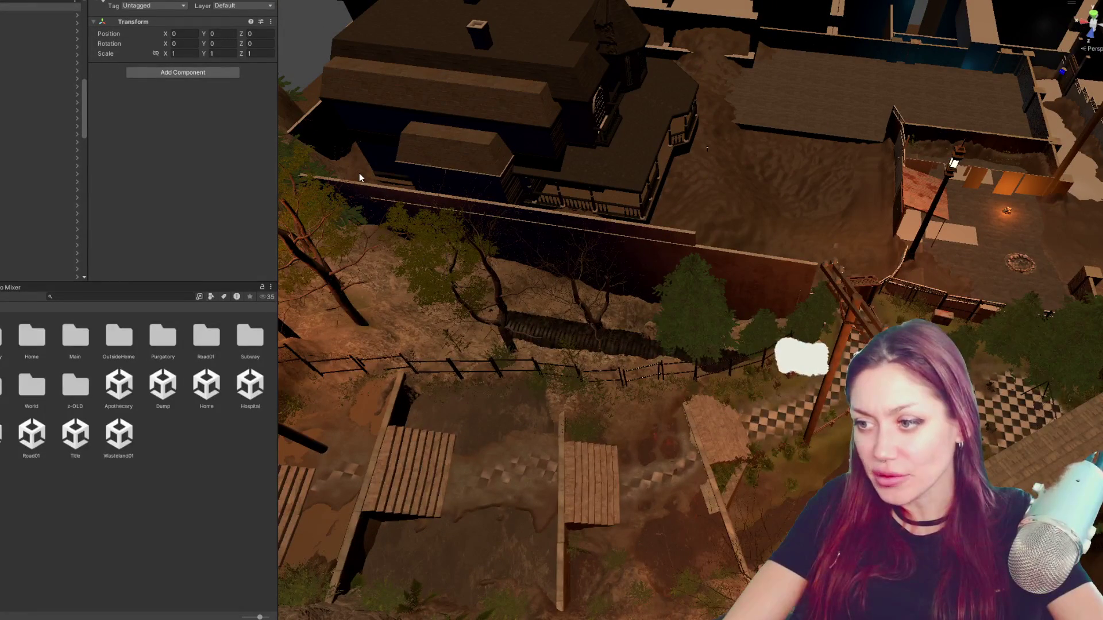
pyautogui.click(966, 352)
pyautogui.press('f')
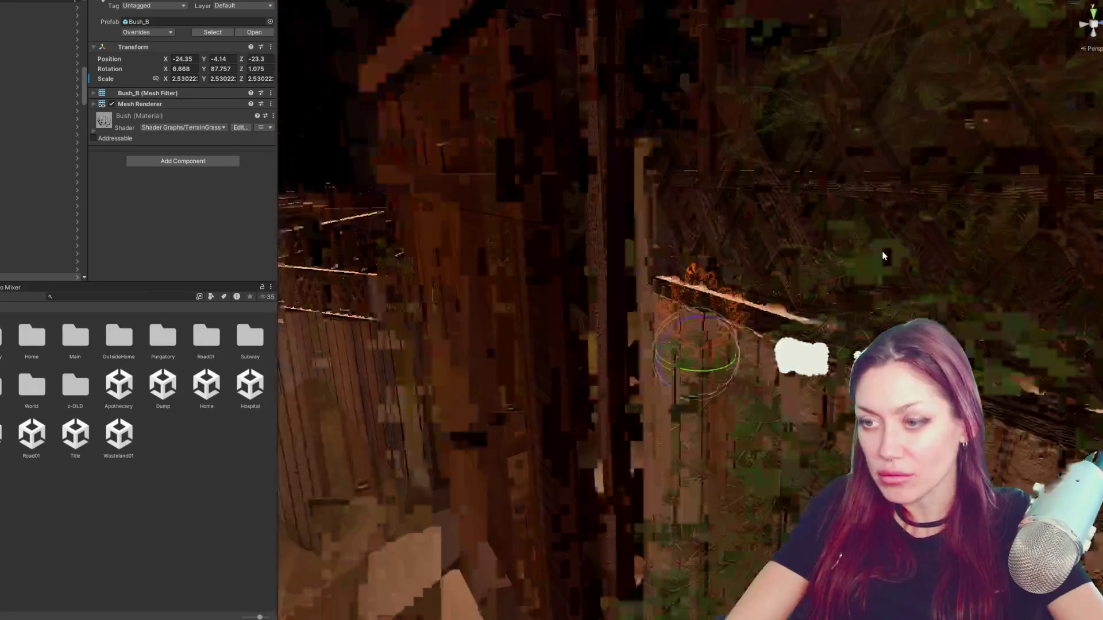
pyautogui.moveTo(911, 244); pyautogui.dragTo(766, 283)
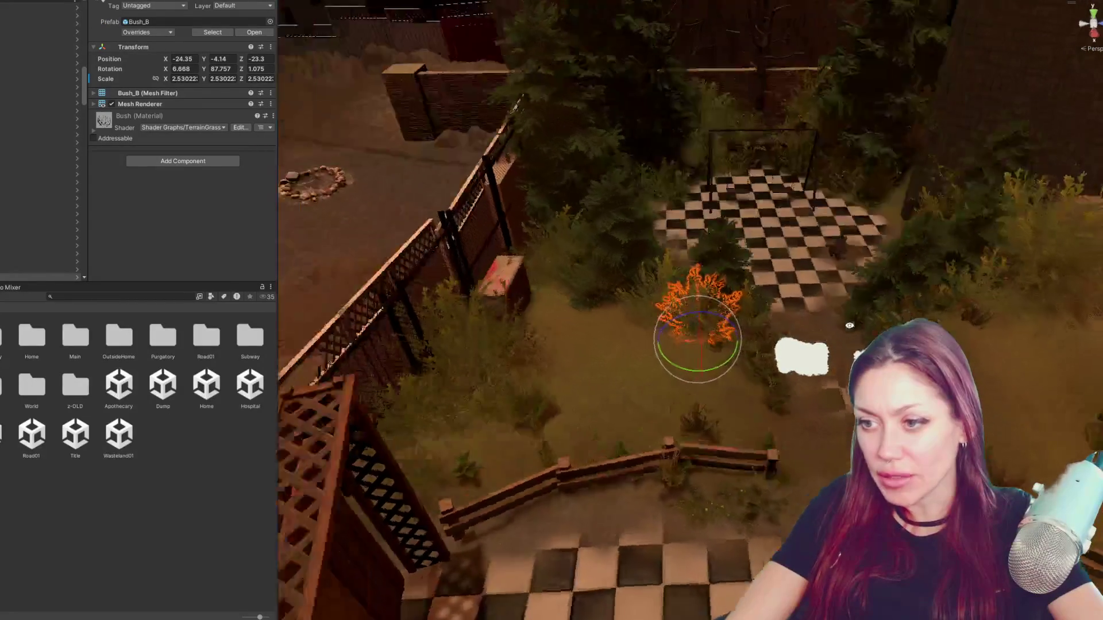
pyautogui.moveTo(765, 283)
pyautogui.mouseDown()
pyautogui.moveTo(758, 396)
pyautogui.moveTo(781, 216)
pyautogui.moveTo(724, 202)
pyautogui.mouseUp()
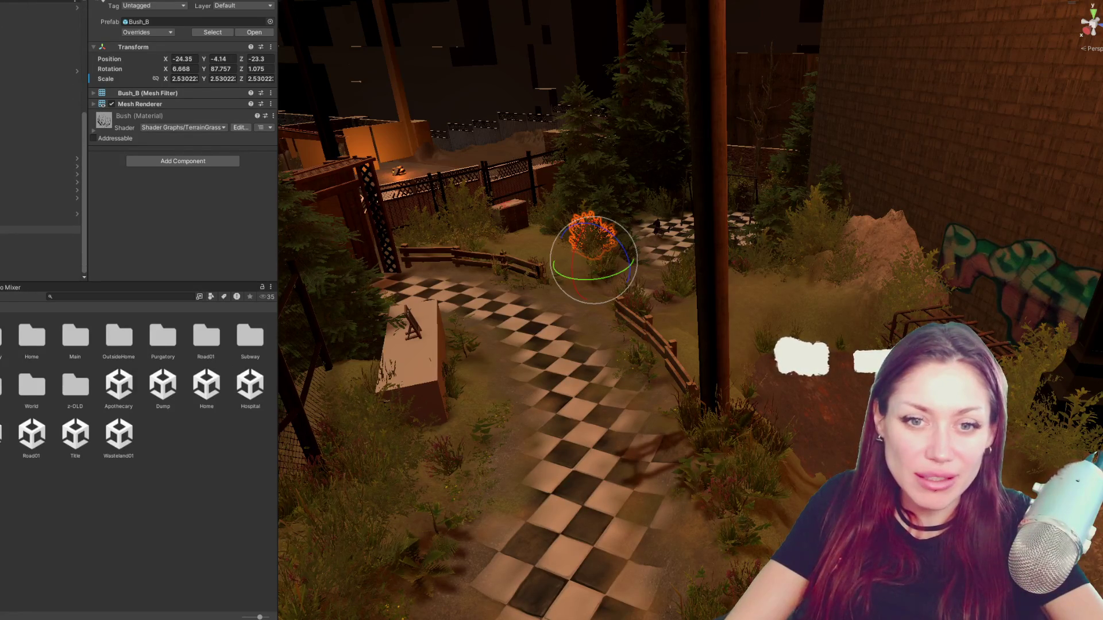
pyautogui.scroll(-2, 44, 198)
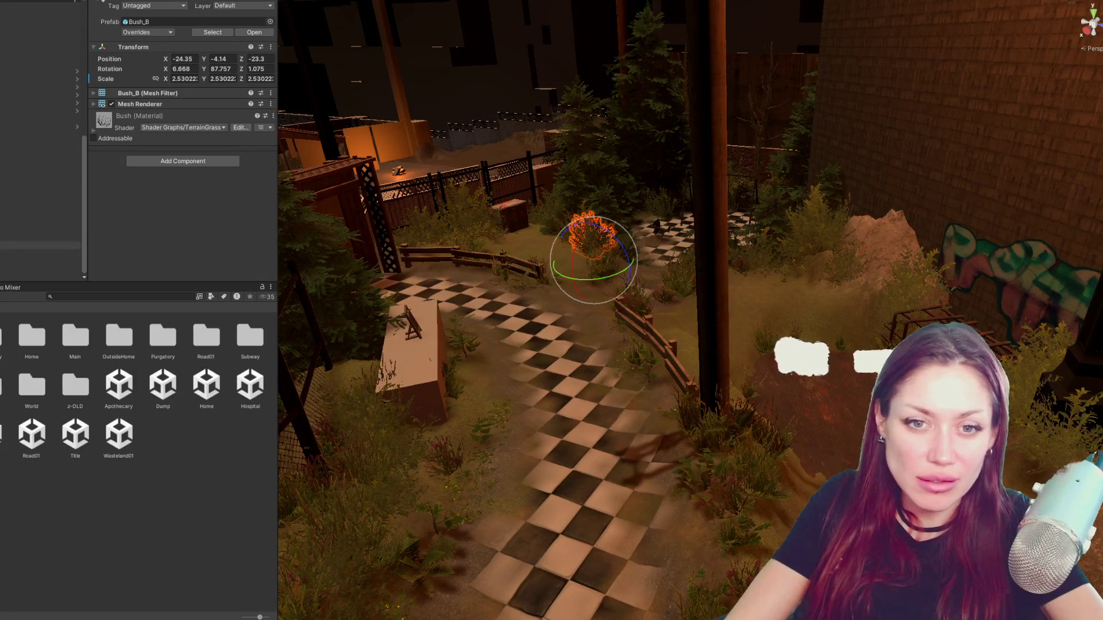
pyautogui.scroll(-3, 44, 216)
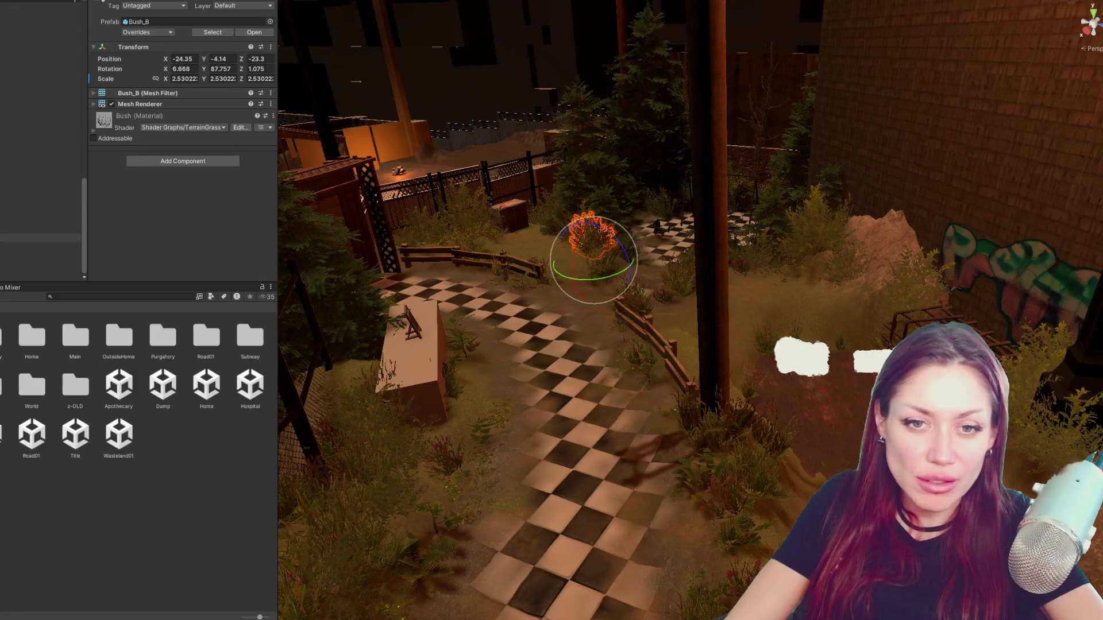
pyautogui.click(40, 246)
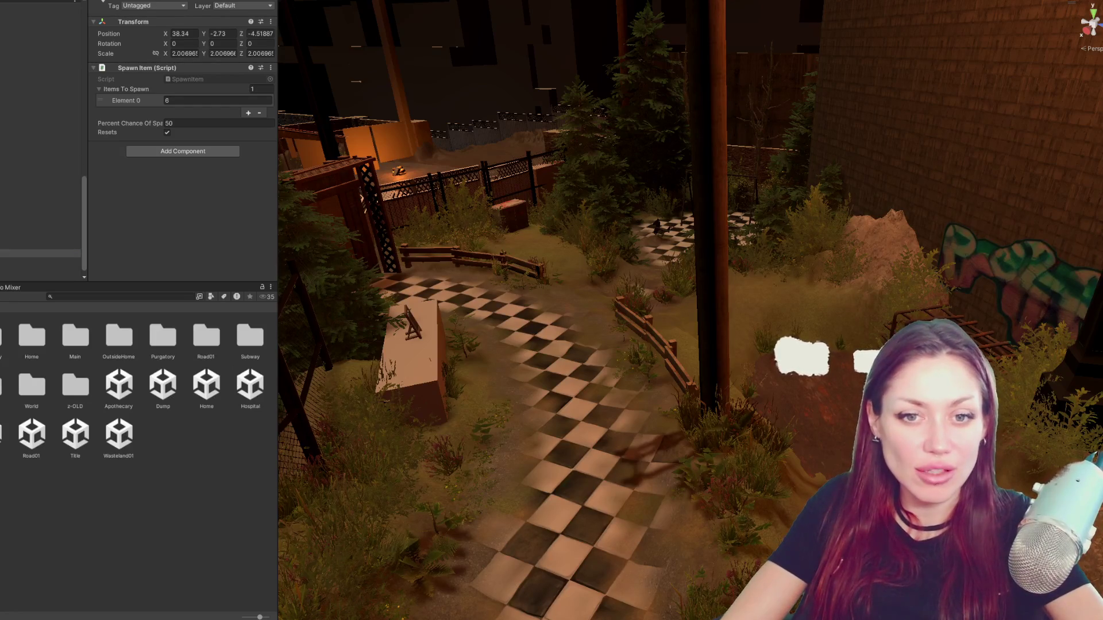
# - Filter the Project to 'dry grass' and reset Grass Long Dry's position to zero on its spawn point
pyautogui.click(136, 297)
pyautogui.write('dry grass')
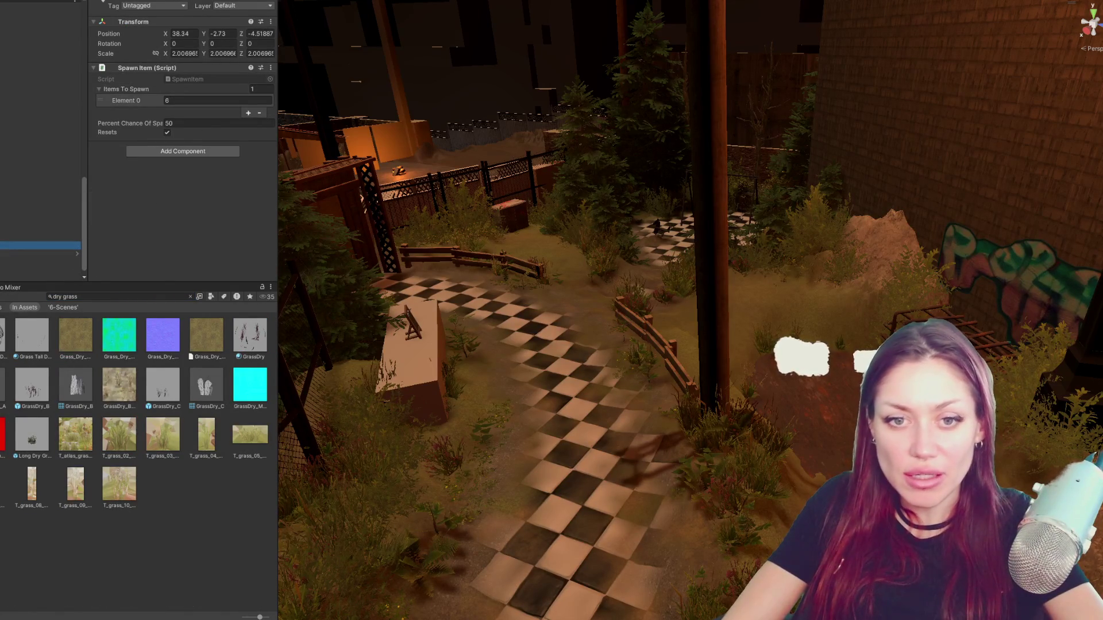
pyautogui.press('Up')
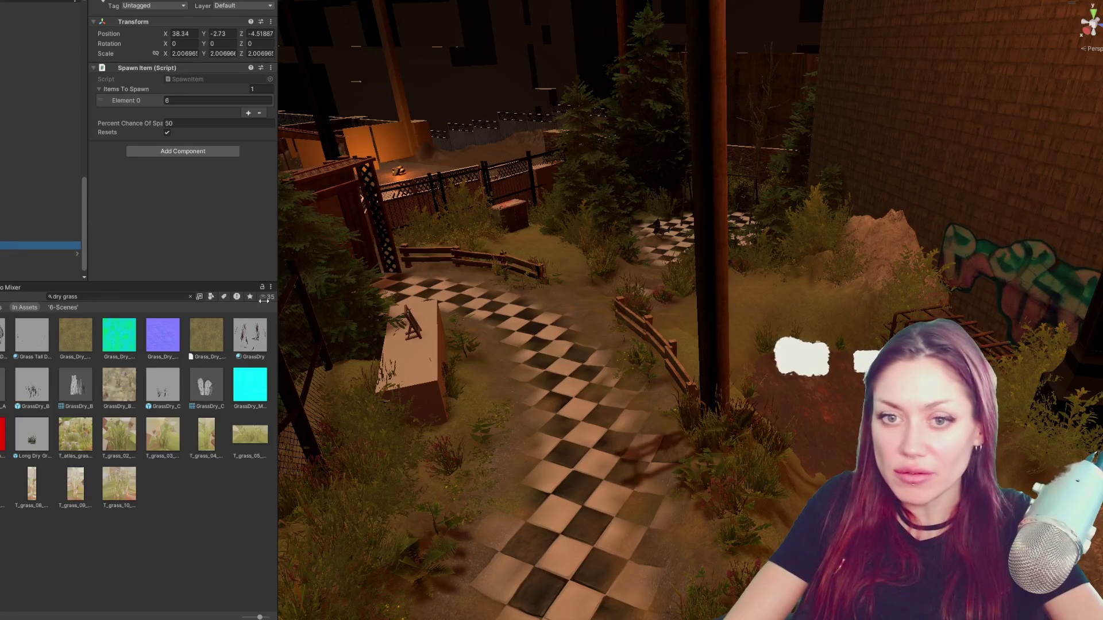
pyautogui.press('Down')
pyautogui.rightClick(176, 60)
pyautogui.click(206, 94)
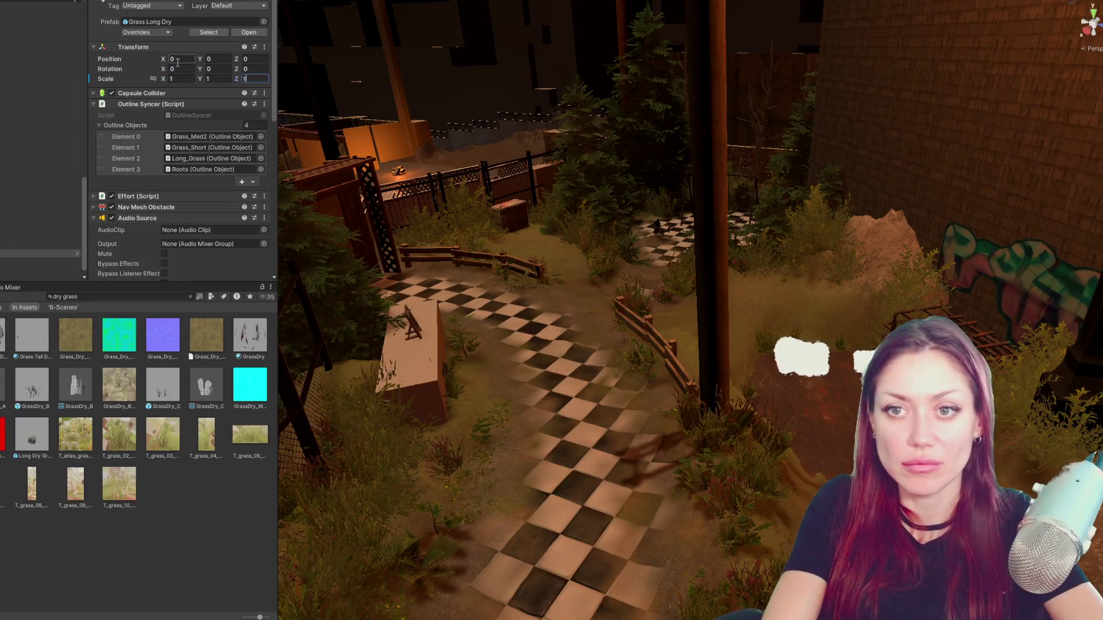
# - Set the Spawn Item's scale to 1,1,1 and frame the dry grass in view
pyautogui.click(30, 245)
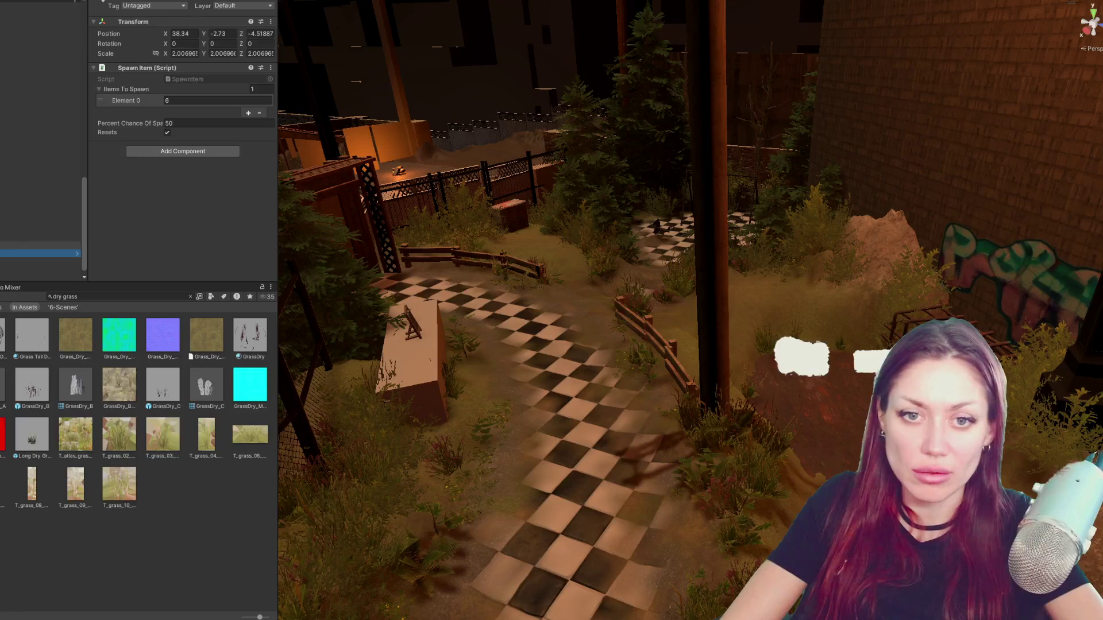
pyautogui.click(195, 53)
pyautogui.write('1')
pyautogui.press('Tab')
pyautogui.write('1')
pyautogui.press('Tab')
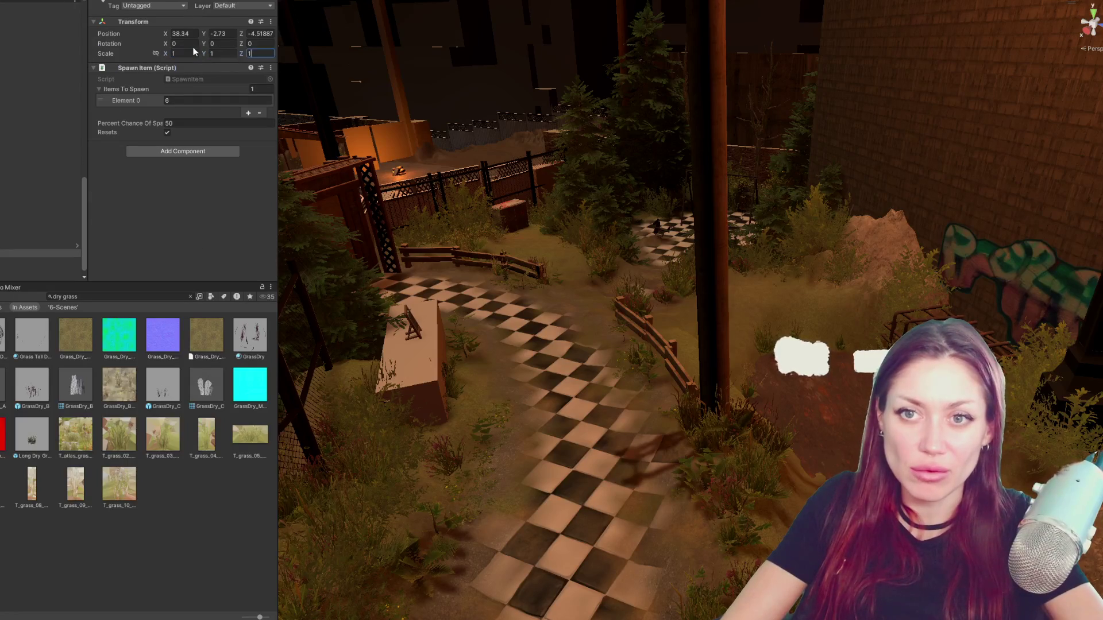
pyautogui.click(39, 246)
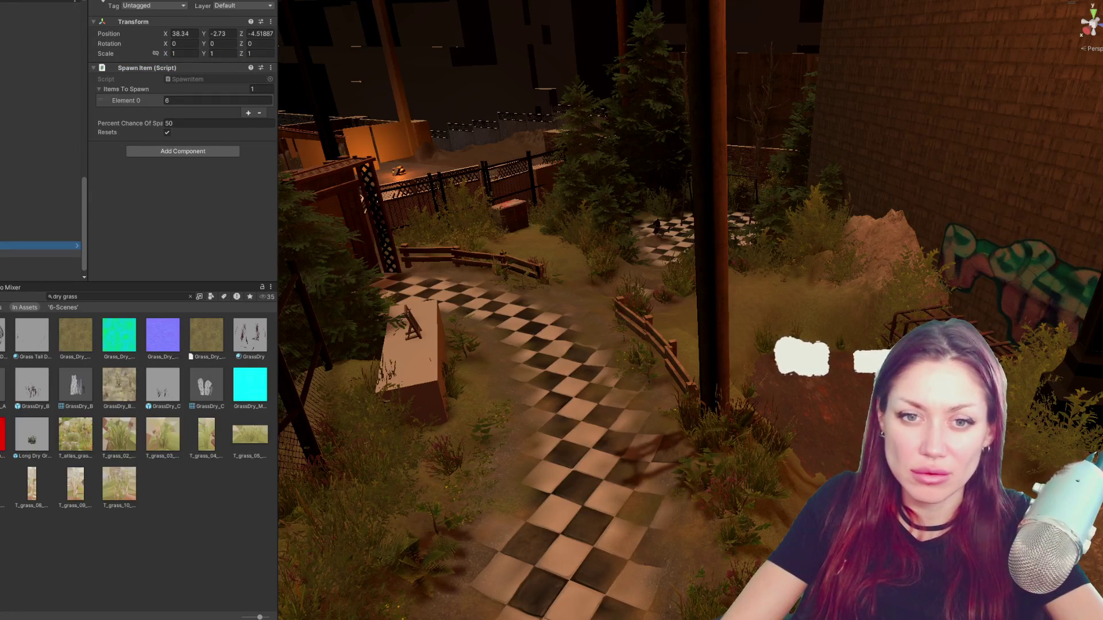
pyautogui.press('Down')
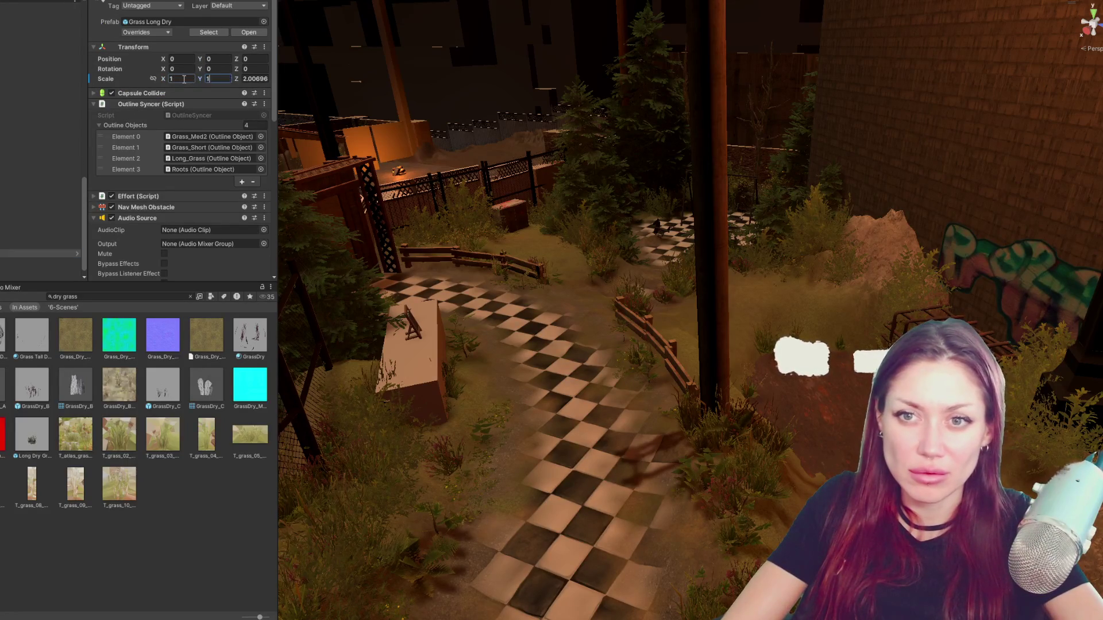
pyautogui.press('Up')
pyautogui.press('f')
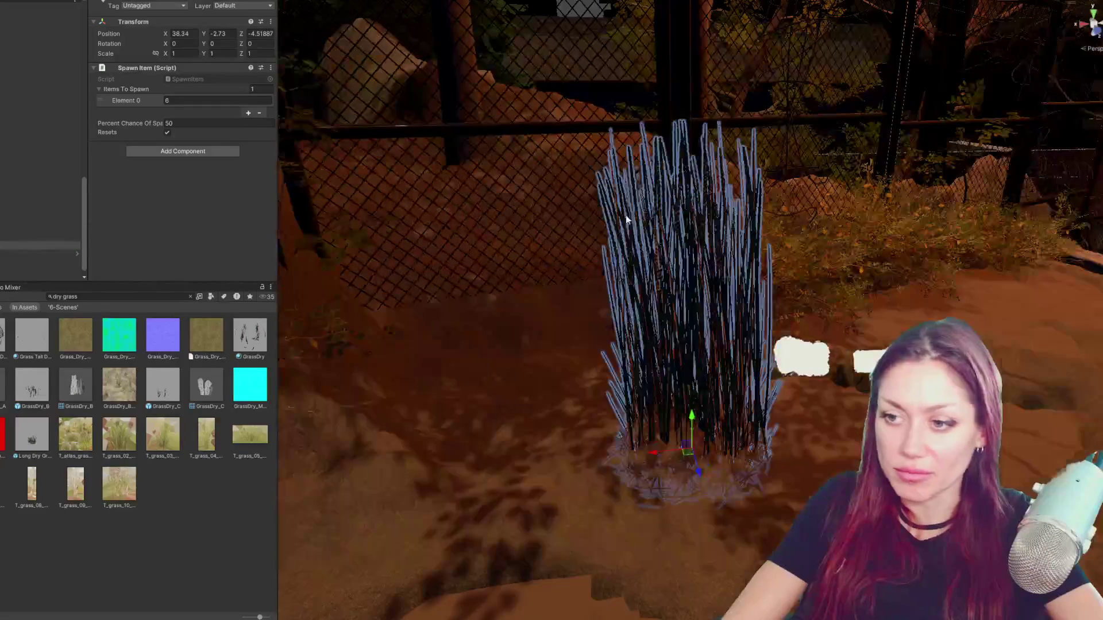
# - Push the grass clump back, up onto the right slope, then over to the upper-left path
pyautogui.moveTo(695, 469); pyautogui.dragTo(686, 387)
pyautogui.scroll(-5, 685, 387)
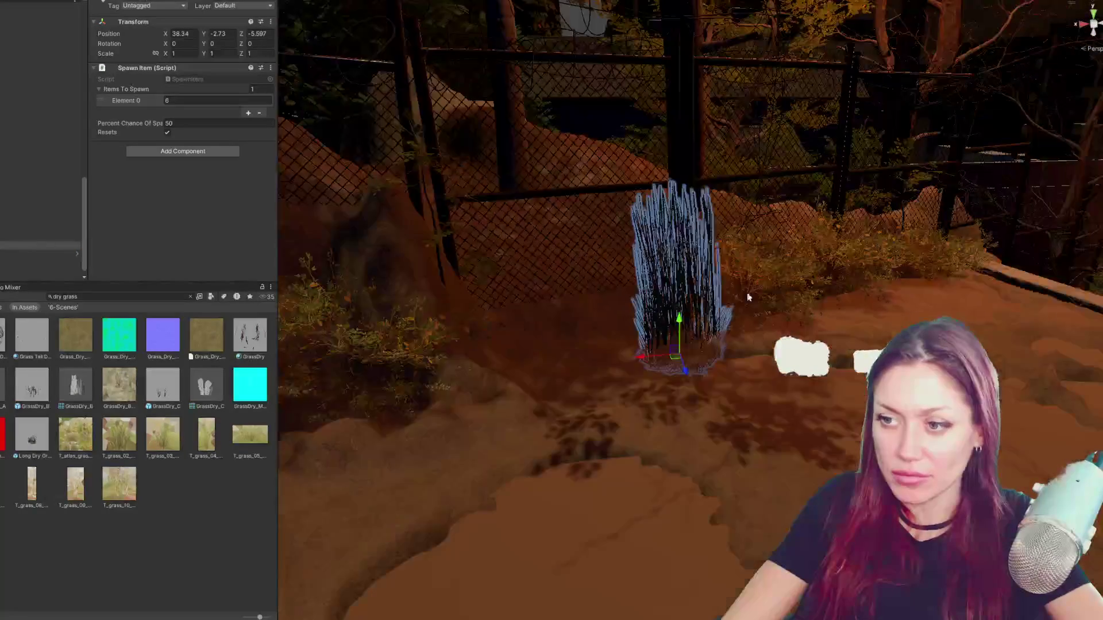
pyautogui.scroll(-3, 685, 386)
pyautogui.moveTo(677, 313)
pyautogui.mouseDown()
pyautogui.moveTo(732, 319)
pyautogui.moveTo(701, 355)
pyautogui.moveTo(659, 318)
pyautogui.mouseUp()
pyautogui.moveTo(542, 387)
pyautogui.mouseDown()
pyautogui.moveTo(1049, 401)
pyautogui.moveTo(1032, 316)
pyautogui.moveTo(978, 291)
pyautogui.mouseUp()
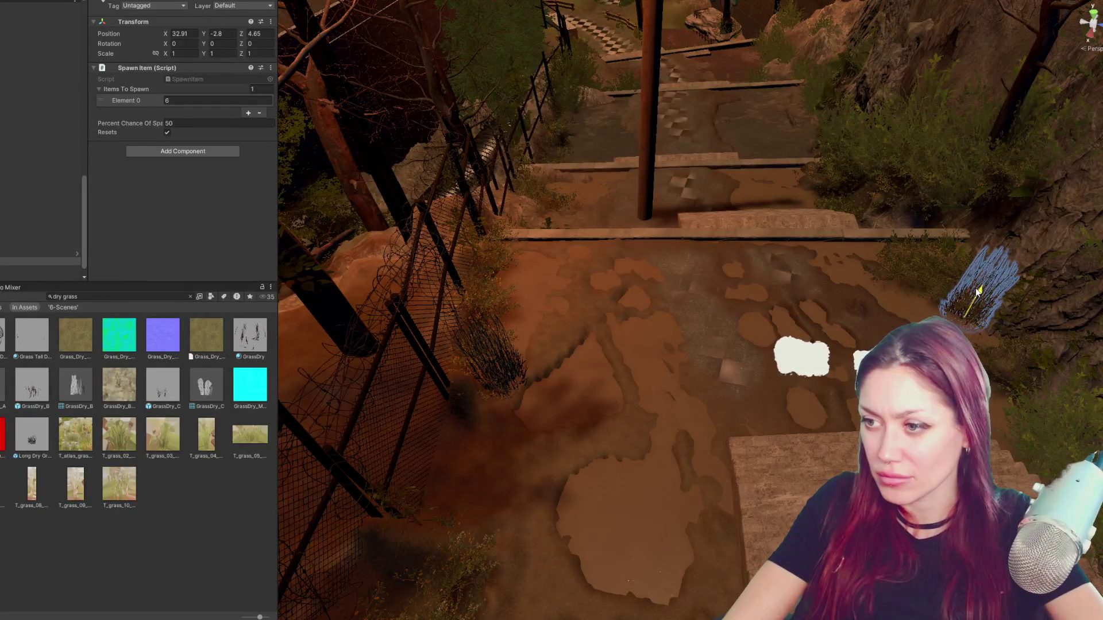
pyautogui.moveTo(978, 291)
pyautogui.mouseDown()
pyautogui.moveTo(984, 250)
pyautogui.moveTo(969, 298)
pyautogui.moveTo(965, 284)
pyautogui.mouseUp()
pyautogui.moveTo(965, 207)
pyautogui.mouseDown()
pyautogui.moveTo(573, 172)
pyautogui.moveTo(638, 223)
pyautogui.moveTo(586, 211)
pyautogui.mouseUp()
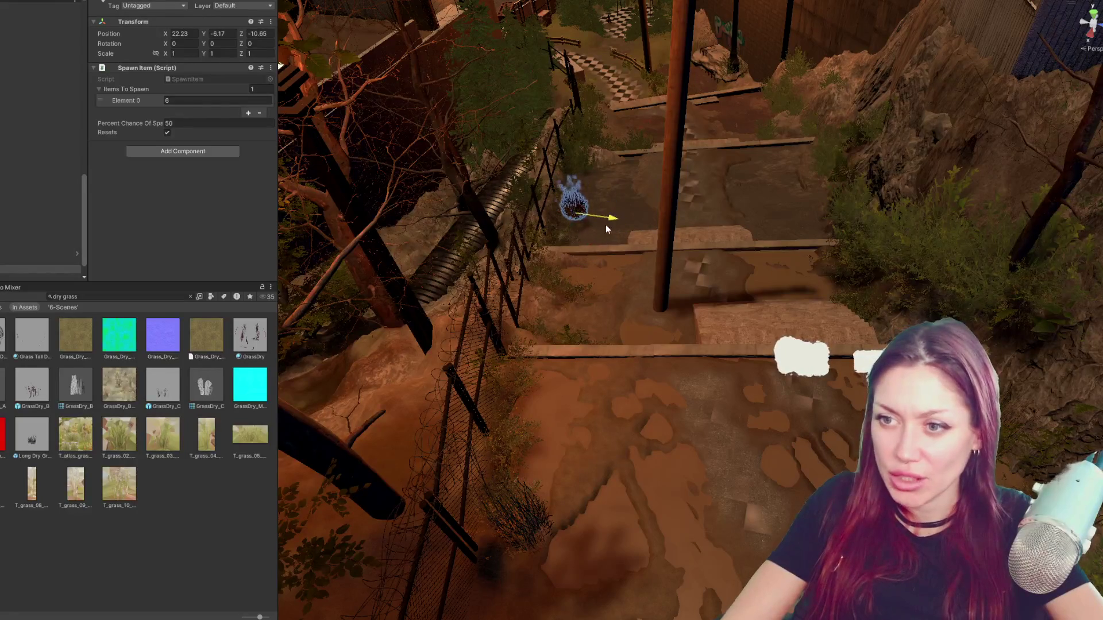
# - Lower the clump into the ground, tilt it slightly and slide it away from the pole
pyautogui.press('f')
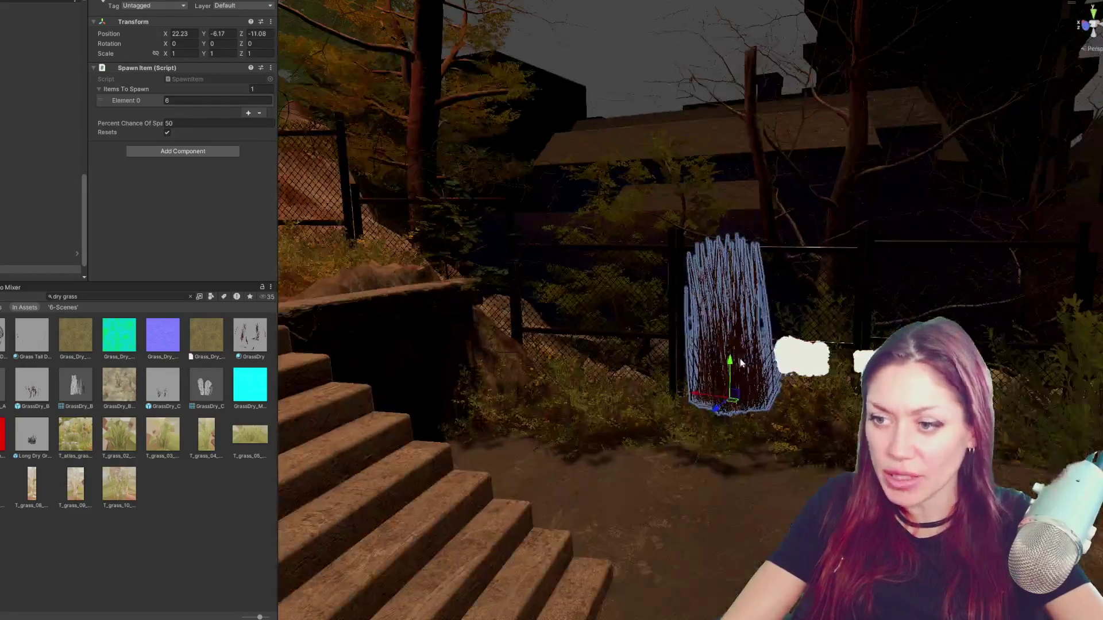
pyautogui.moveTo(739, 363)
pyautogui.mouseDown()
pyautogui.moveTo(749, 436)
pyautogui.moveTo(739, 298)
pyautogui.mouseUp()
pyautogui.press('e')
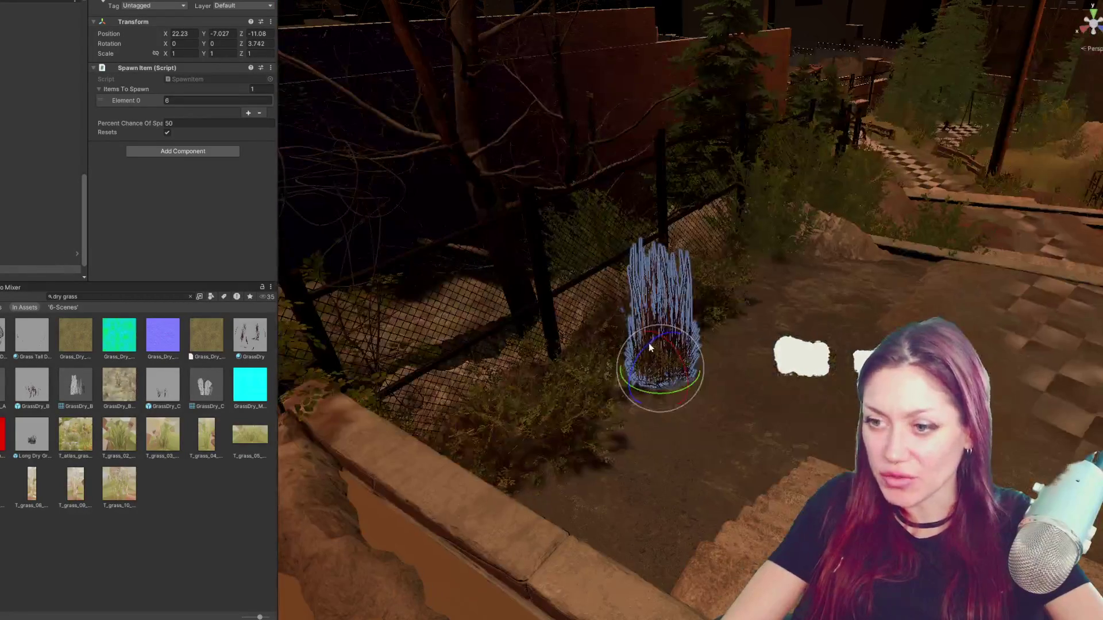
pyautogui.moveTo(651, 347); pyautogui.dragTo(660, 332)
pyautogui.press('w')
pyautogui.moveTo(630, 390)
pyautogui.mouseDown()
pyautogui.moveTo(1034, 155)
pyautogui.moveTo(743, 291)
pyautogui.mouseUp()
pyautogui.moveTo(909, 243)
pyautogui.mouseDown()
pyautogui.moveTo(1094, 295)
pyautogui.moveTo(1090, 362)
pyautogui.mouseUp()
# - Tilt the clump to match the ground, shift it down-left and raise it slightly
pyautogui.press('f')
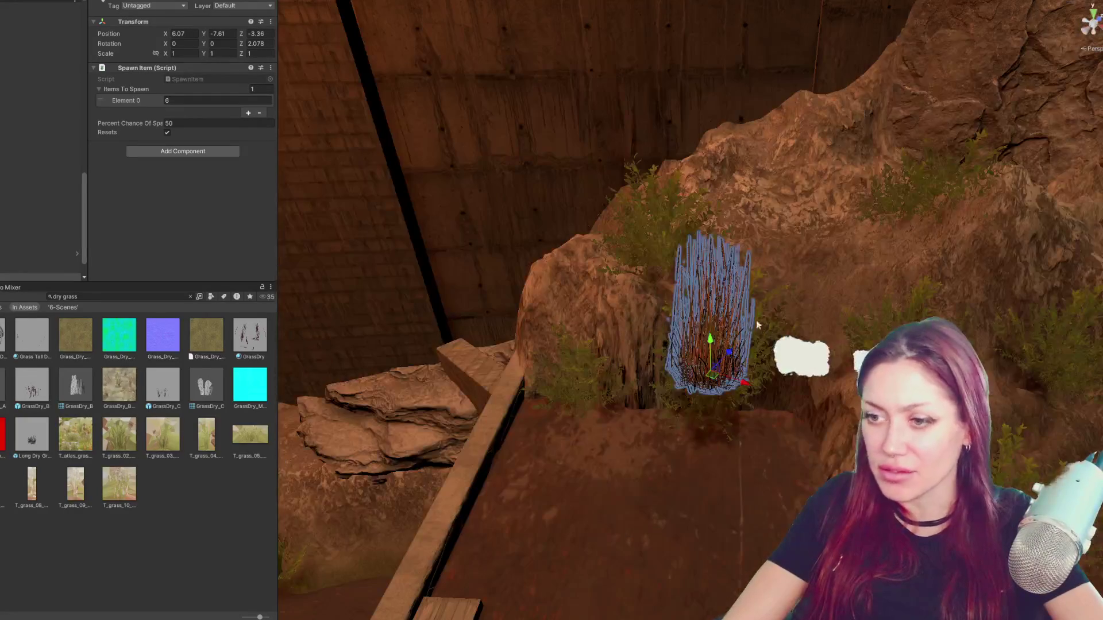
pyautogui.press('e')
pyautogui.moveTo(698, 368)
pyautogui.mouseDown()
pyautogui.moveTo(700, 354)
pyautogui.moveTo(724, 413)
pyautogui.mouseUp()
pyautogui.press('w')
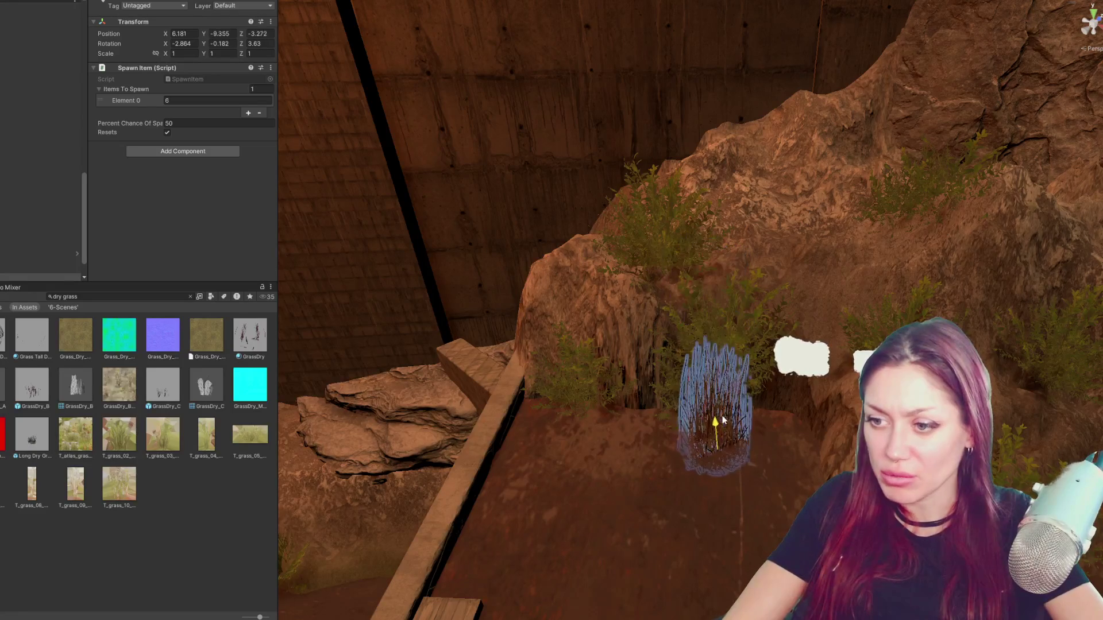
pyautogui.moveTo(751, 448); pyautogui.dragTo(604, 407)
pyautogui.moveTo(679, 395)
pyautogui.mouseDown()
pyautogui.moveTo(639, 425)
pyautogui.moveTo(607, 406)
pyautogui.moveTo(616, 418)
pyautogui.mouseUp()
pyautogui.press('e')
pyautogui.press('f')
pyautogui.press('w')
pyautogui.moveTo(632, 416); pyautogui.dragTo(656, 362)
pyautogui.scroll(-3, 640, 415)
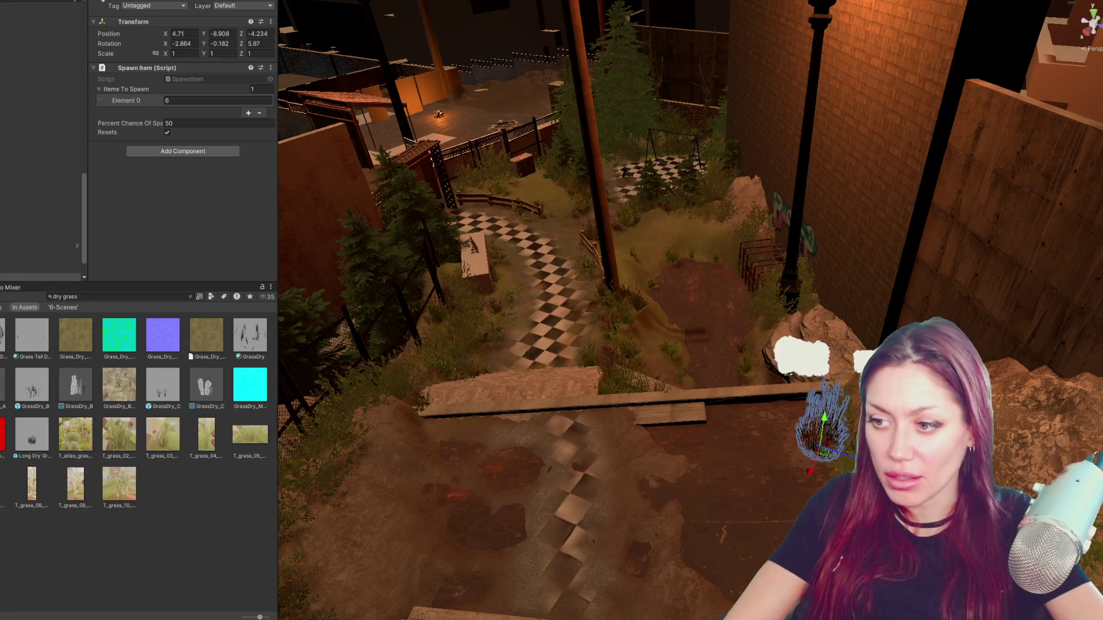
# - Move a clump to the far checkered path and settle it beside the fence rail
pyautogui.moveTo(848, 431); pyautogui.dragTo(437, 310)
pyautogui.moveTo(373, 336); pyautogui.dragTo(607, 268)
pyautogui.moveTo(643, 218)
pyautogui.mouseDown()
pyautogui.moveTo(542, 183)
pyautogui.moveTo(485, 204)
pyautogui.mouseUp()
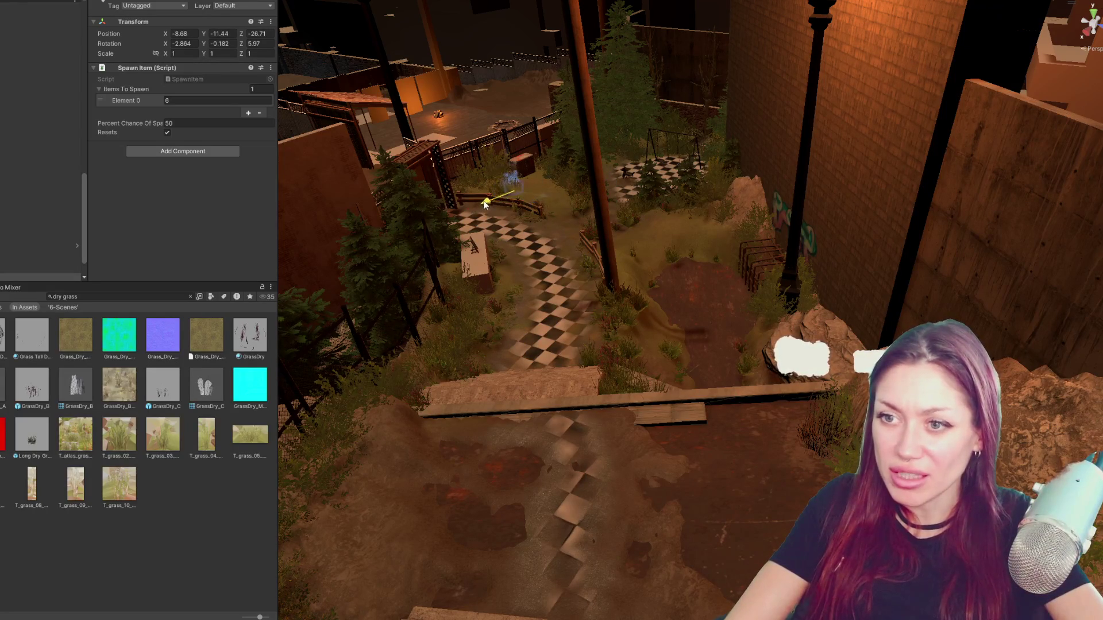
pyautogui.press('f')
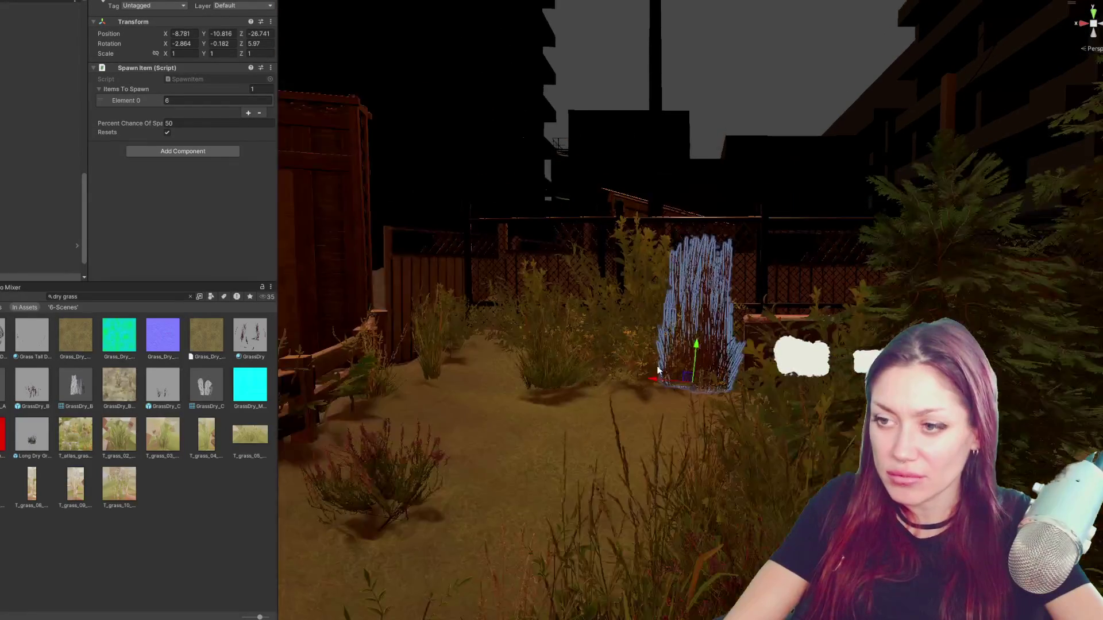
pyautogui.moveTo(696, 380); pyautogui.dragTo(766, 417)
pyautogui.moveTo(728, 373)
pyautogui.mouseDown()
pyautogui.moveTo(905, 367)
pyautogui.moveTo(712, 389)
pyautogui.moveTo(482, 358)
pyautogui.moveTo(468, 369)
pyautogui.moveTo(737, 313)
pyautogui.moveTo(903, 19)
pyautogui.mouseUp()
# - Set the clump beside the planter box and sink it slightly into the ground
pyautogui.press('e')
pyautogui.press('w')
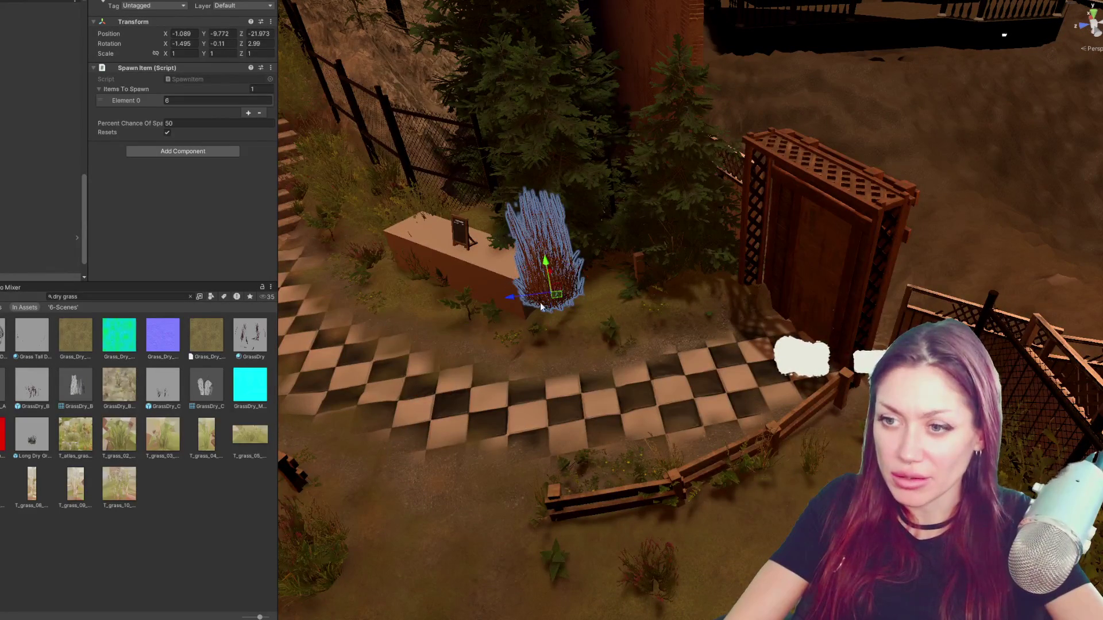
pyautogui.moveTo(551, 270); pyautogui.dragTo(544, 321)
pyautogui.moveTo(583, 289); pyautogui.dragTo(587, 282)
pyautogui.moveTo(535, 315)
pyautogui.mouseDown()
pyautogui.moveTo(572, 287)
pyautogui.moveTo(833, 342)
pyautogui.moveTo(426, 480)
pyautogui.moveTo(457, 418)
pyautogui.mouseUp()
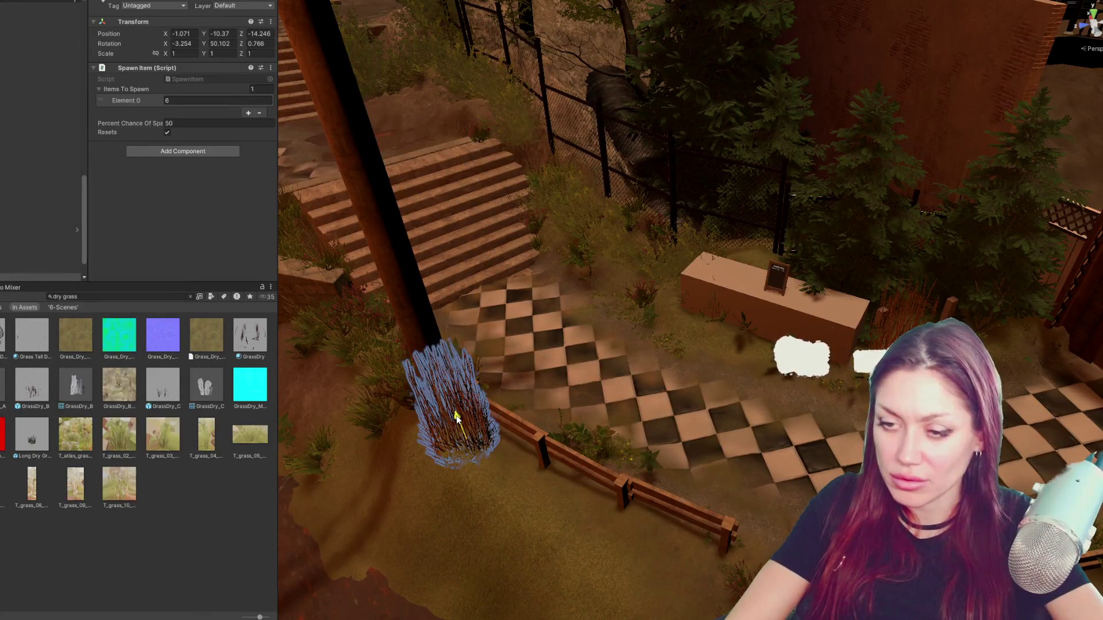
pyautogui.press('f')
pyautogui.moveTo(540, 409); pyautogui.dragTo(392, 294)
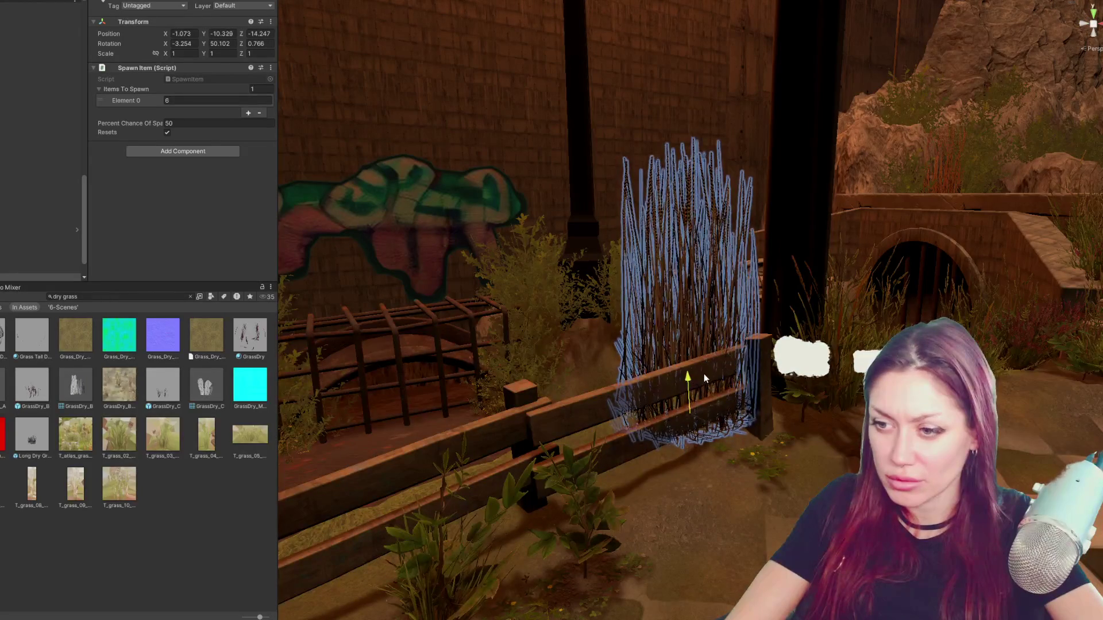
pyautogui.moveTo(702, 377)
pyautogui.mouseDown()
pyautogui.moveTo(703, 393)
pyautogui.moveTo(465, 431)
pyautogui.mouseUp()
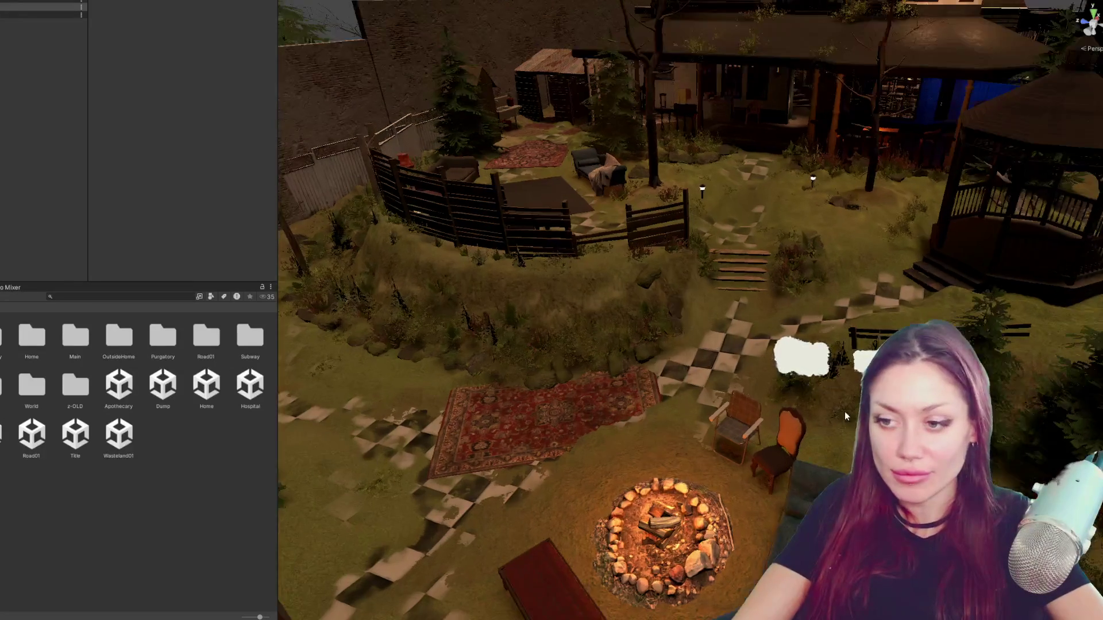
# - Fly over the backyard and select the Cube spawn point by the fence with the Spawn Item script
pyautogui.moveTo(845, 412); pyautogui.dragTo(687, 335)
pyautogui.press('w')
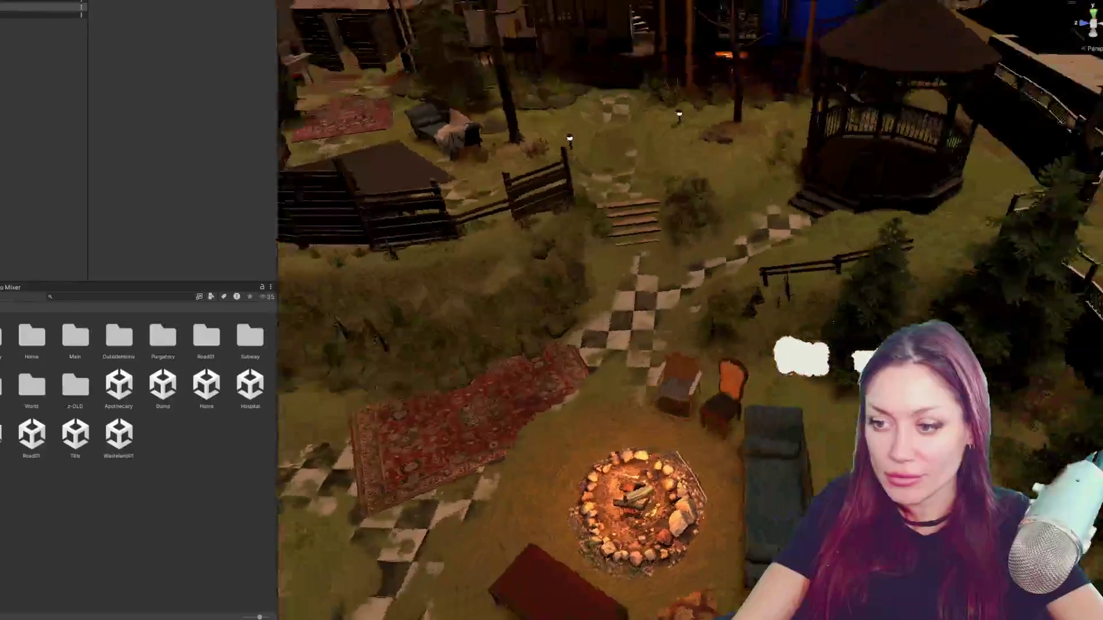
pyautogui.press('s')
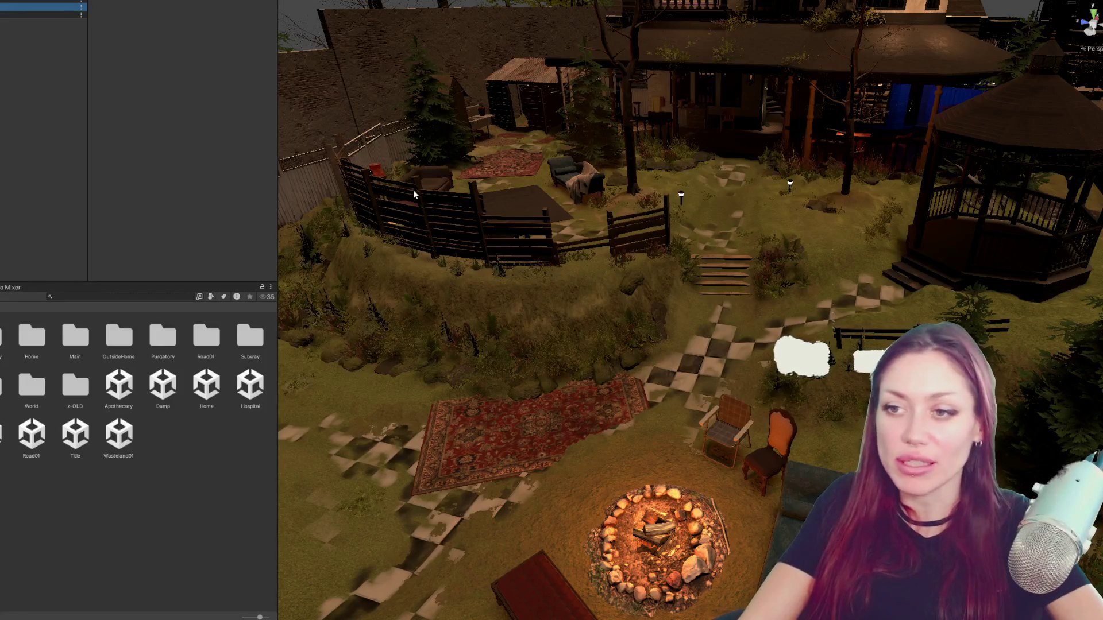
pyautogui.scroll(1, 529, 221)
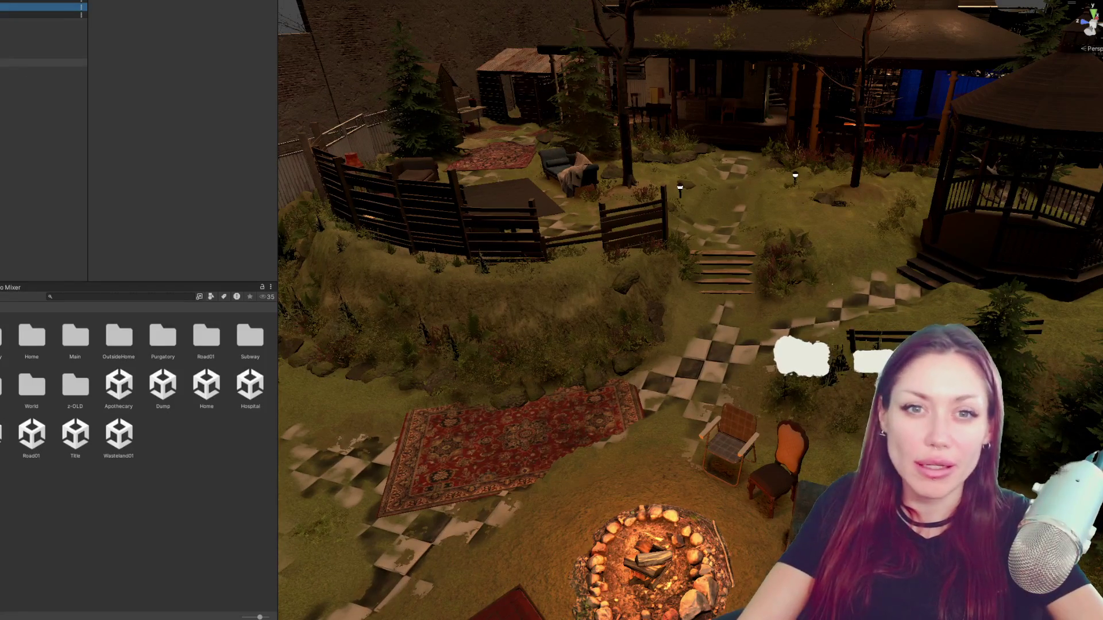
pyautogui.scroll(-2, 43, 138)
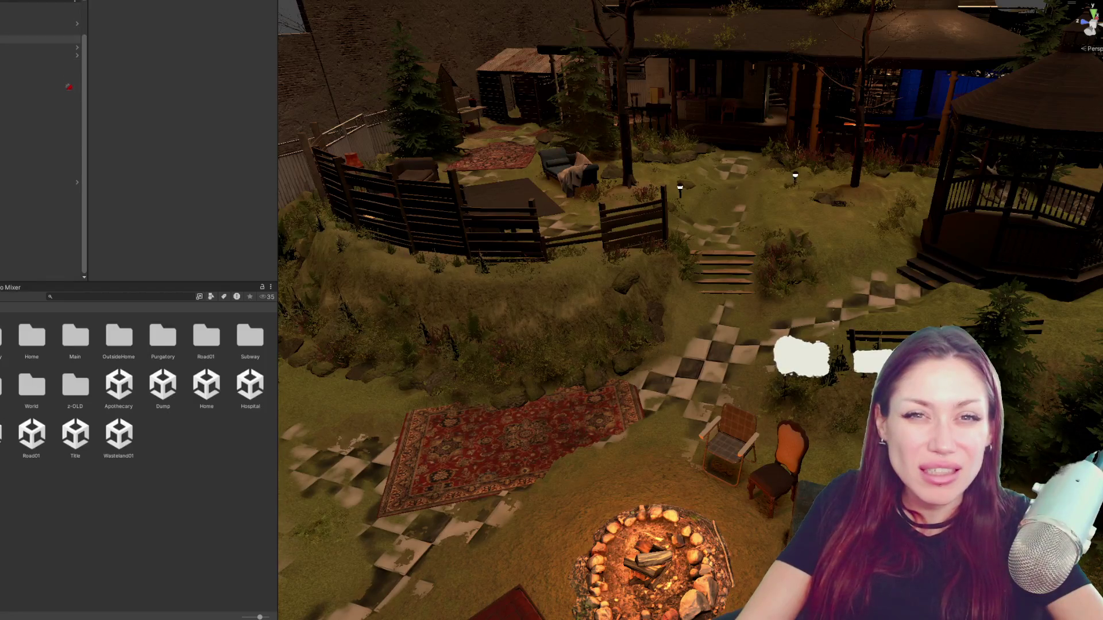
pyautogui.click(39, 69)
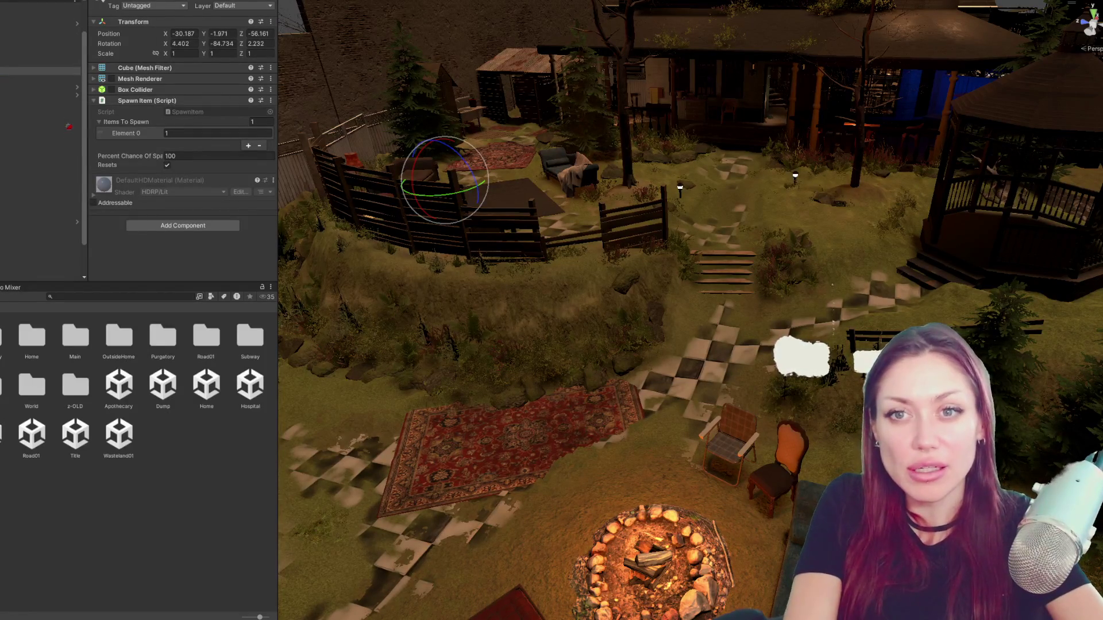
# - Set Percent Chance Of Spawn to 40 on the backyard fence spawn points
pyautogui.click(177, 156)
pyautogui.write('40')
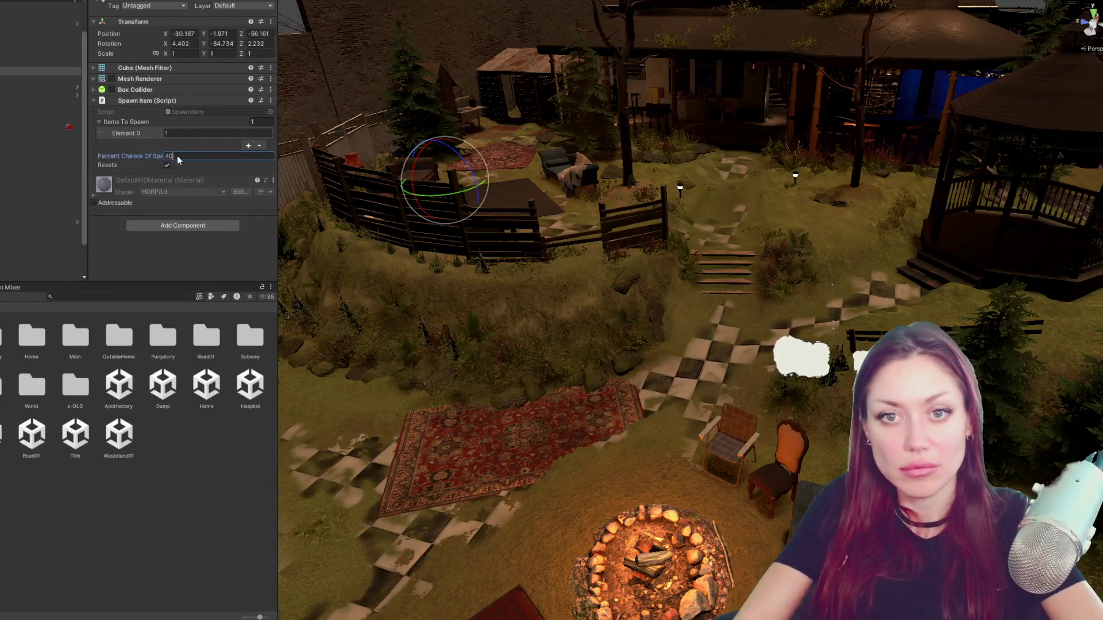
pyautogui.keyDown('shift'); pyautogui.click(4, 52); pyautogui.keyUp('shift')
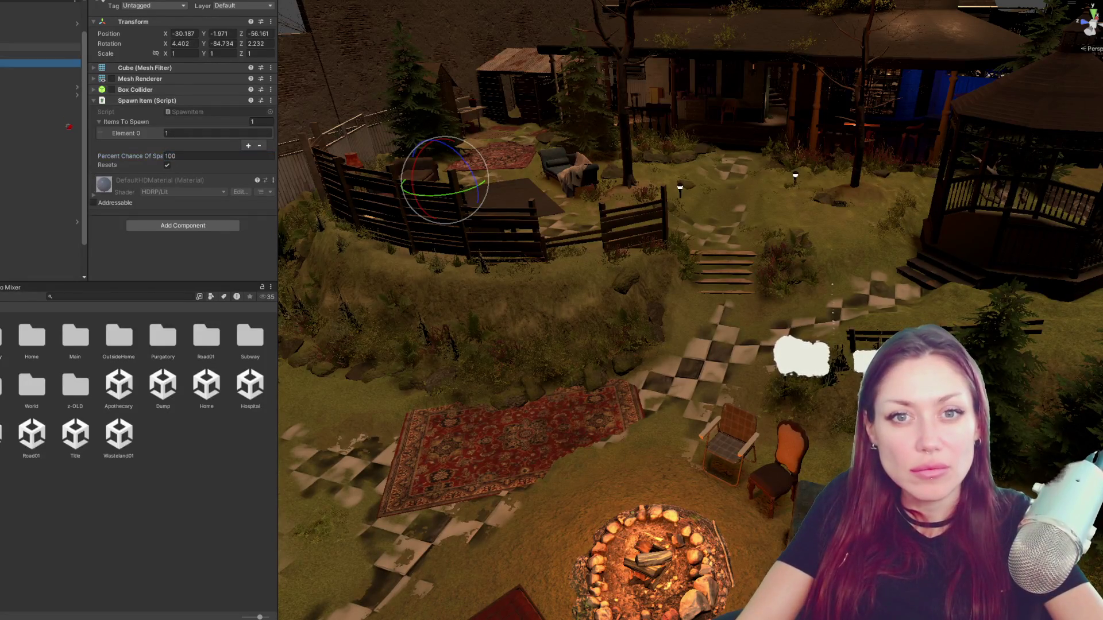
pyautogui.click(177, 155)
pyautogui.write('90')
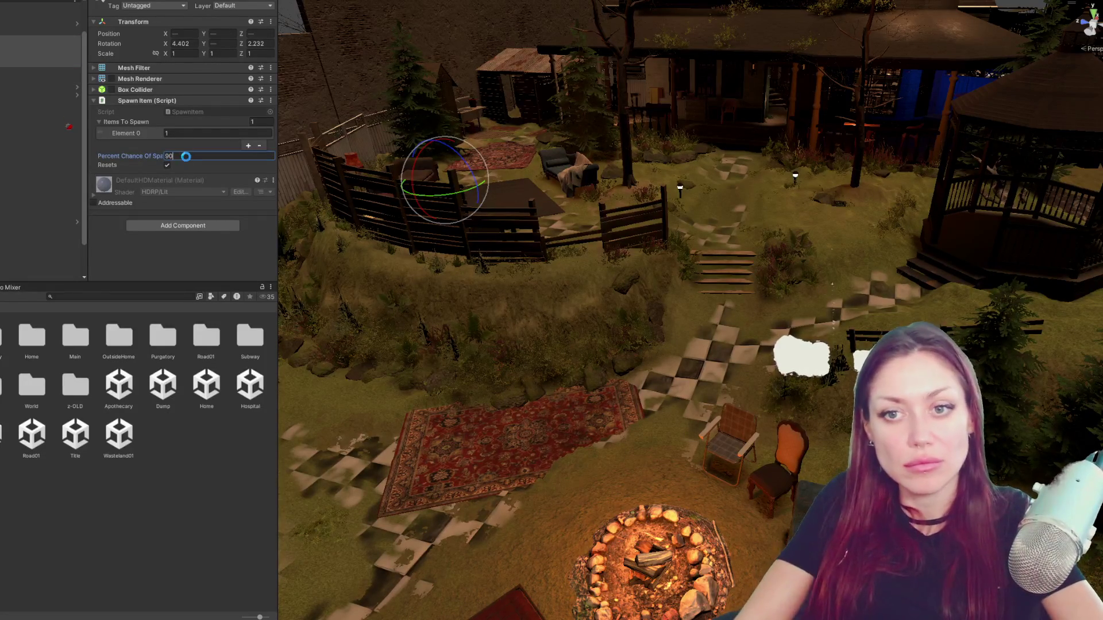
pyautogui.click(39, 70)
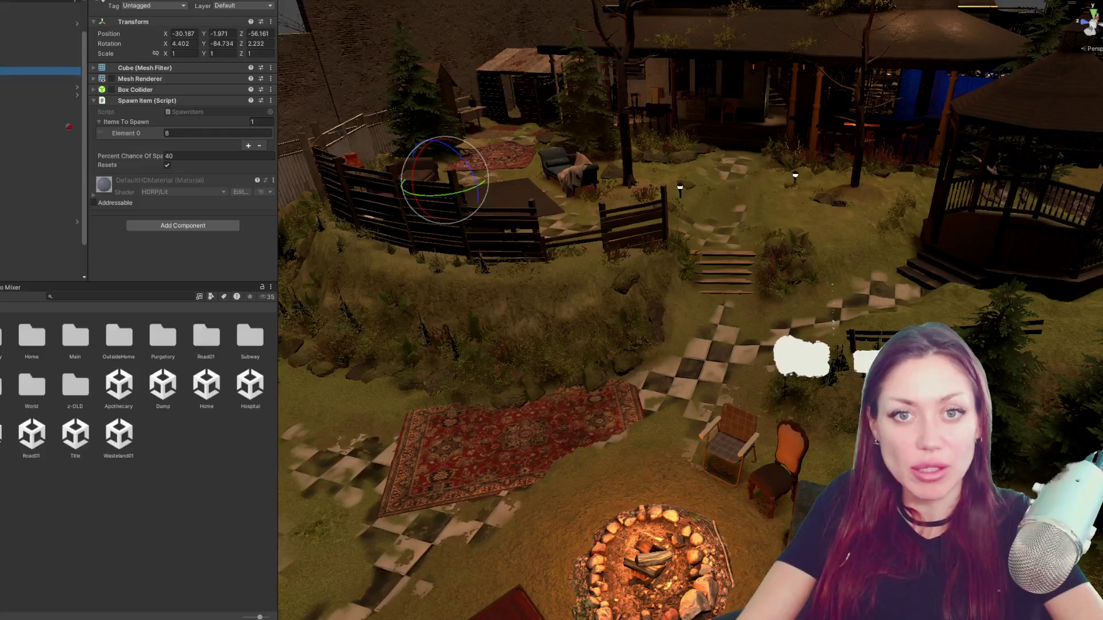
# - Search the Project for 'dry grass' and inspect the spawned Grass Long Dry clump in the scene
pyautogui.click(145, 297)
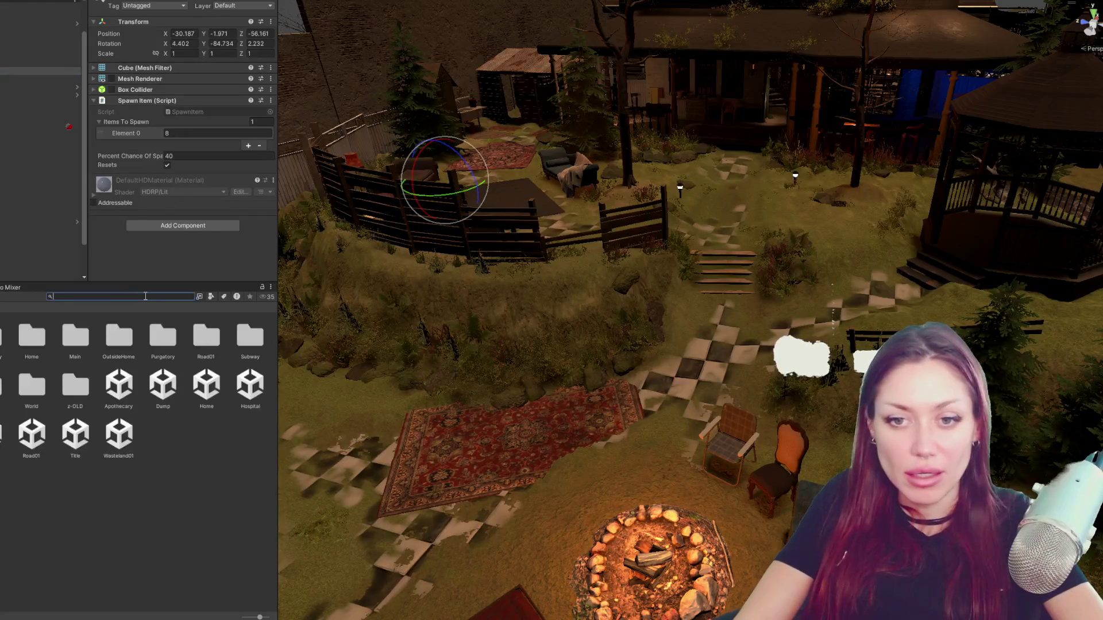
pyautogui.write('dry grass')
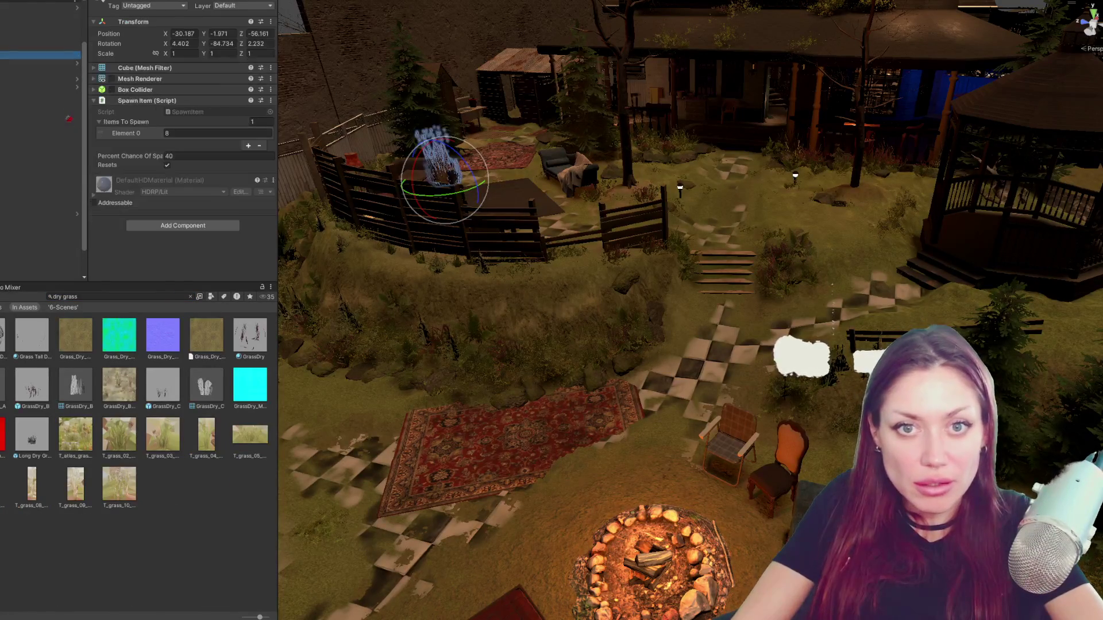
pyautogui.write('f')
pyautogui.scroll(-5, 441, 211)
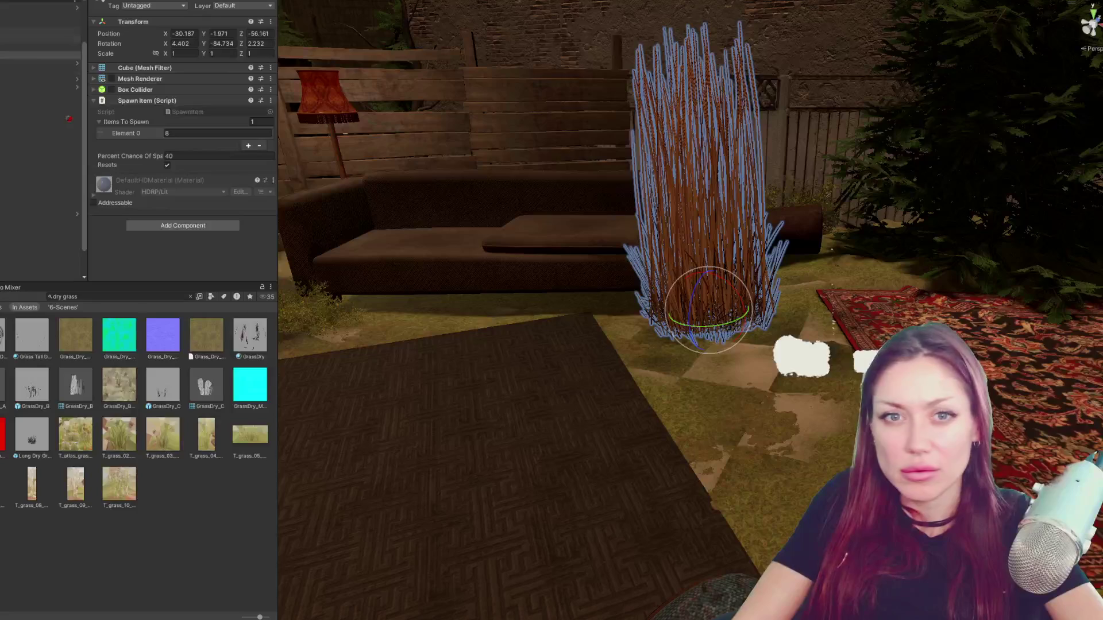
pyautogui.click(38, 63)
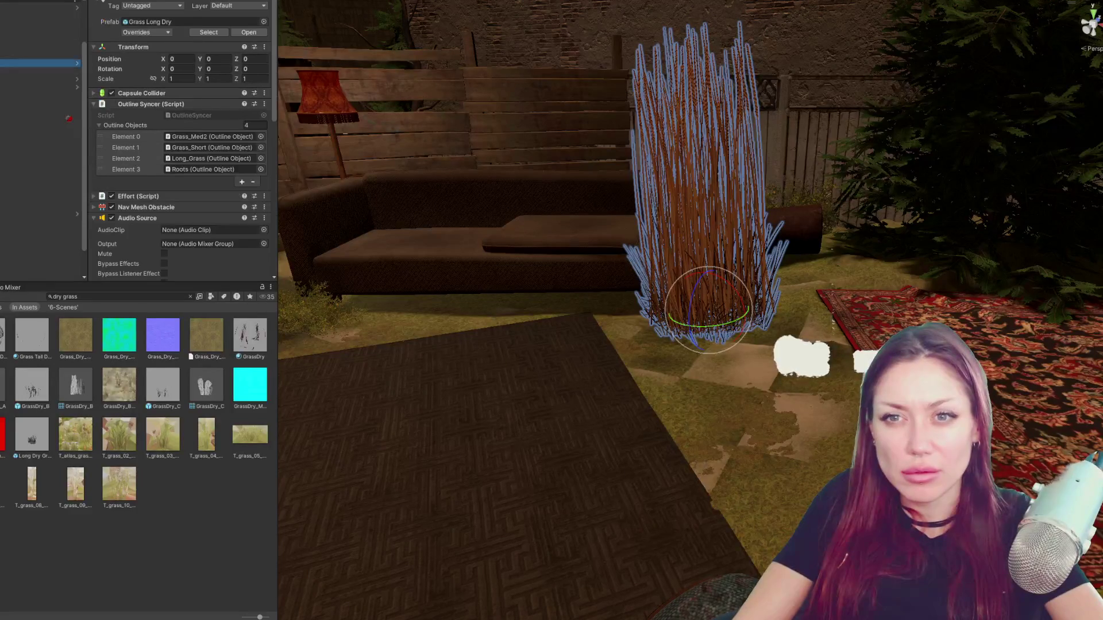
pyautogui.hotkey('ctrl', 'z')
pyautogui.press('w')
pyautogui.moveTo(431, 217)
pyautogui.mouseDown()
pyautogui.moveTo(667, 321)
pyautogui.moveTo(926, 294)
pyautogui.mouseUp()
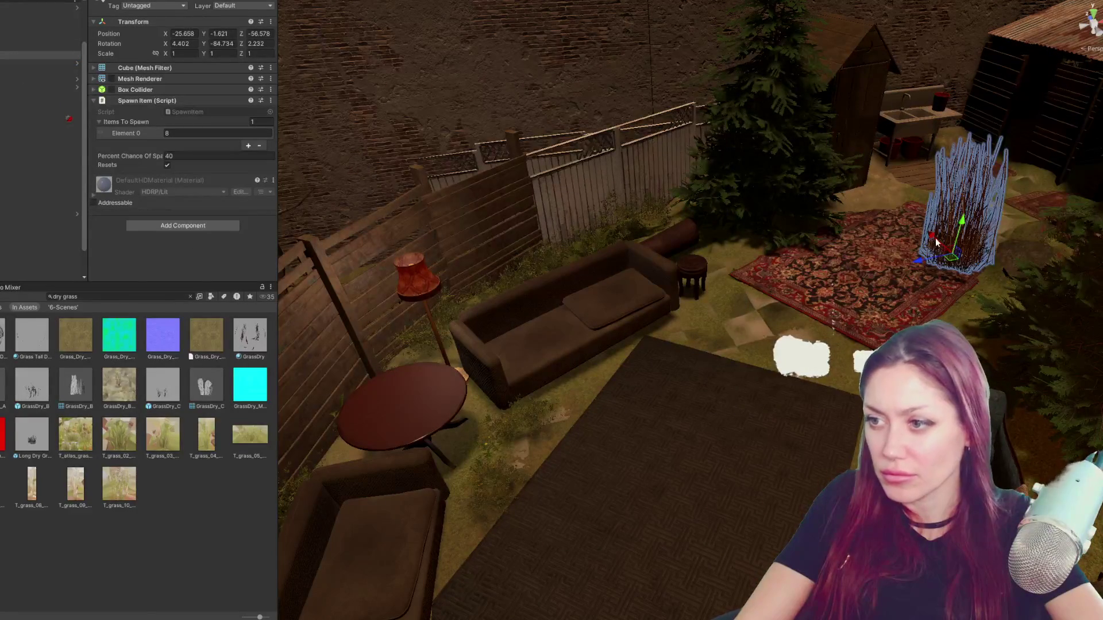
# - Nudge the porch-side dry-grass spawn point and raise it slightly above ground
pyautogui.moveTo(937, 246); pyautogui.dragTo(1021, 281)
pyautogui.press('f')
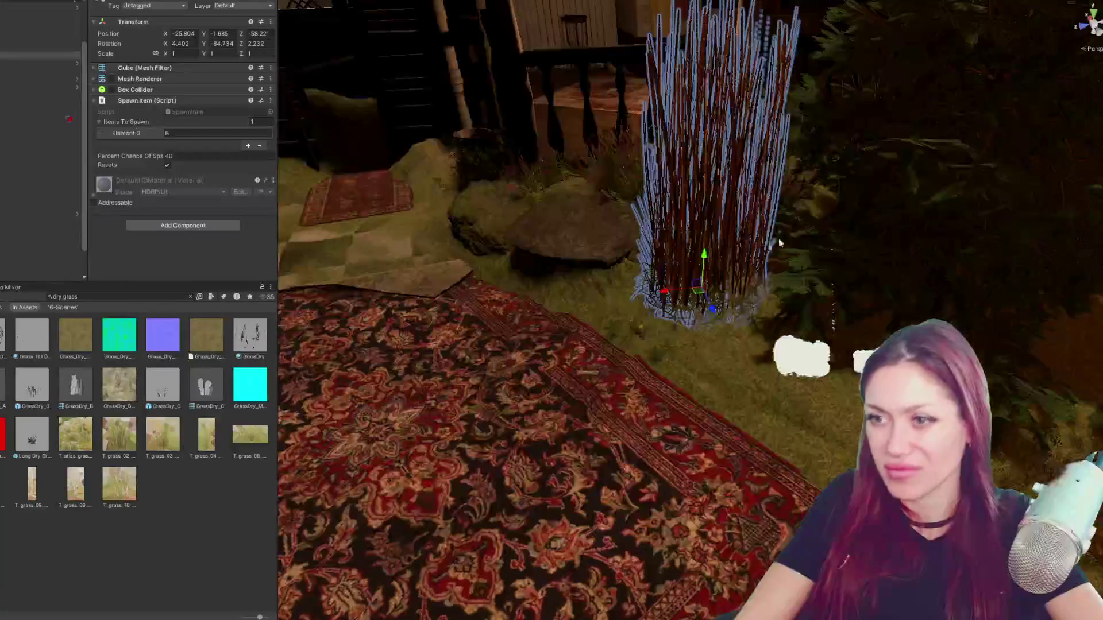
pyautogui.scroll(-3, 770, 247)
pyautogui.moveTo(769, 247)
pyautogui.mouseDown()
pyautogui.moveTo(739, 302)
pyautogui.moveTo(687, 300)
pyautogui.mouseUp()
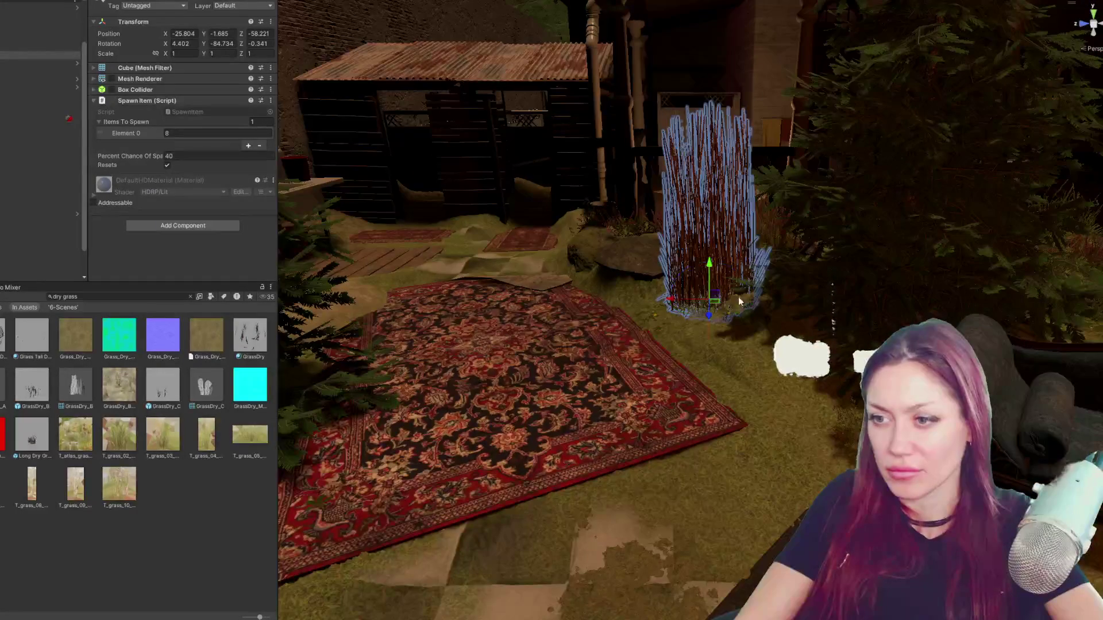
pyautogui.moveTo(726, 267)
pyautogui.mouseDown()
pyautogui.moveTo(736, 256)
pyautogui.moveTo(746, 292)
pyautogui.moveTo(604, 287)
pyautogui.mouseUp()
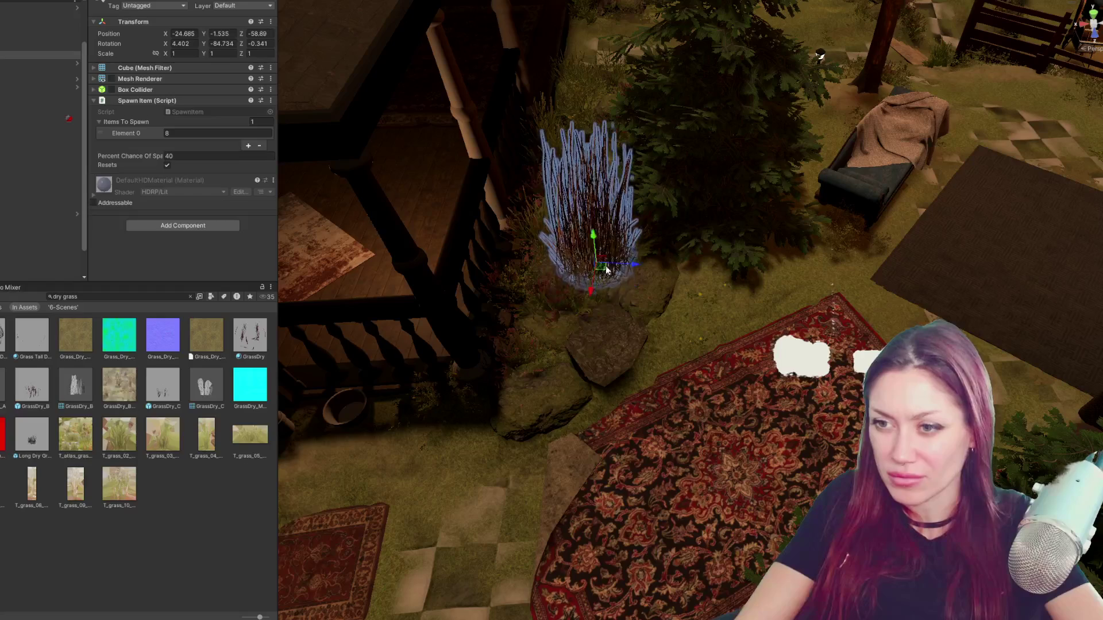
pyautogui.moveTo(610, 238); pyautogui.dragTo(594, 229)
pyautogui.press('f')
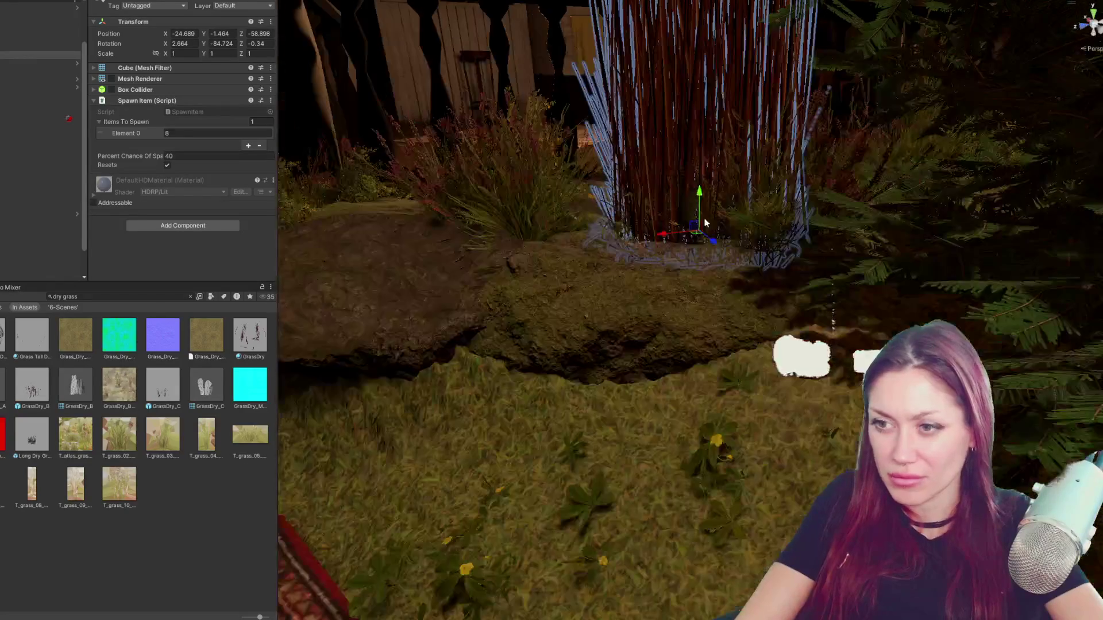
pyautogui.moveTo(563, 139)
pyautogui.mouseDown()
pyautogui.moveTo(674, 165)
pyautogui.moveTo(725, 197)
pyautogui.moveTo(567, 123)
pyautogui.mouseUp()
pyautogui.scroll(-5, 724, 197)
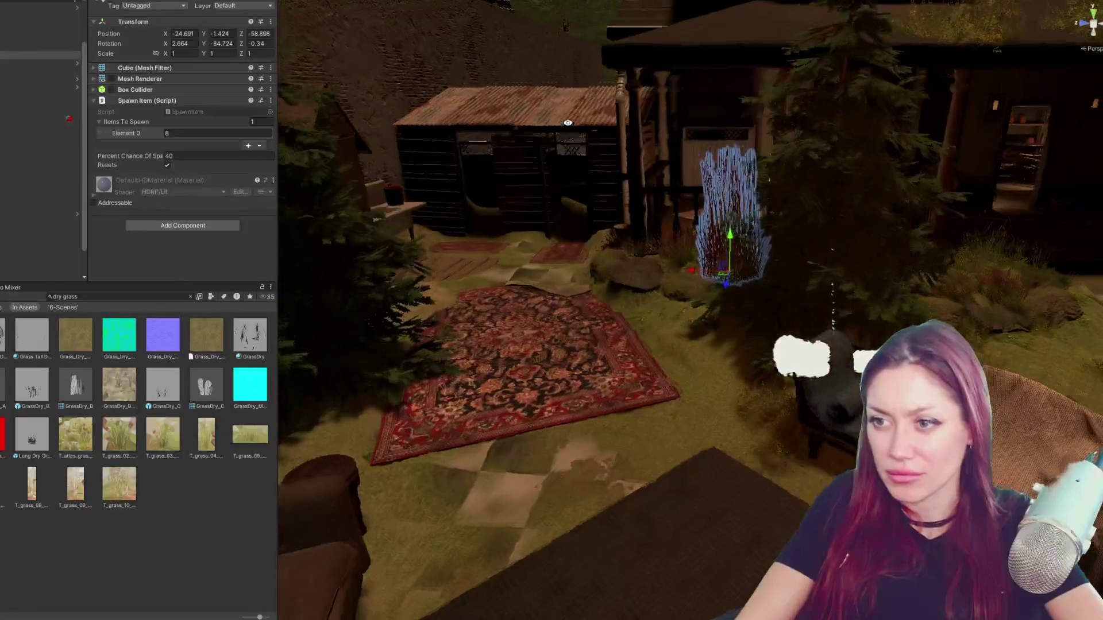
# - Tilt the clump slightly on Z, then move it beside the wooden back fence
pyautogui.press('e')
pyautogui.moveTo(748, 258)
pyautogui.mouseDown()
pyautogui.moveTo(755, 241)
pyautogui.moveTo(784, 272)
pyautogui.moveTo(680, 247)
pyautogui.moveTo(631, 212)
pyautogui.mouseUp()
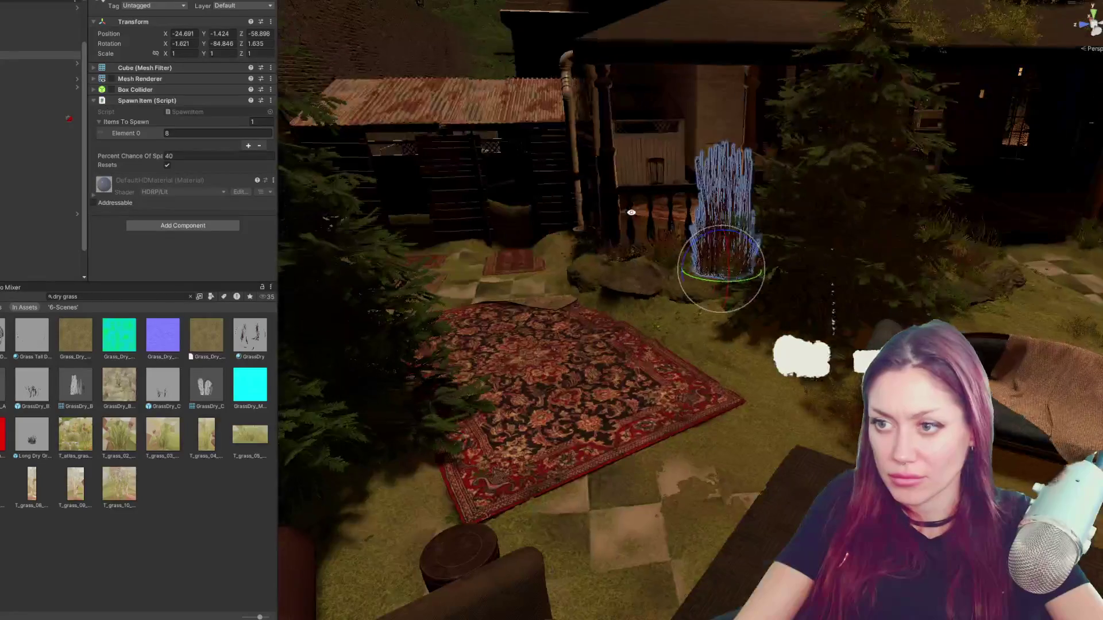
pyautogui.scroll(-3, 762, 245)
pyautogui.scroll(-3, 780, 251)
pyautogui.scroll(-3, 802, 257)
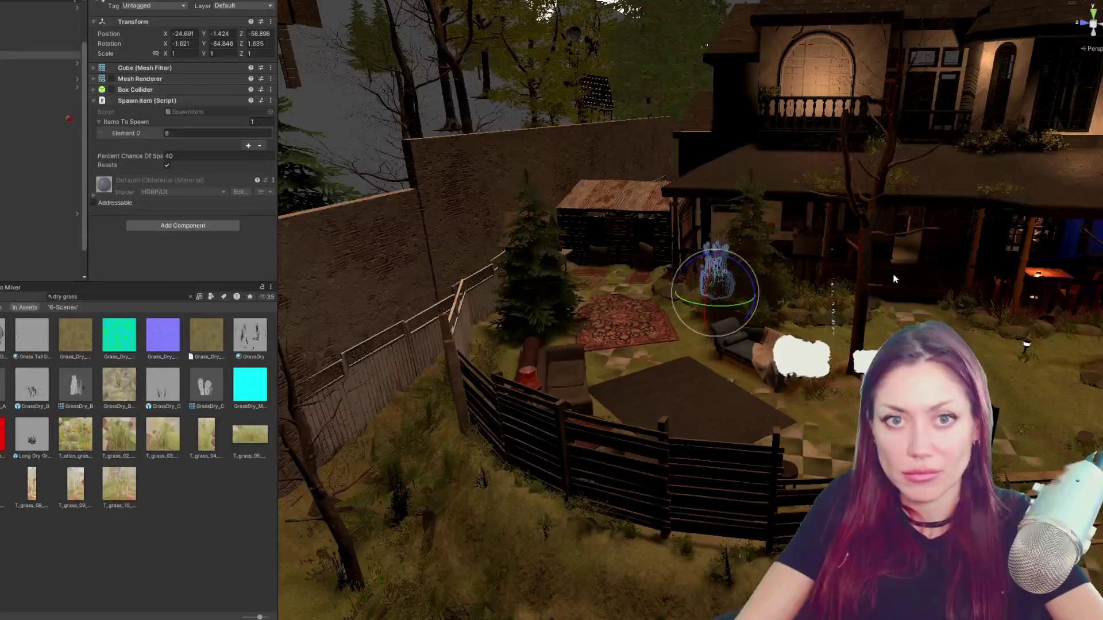
pyautogui.scroll(-3, 831, 268)
pyautogui.scroll(-5, 831, 268)
pyautogui.scroll(-5, 832, 268)
pyautogui.press('w')
pyautogui.moveTo(775, 280)
pyautogui.mouseDown()
pyautogui.moveTo(385, 334)
pyautogui.moveTo(425, 329)
pyautogui.moveTo(363, 348)
pyautogui.mouseUp()
pyautogui.press('f')
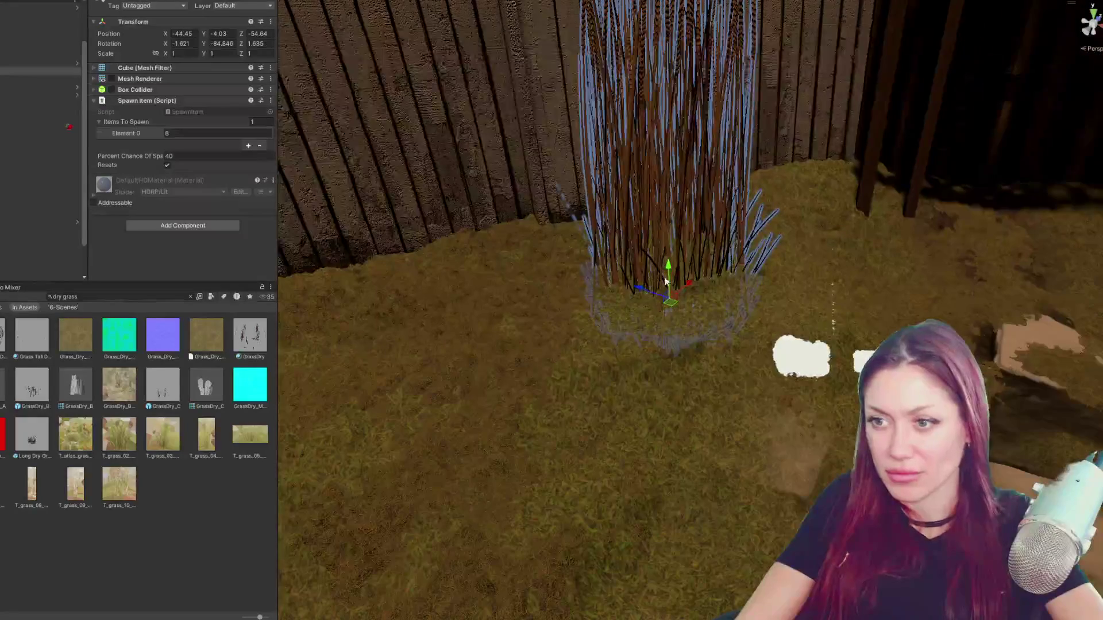
pyautogui.moveTo(665, 281)
pyautogui.mouseDown()
pyautogui.moveTo(634, 290)
pyautogui.moveTo(598, 258)
pyautogui.moveTo(529, 238)
pyautogui.mouseUp()
# - Place a grass clump beside the patterned chair and raise it to ground level
pyautogui.press('f')
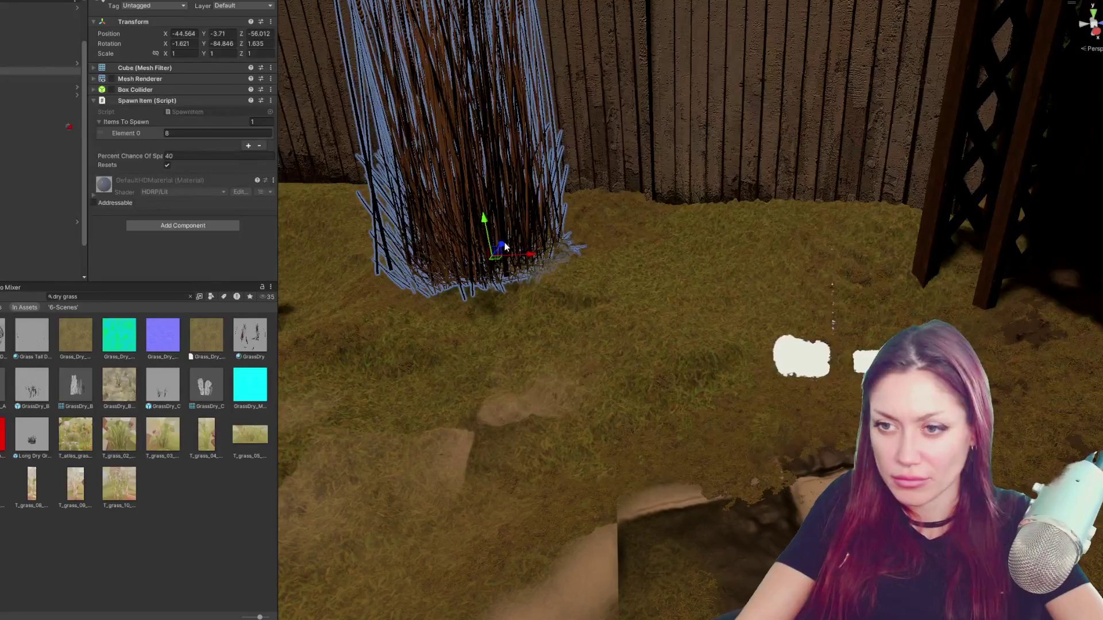
pyautogui.scroll(-10, 899, 250)
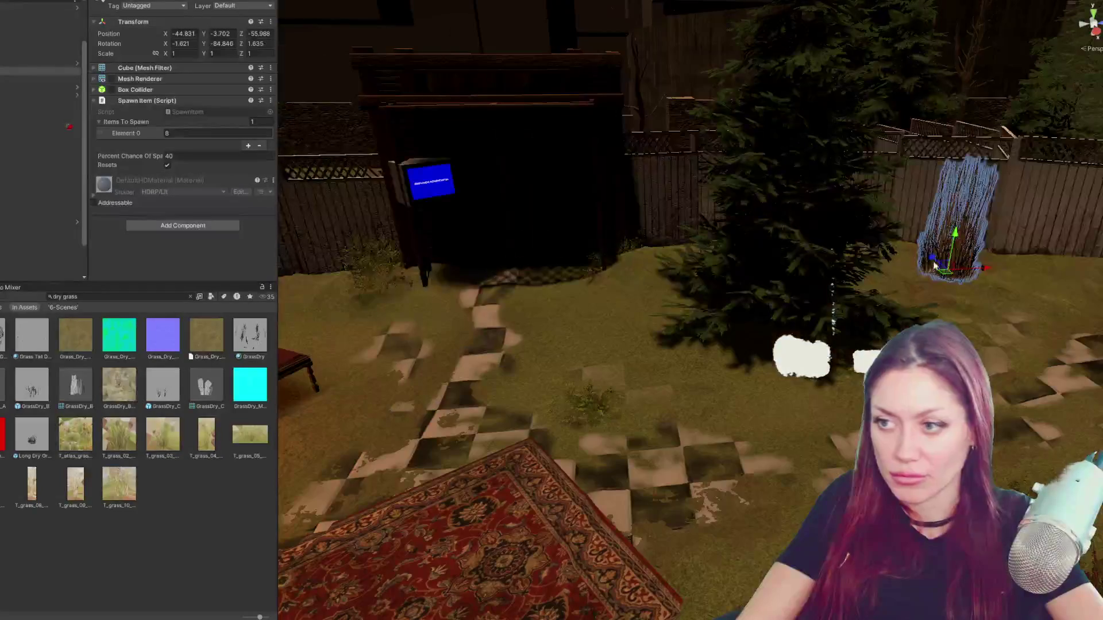
pyautogui.moveTo(984, 269); pyautogui.dragTo(408, 299)
pyautogui.press('f')
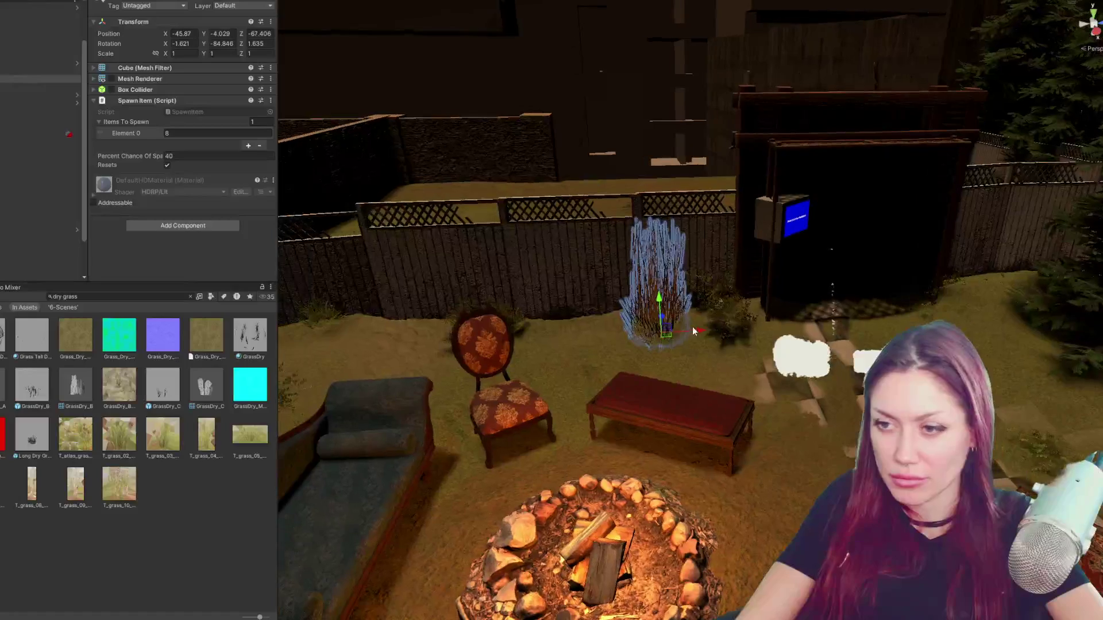
pyautogui.moveTo(697, 333)
pyautogui.mouseDown()
pyautogui.moveTo(463, 325)
pyautogui.moveTo(414, 301)
pyautogui.mouseUp()
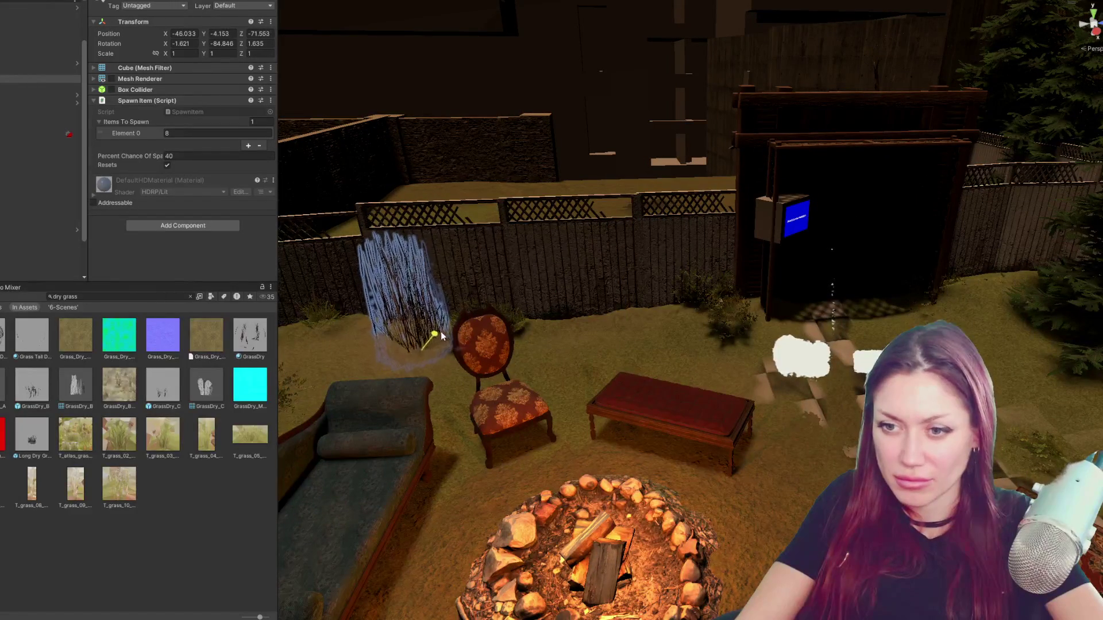
pyautogui.moveTo(458, 335)
pyautogui.mouseDown()
pyautogui.moveTo(424, 306)
pyautogui.moveTo(958, 303)
pyautogui.moveTo(638, 233)
pyautogui.moveTo(565, 242)
pyautogui.mouseUp()
pyautogui.scroll(-5, 422, 304)
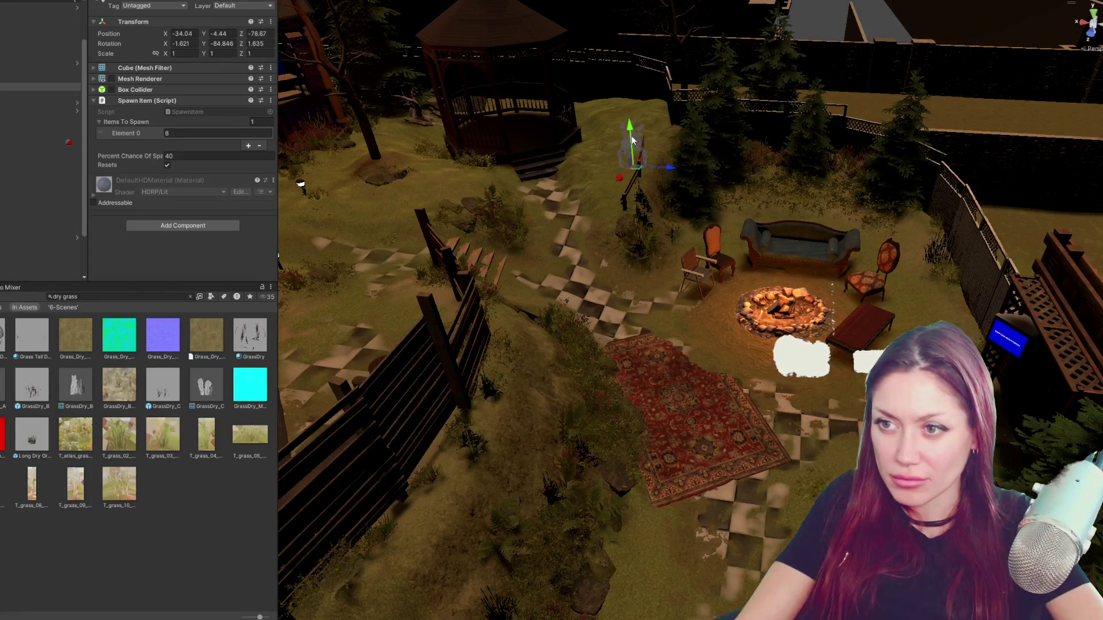
pyautogui.moveTo(631, 138); pyautogui.dragTo(632, 99)
pyautogui.press('f')
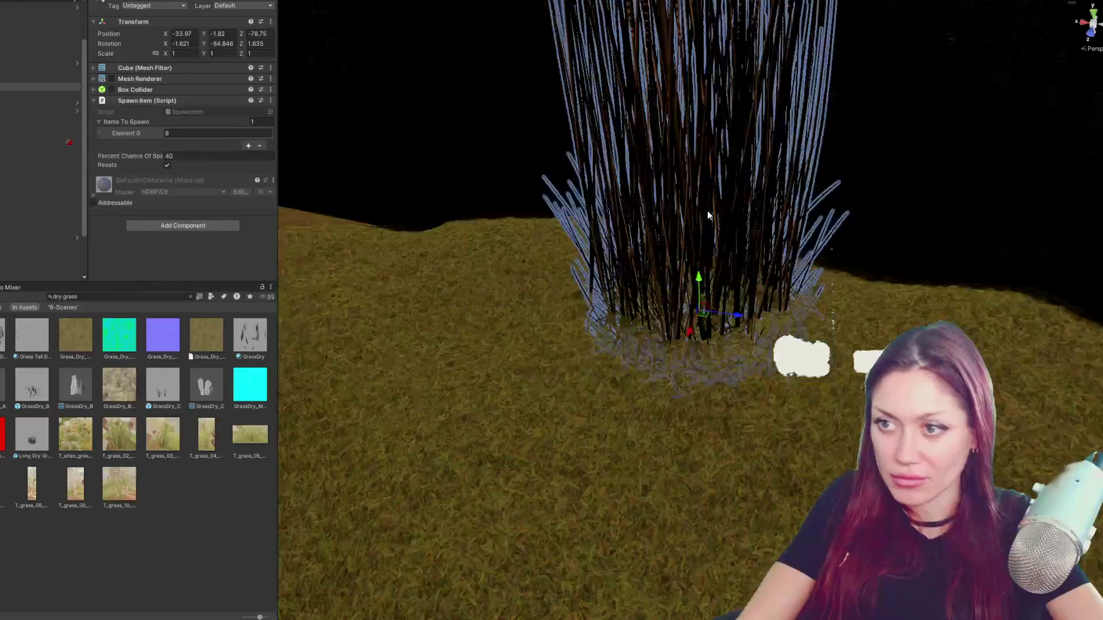
pyautogui.scroll(-2, 707, 210)
pyautogui.moveTo(700, 284); pyautogui.dragTo(675, 319)
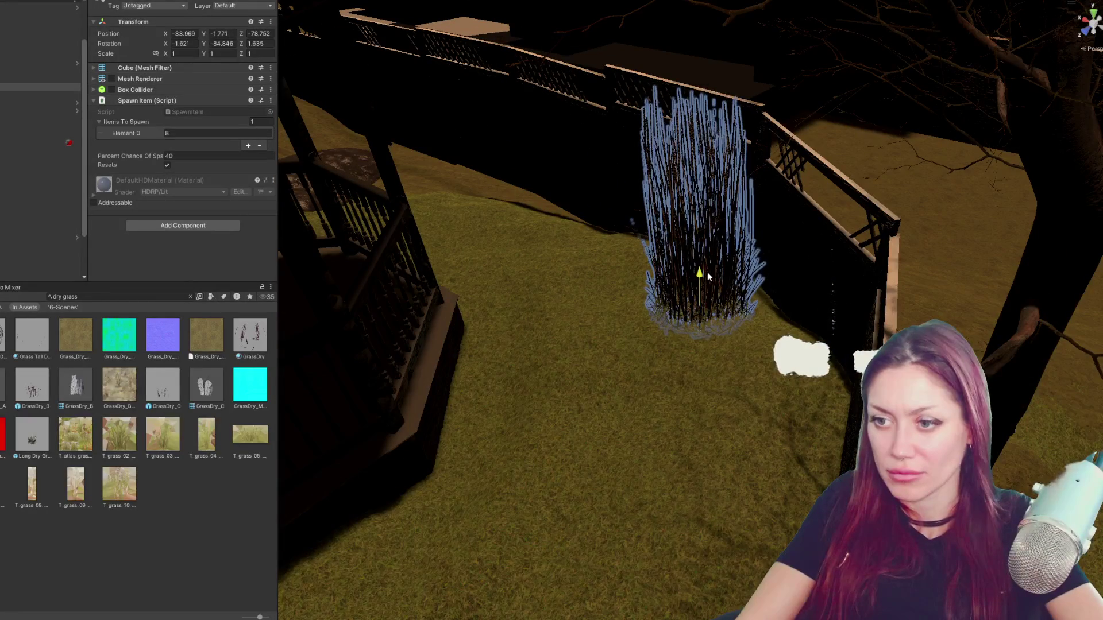
# - Duplicate the clump, re-angle the copy and move it right along the fence corner
pyautogui.hotkey('ctrl', 'd')
pyautogui.moveTo(675, 318)
pyautogui.mouseDown()
pyautogui.moveTo(678, 275)
pyautogui.moveTo(588, 282)
pyautogui.mouseUp()
pyautogui.press('e')
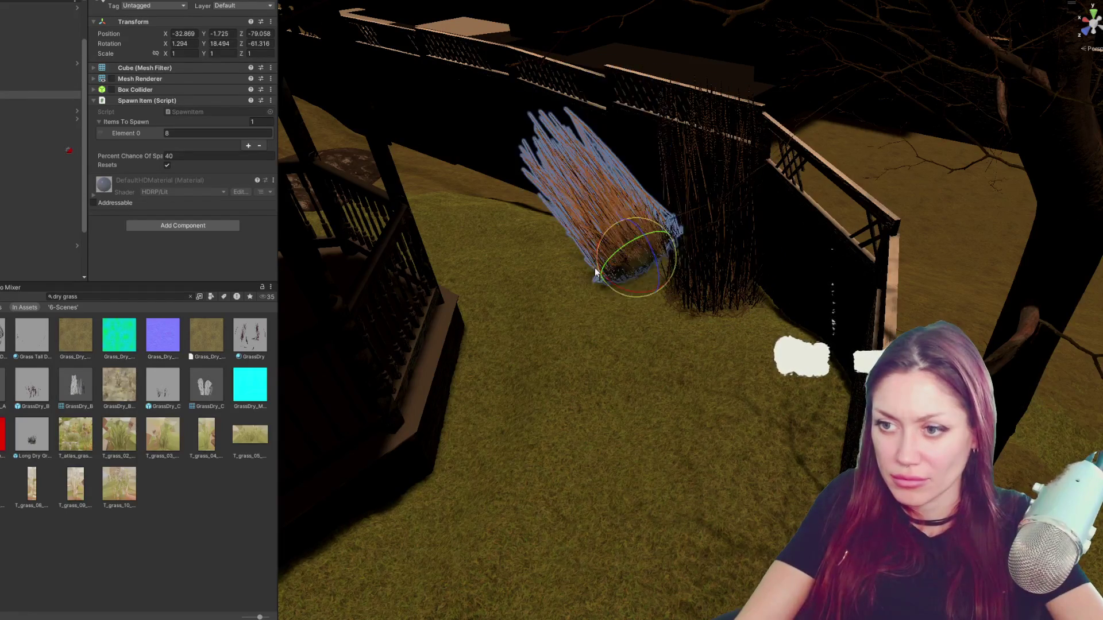
pyautogui.press('w')
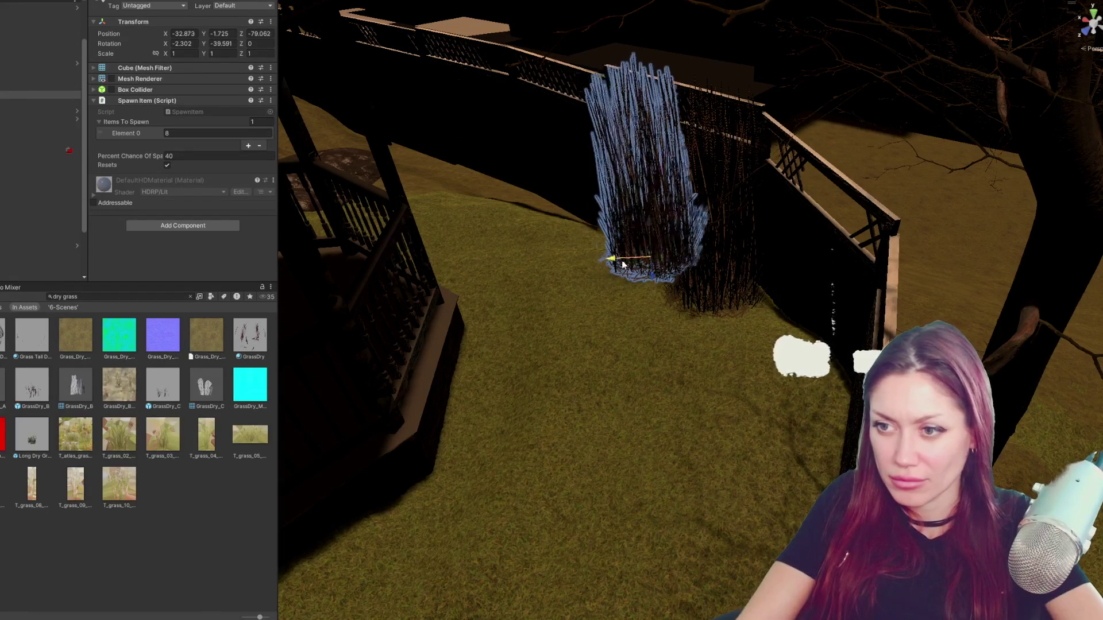
pyautogui.moveTo(587, 282); pyautogui.dragTo(865, 280)
pyautogui.moveTo(599, 306)
pyautogui.mouseDown()
pyautogui.moveTo(759, 387)
pyautogui.moveTo(826, 238)
pyautogui.moveTo(897, 298)
pyautogui.moveTo(907, 282)
pyautogui.moveTo(947, 345)
pyautogui.mouseUp()
pyautogui.press('e')
pyautogui.press('w')
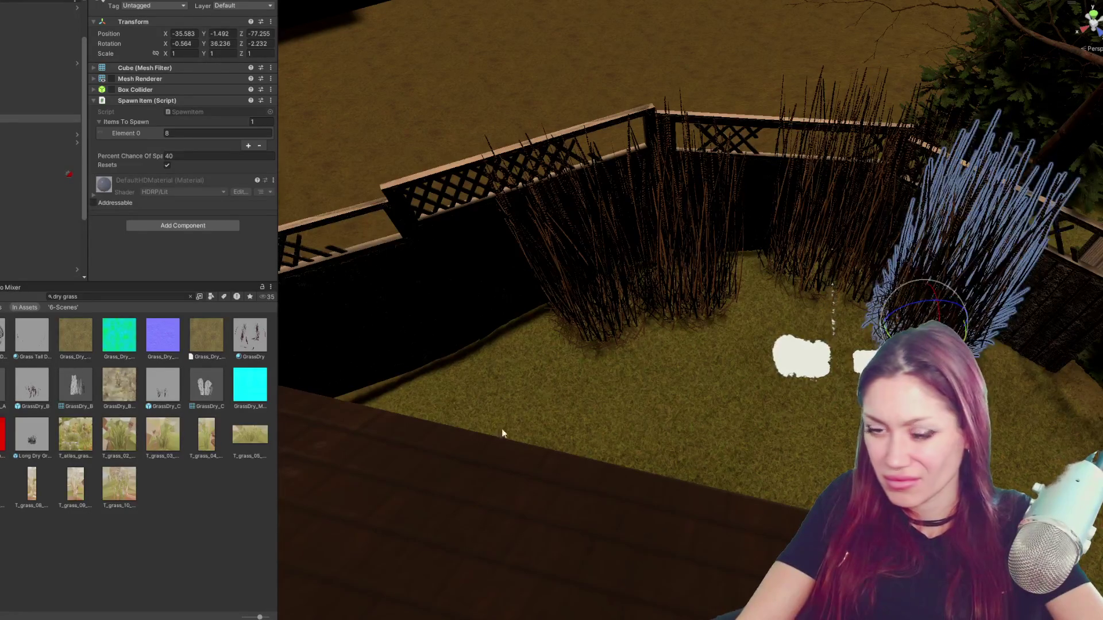
pyautogui.click(734, 388)
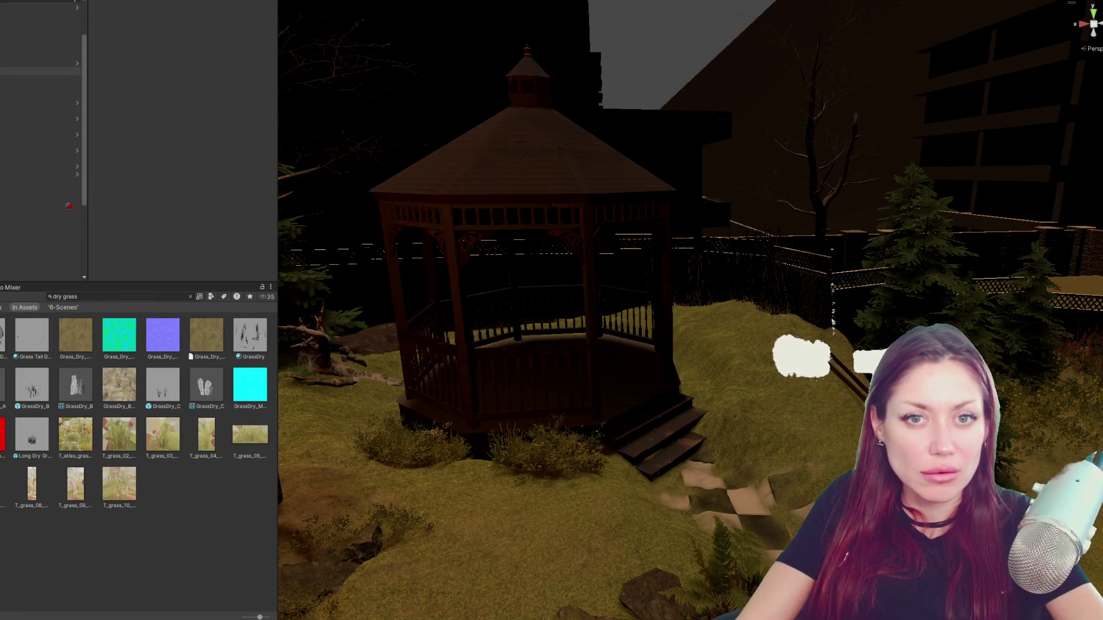
# - Delete the four placed Grass Long Dry objects from the Hierarchy
pyautogui.click(39, 175)
pyautogui.keyDown('ctrl'); pyautogui.click(39, 158); pyautogui.keyUp('ctrl')
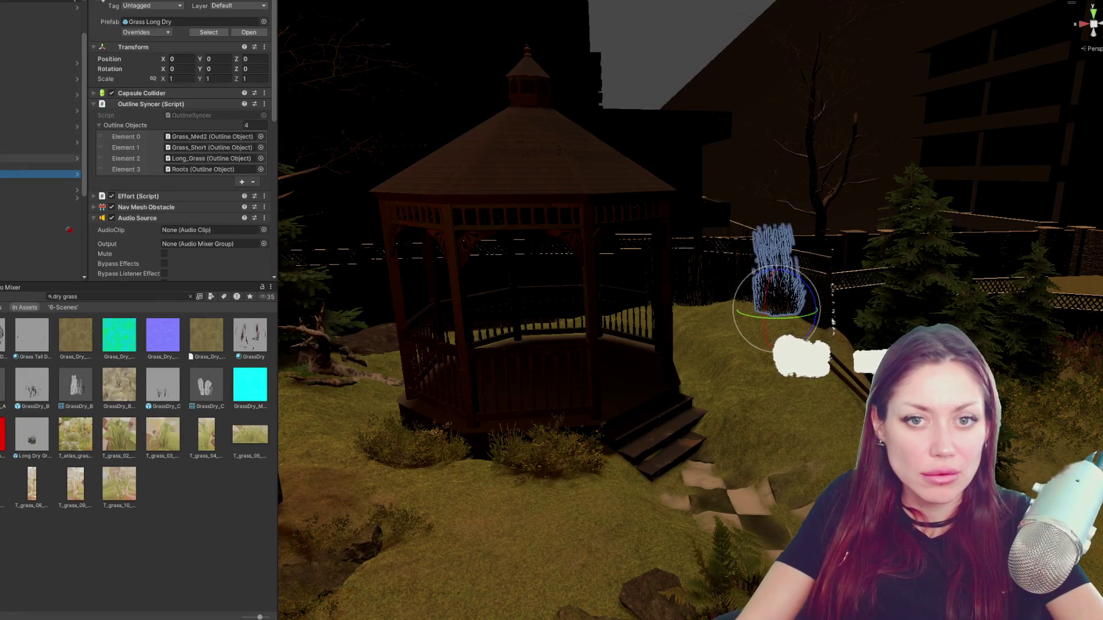
pyautogui.keyDown('ctrl'); pyautogui.click(38, 127); pyautogui.keyUp('ctrl')
pyautogui.keyDown('ctrl'); pyautogui.click(39, 104); pyautogui.keyUp('ctrl')
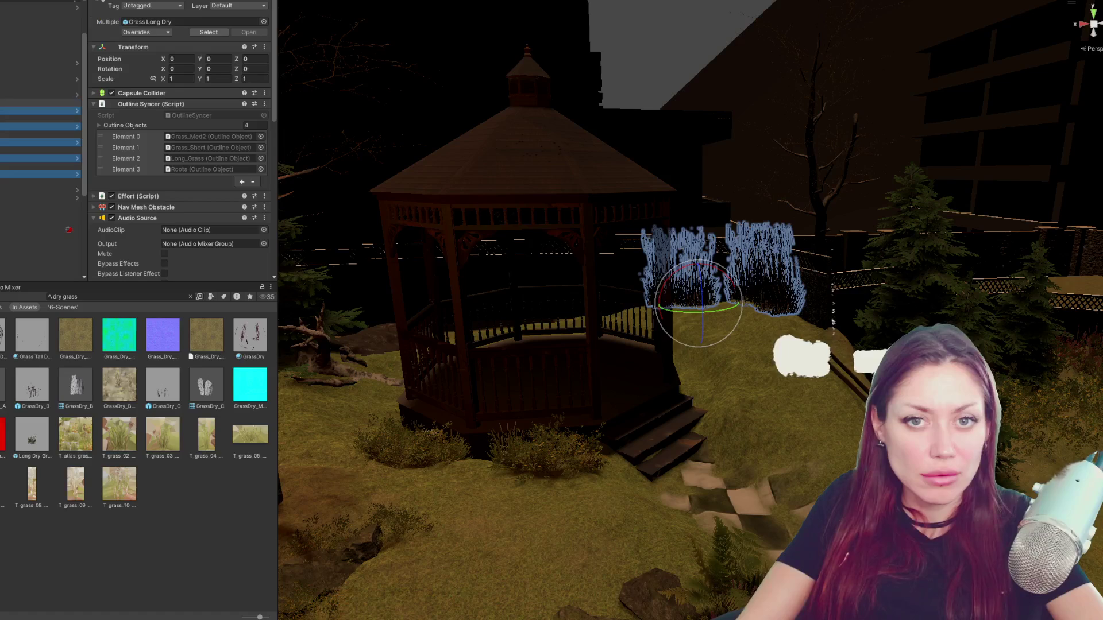
pyautogui.press('Delete')
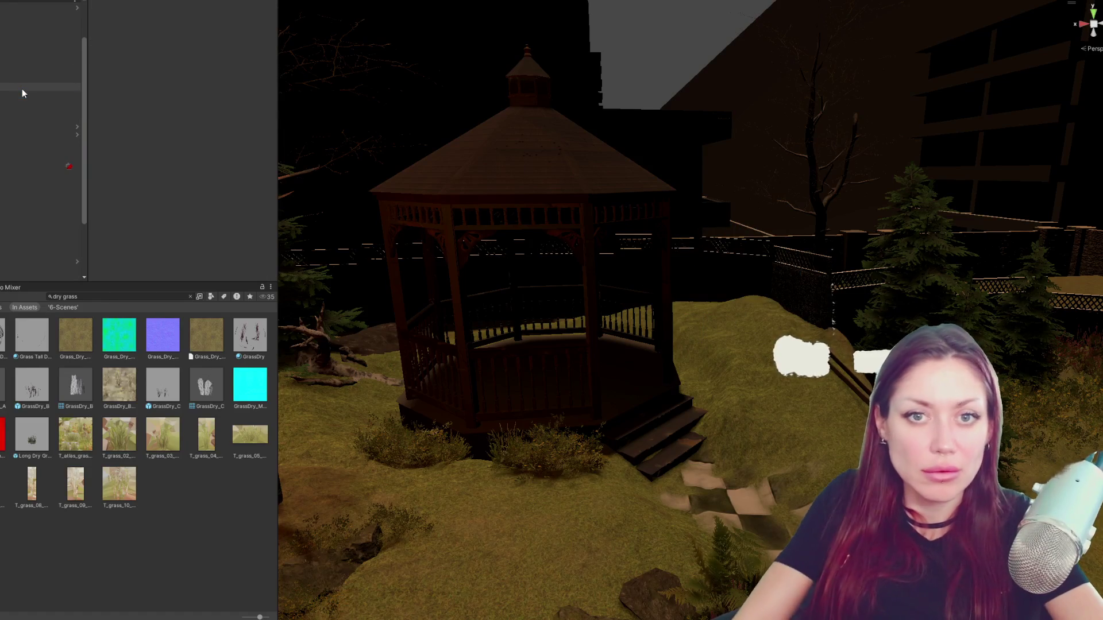
# - Set the grass spawn points' Percent Chance Of Spawn to 60 and clear the Project search
pyautogui.click(22, 112)
pyautogui.keyDown('shift'); pyautogui.click(38, 56); pyautogui.keyUp('shift')
pyautogui.click(225, 149)
pyautogui.click(252, 157)
pyautogui.write('60')
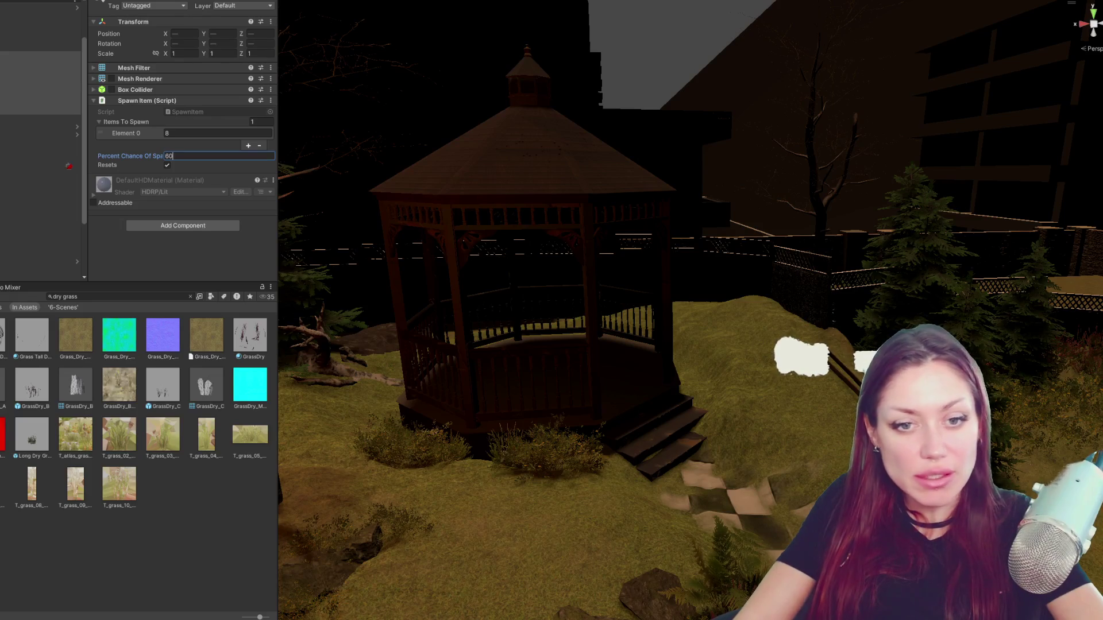
pyautogui.click(191, 296)
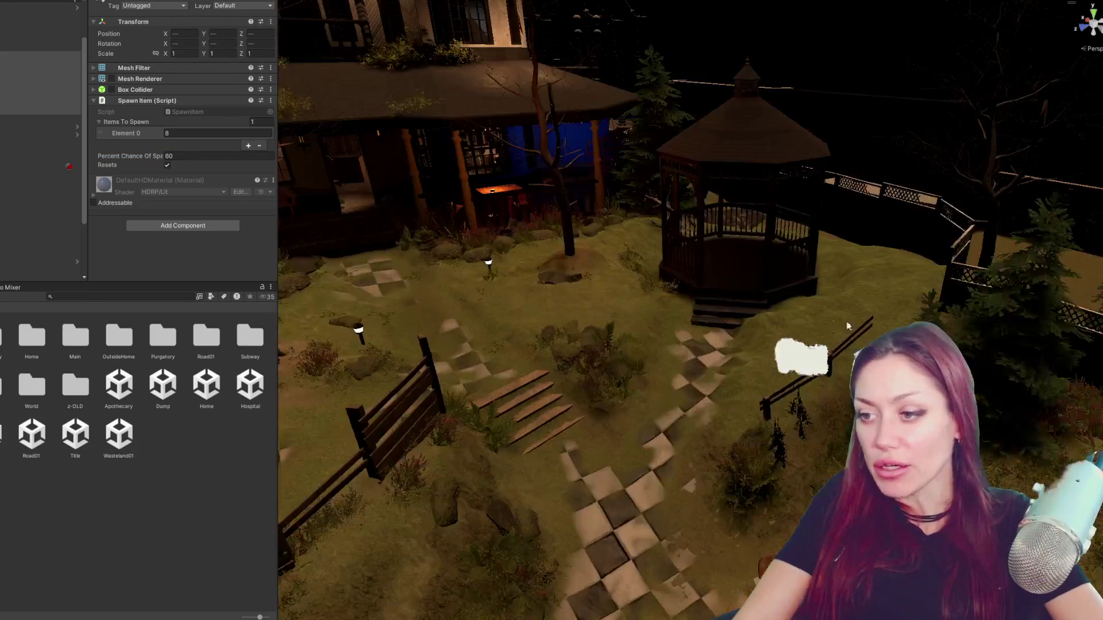
pyautogui.moveTo(832, 366); pyautogui.dragTo(832, 366)
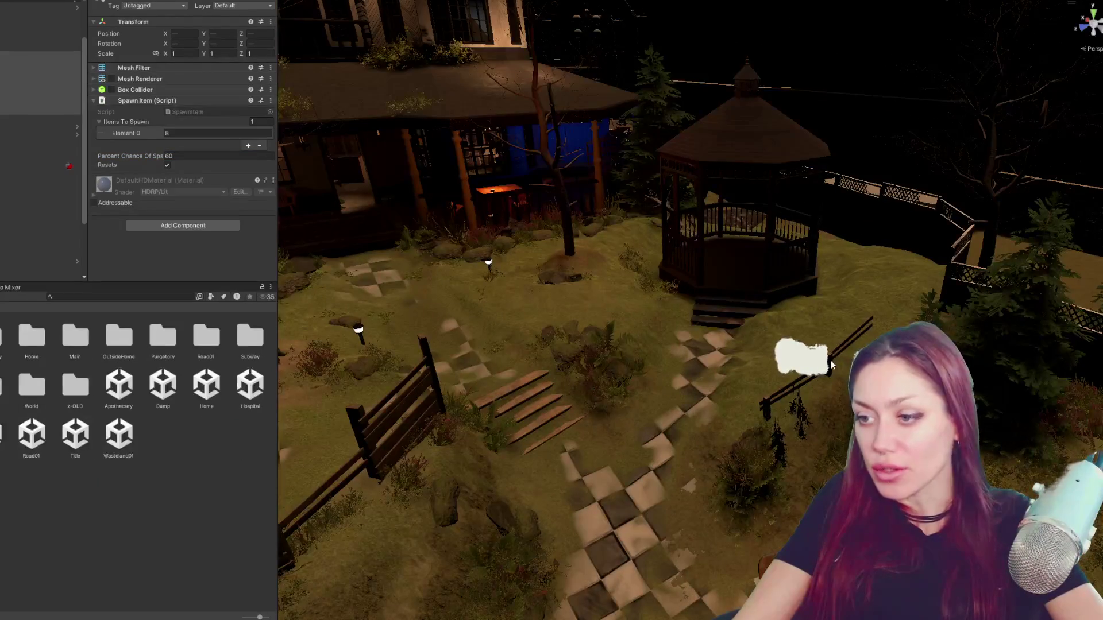
# - Select Picket_Fence_2, check for gaps and slide it up along the grassy slope
pyautogui.click(831, 366)
pyautogui.press('f')
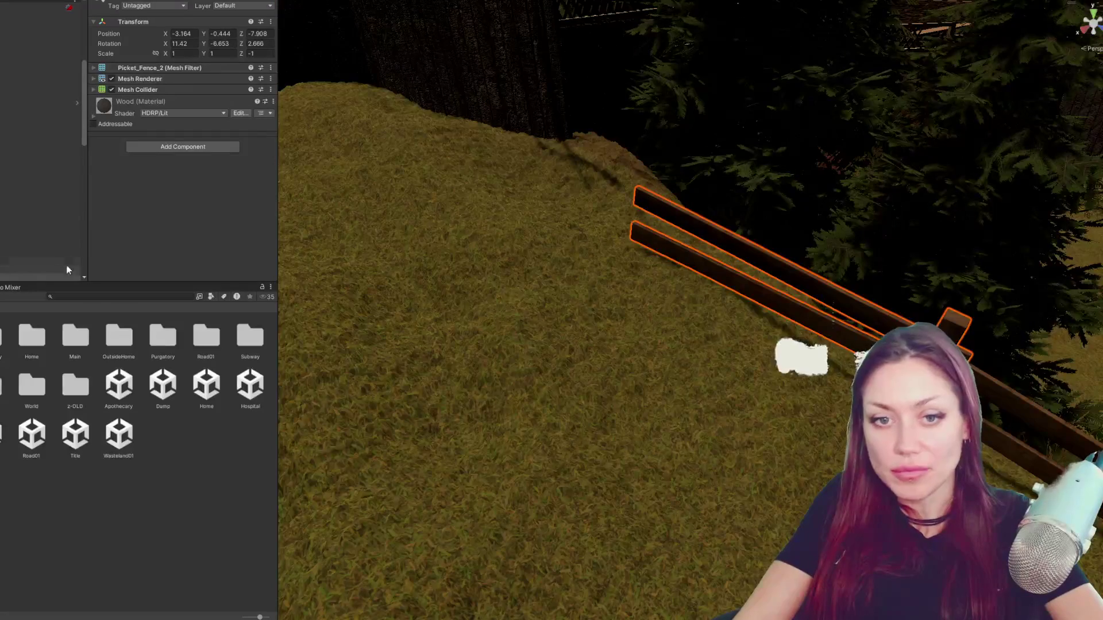
pyautogui.click(69, 256)
pyautogui.click(885, 313)
pyautogui.press('f')
pyautogui.moveTo(843, 277)
pyautogui.mouseDown()
pyautogui.moveTo(785, 380)
pyautogui.moveTo(794, 432)
pyautogui.moveTo(708, 250)
pyautogui.mouseUp()
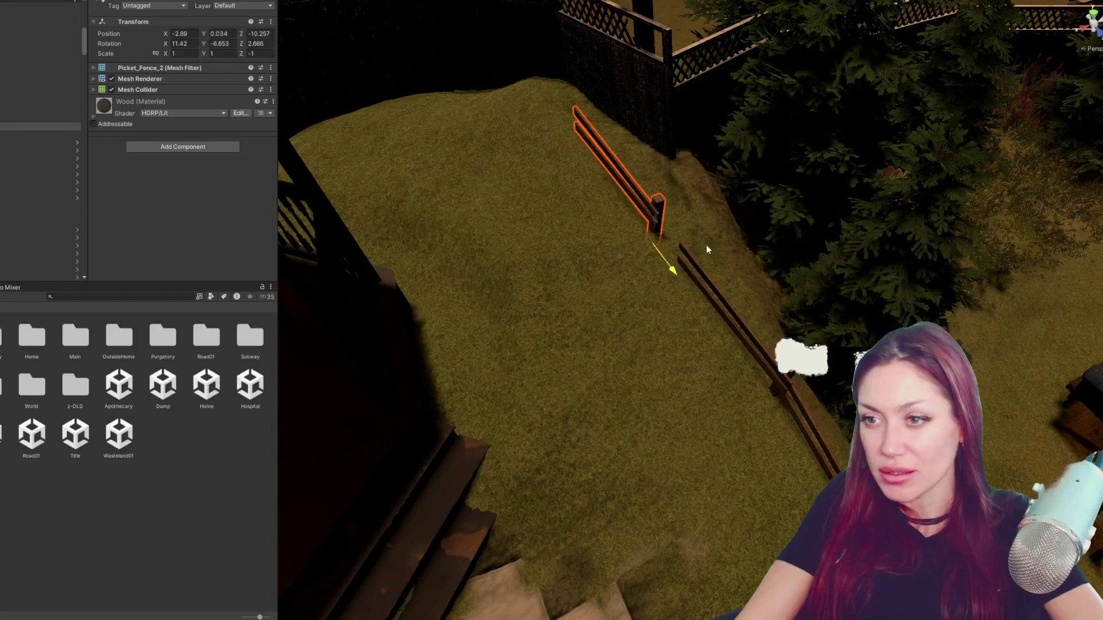
pyautogui.moveTo(615, 263); pyautogui.dragTo(714, 251)
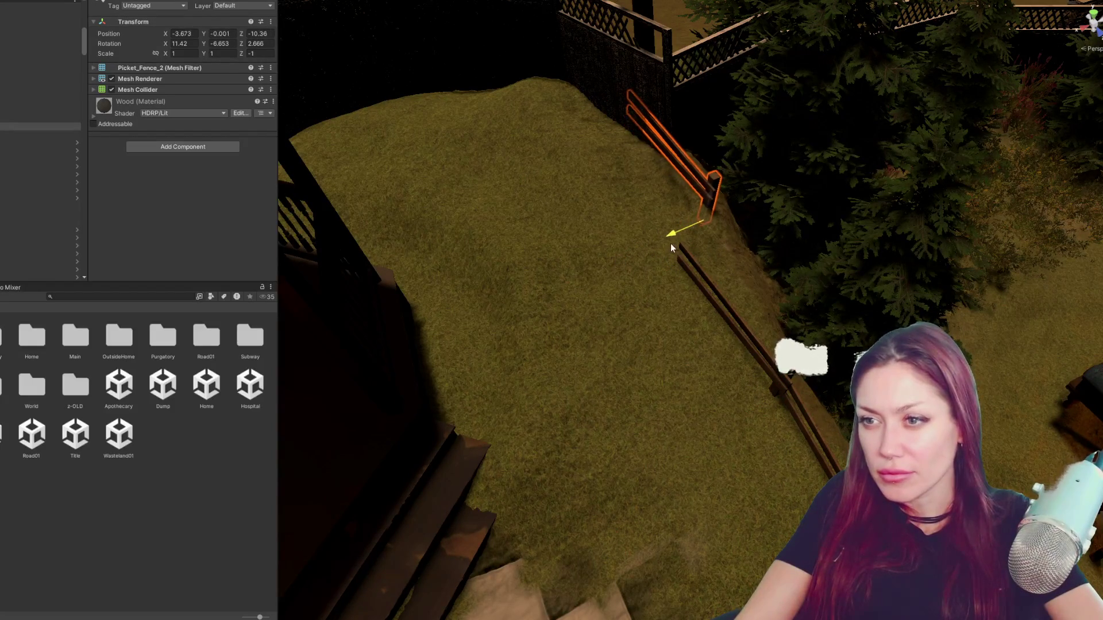
# - Move and re-angle the fence pieces down the slope beside the gazebo, then deselect
pyautogui.click(731, 258)
pyautogui.moveTo(727, 247)
pyautogui.mouseDown()
pyautogui.moveTo(746, 276)
pyautogui.moveTo(677, 261)
pyautogui.moveTo(747, 397)
pyautogui.moveTo(749, 428)
pyautogui.mouseUp()
pyautogui.press('w')
pyautogui.press('e')
pyautogui.click(711, 239)
pyautogui.click(713, 267)
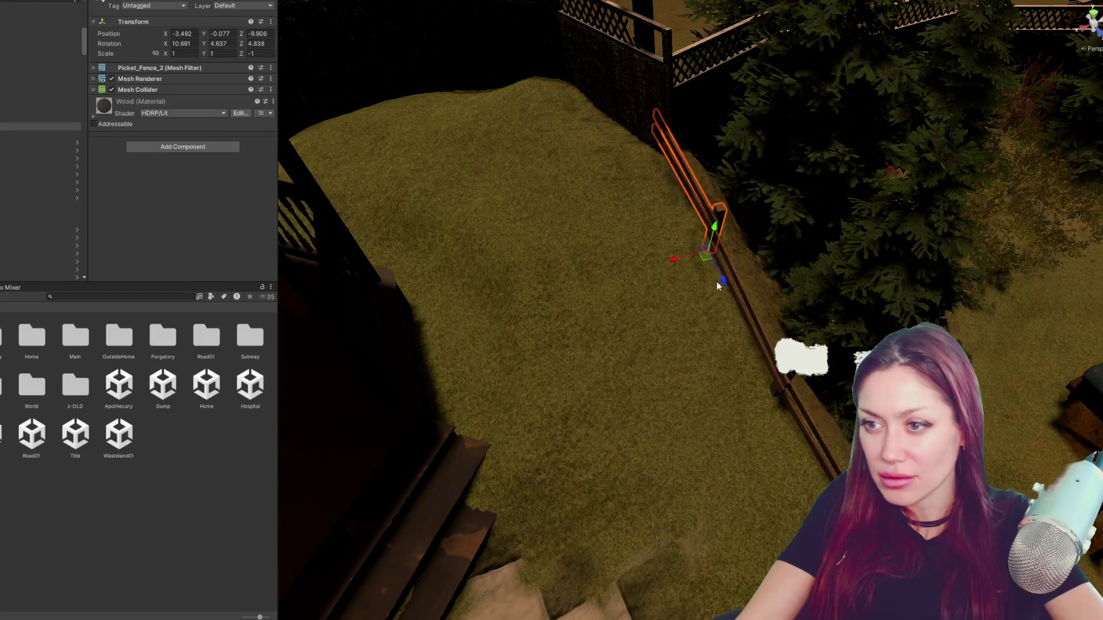
pyautogui.moveTo(720, 280)
pyautogui.mouseDown()
pyautogui.moveTo(751, 310)
pyautogui.moveTo(787, 434)
pyautogui.mouseUp()
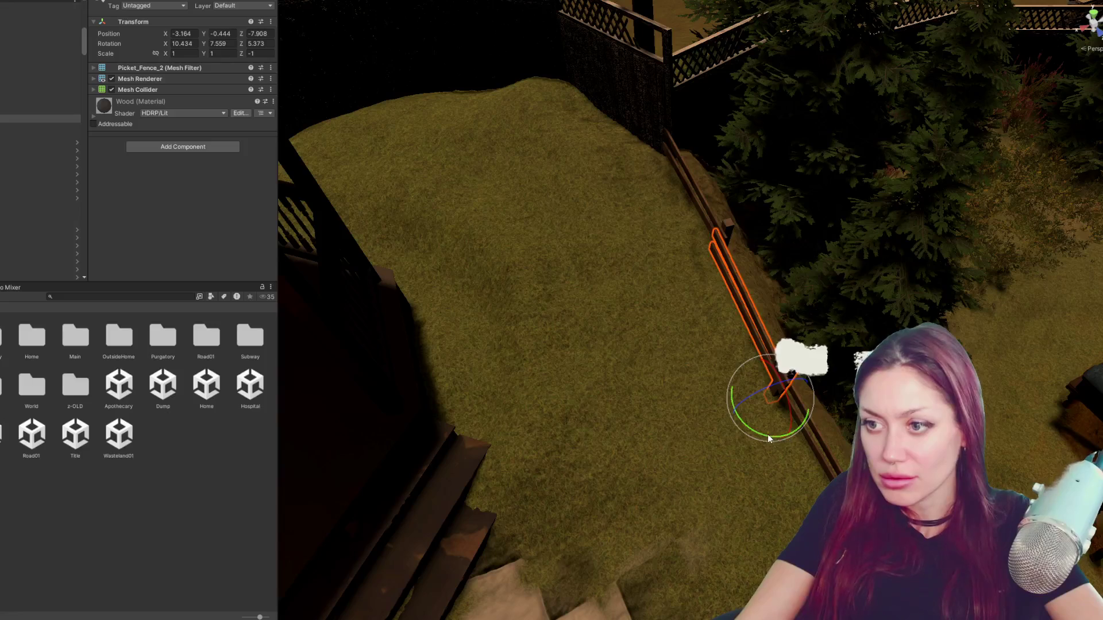
pyautogui.click(213, 521)
pyautogui.moveTo(604, 345)
pyautogui.mouseDown()
pyautogui.moveTo(749, 359)
pyautogui.moveTo(756, 315)
pyautogui.mouseUp()
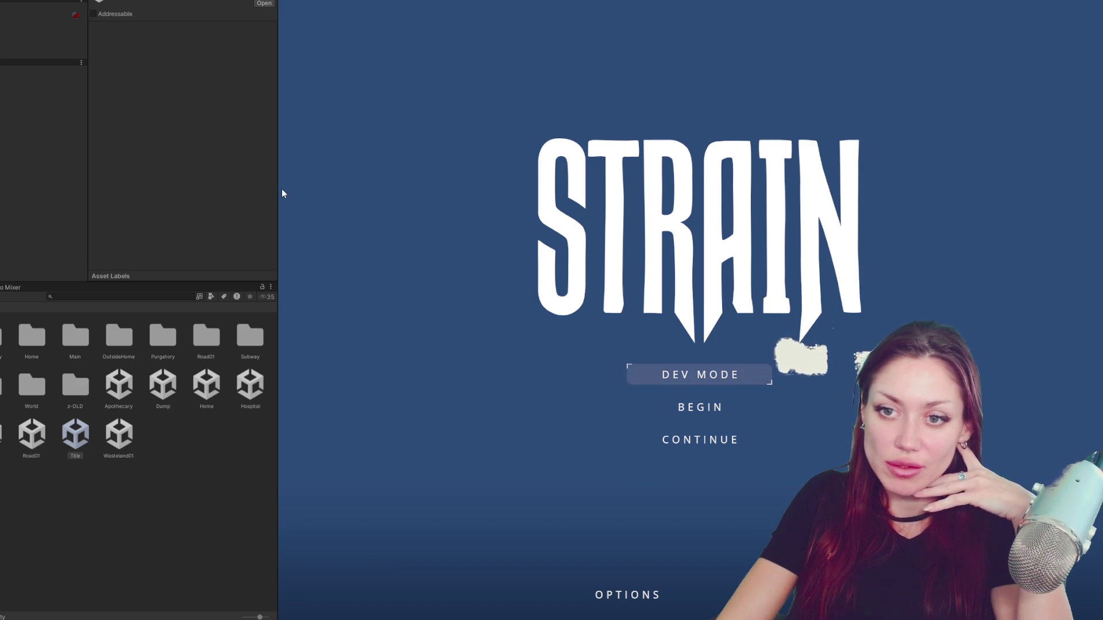
# - Widen the Game view and Continue the saved game from the Strain title menu
pyautogui.moveTo(277, 188); pyautogui.dragTo(31, 185)
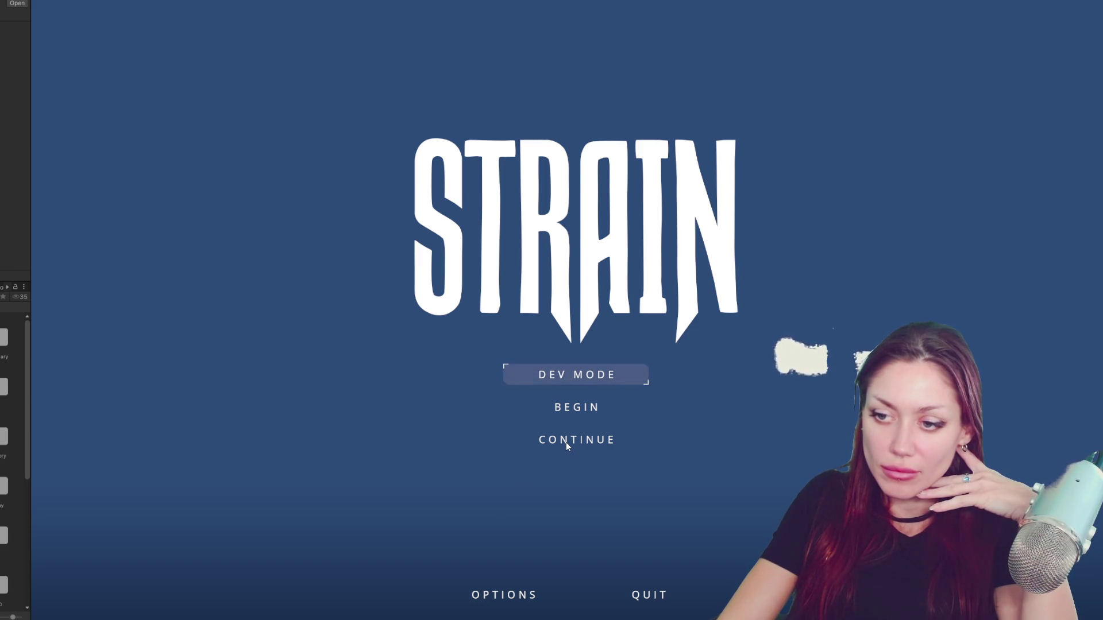
pyautogui.click(589, 369)
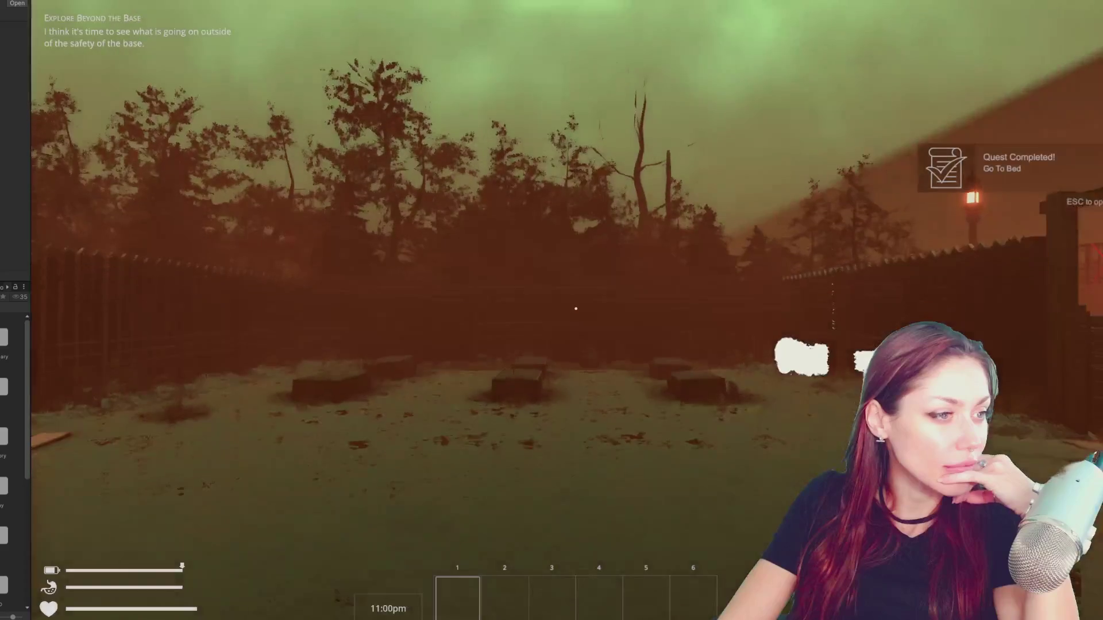
# - Walk to the sack by the tall grass, break it open and bring up the Stats screen
pyautogui.press('w')
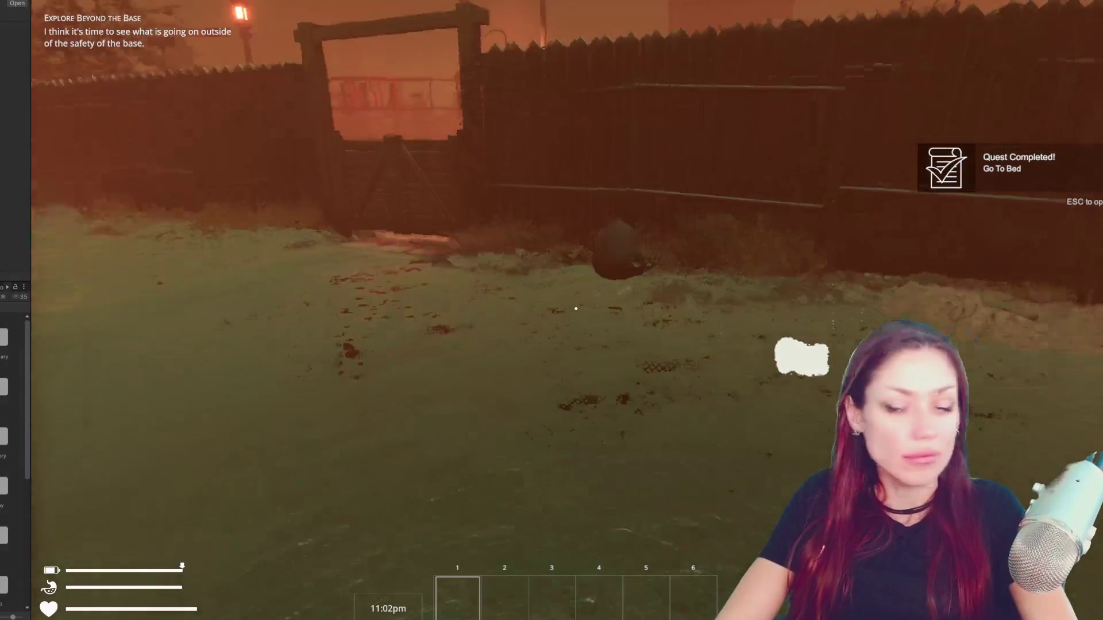
pyautogui.press('w')
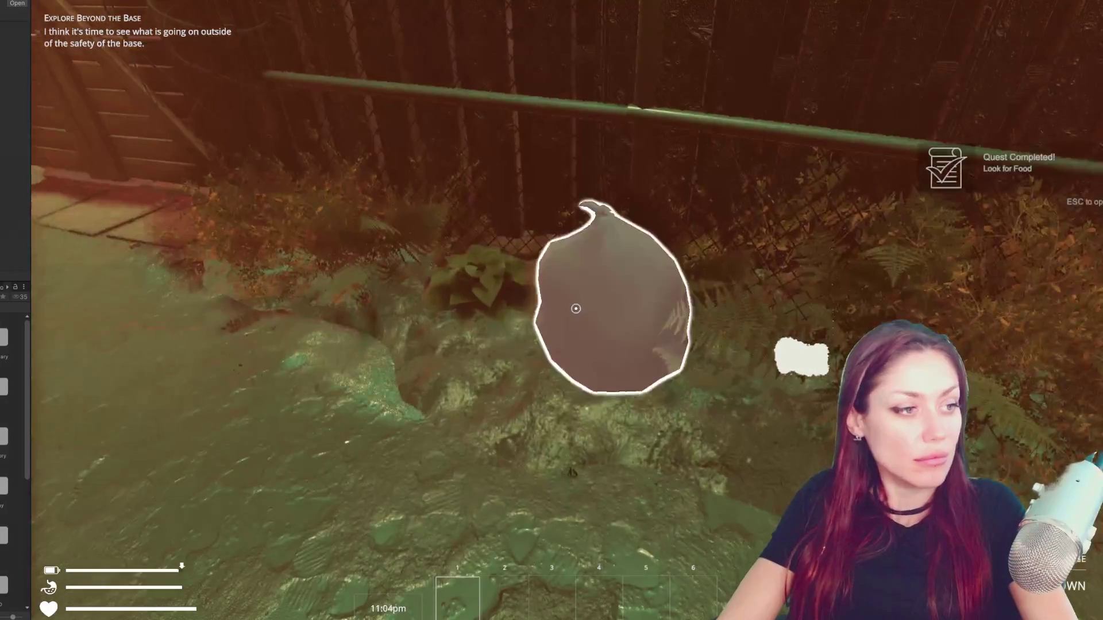
pyautogui.press('w')
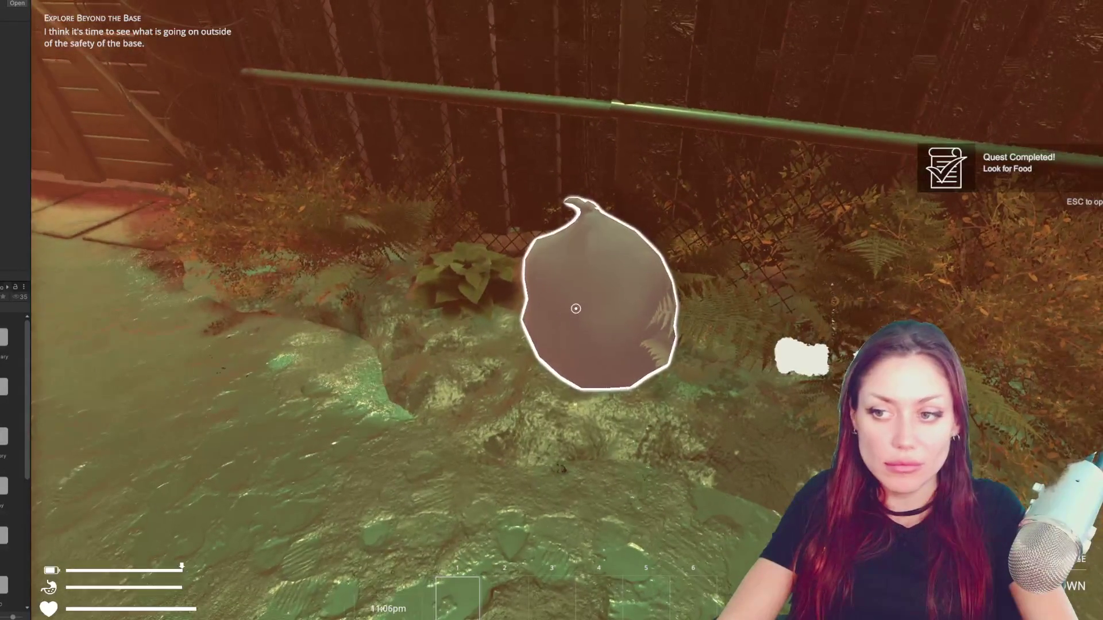
pyautogui.press('e')
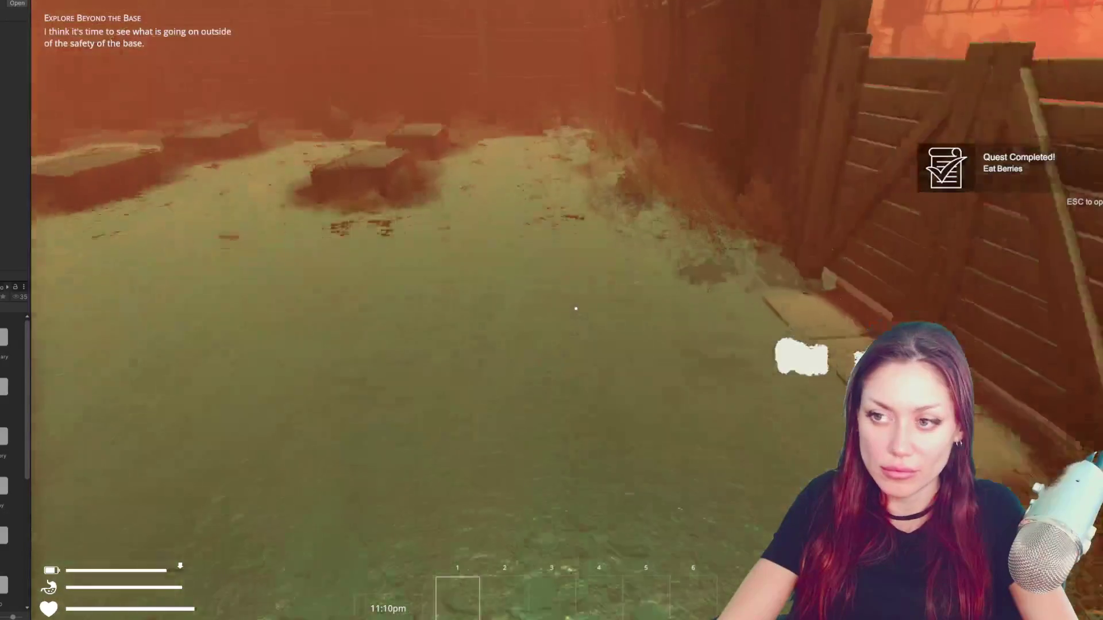
pyautogui.press('w')
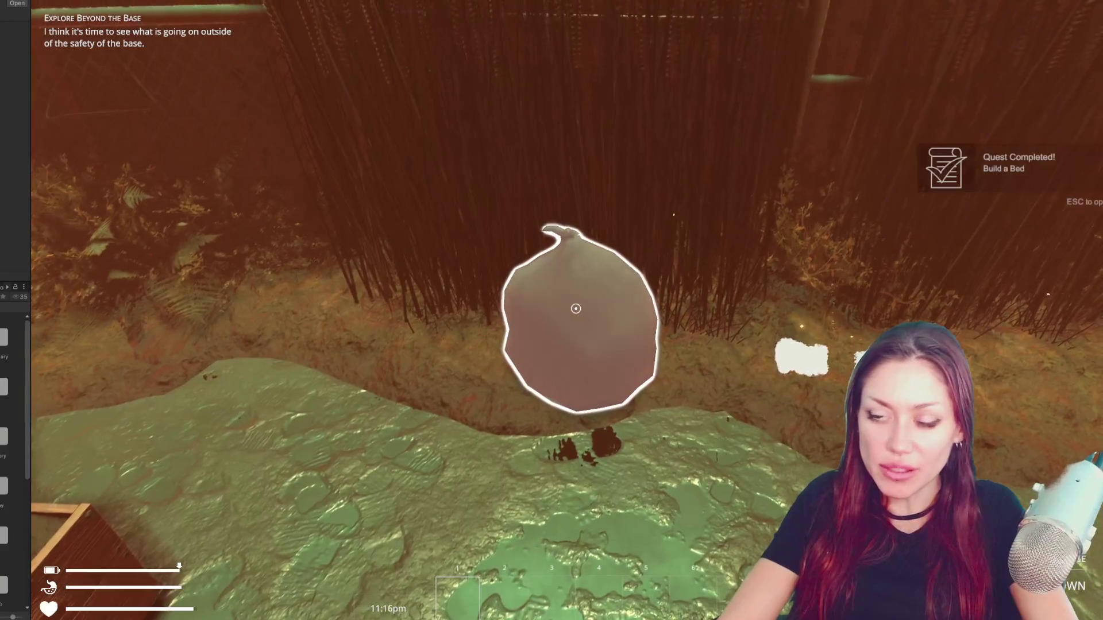
pyautogui.click(575, 309)
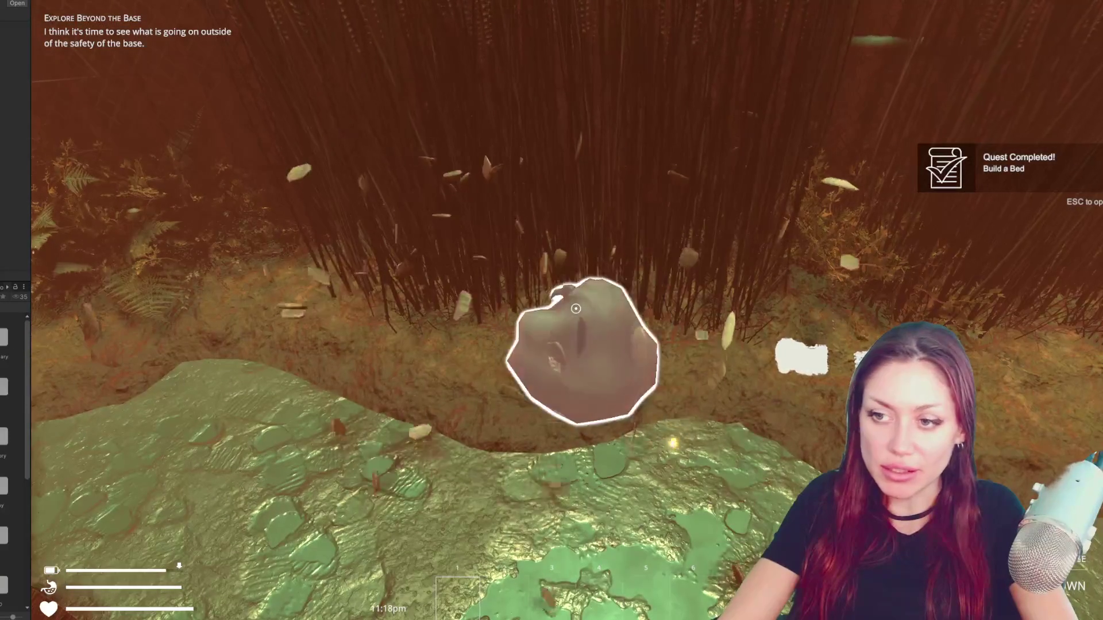
pyautogui.press('Escape')
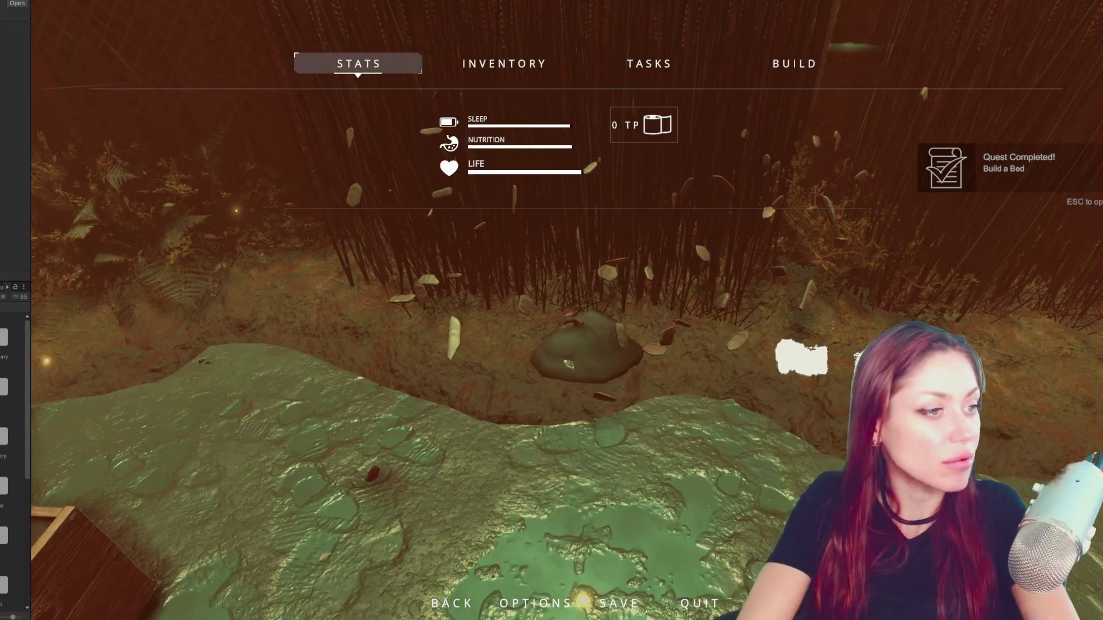
# - Resume play and pick up the empty jar from the ground
pyautogui.press('Escape')
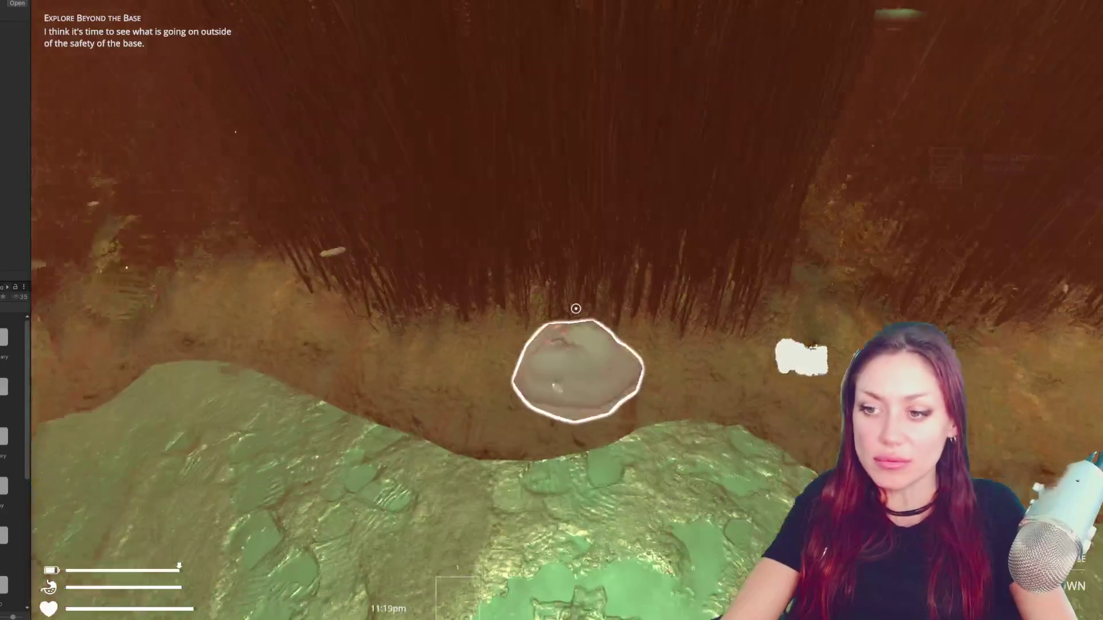
pyautogui.press('w')
pyautogui.press('e')
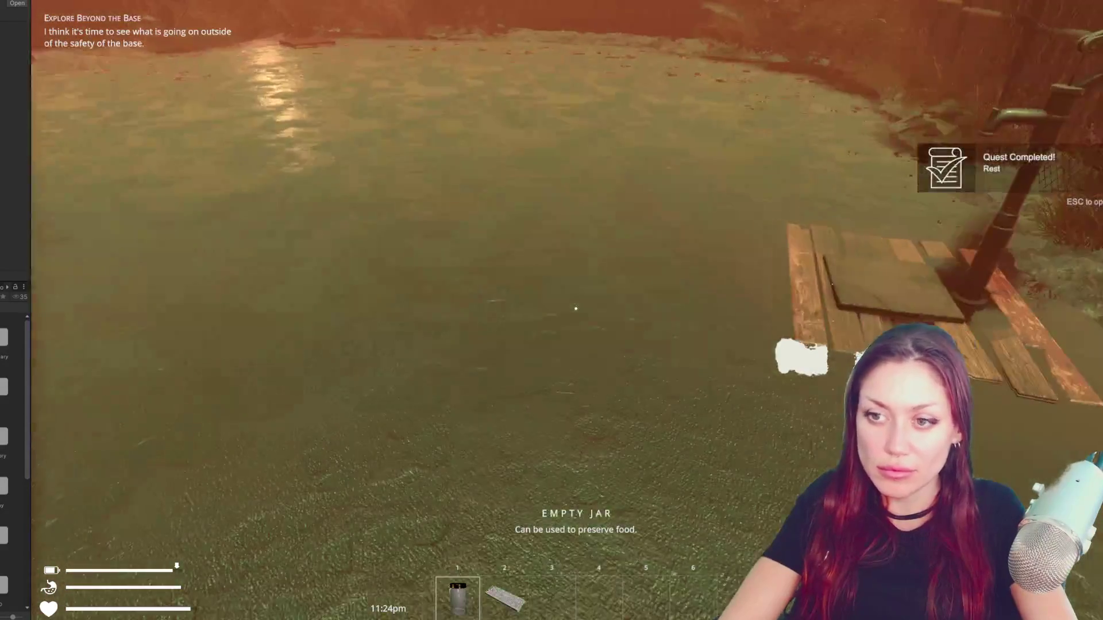
pyautogui.press('Escape')
# - Choose Newspaper Bed from the Build tab and set it down in the yard
pyautogui.click(793, 65)
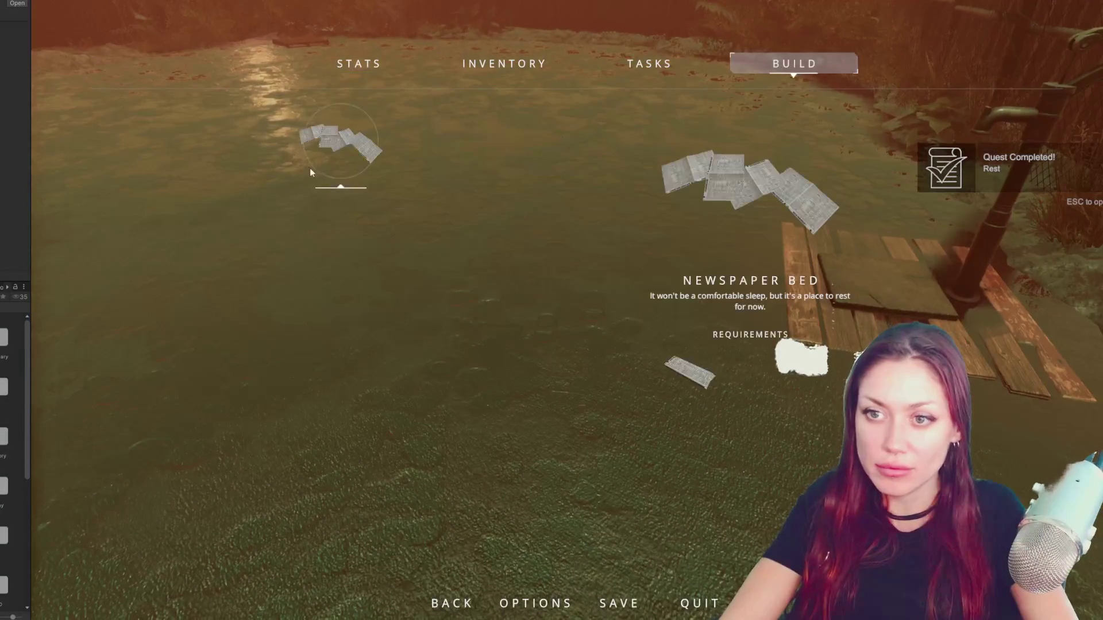
pyautogui.click(341, 147)
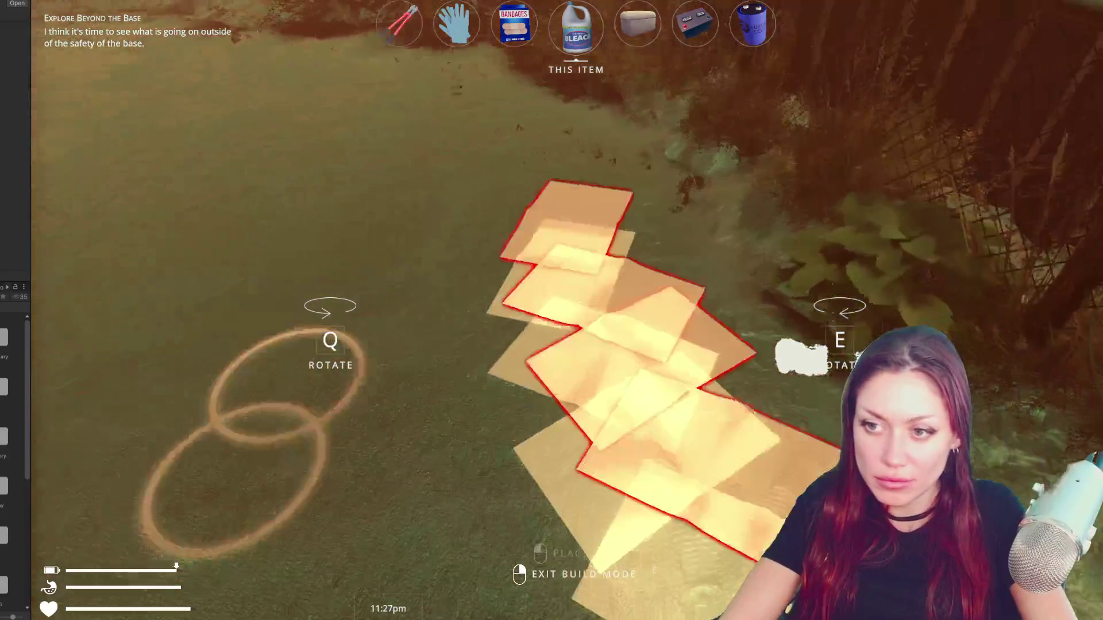
pyautogui.click(575, 308)
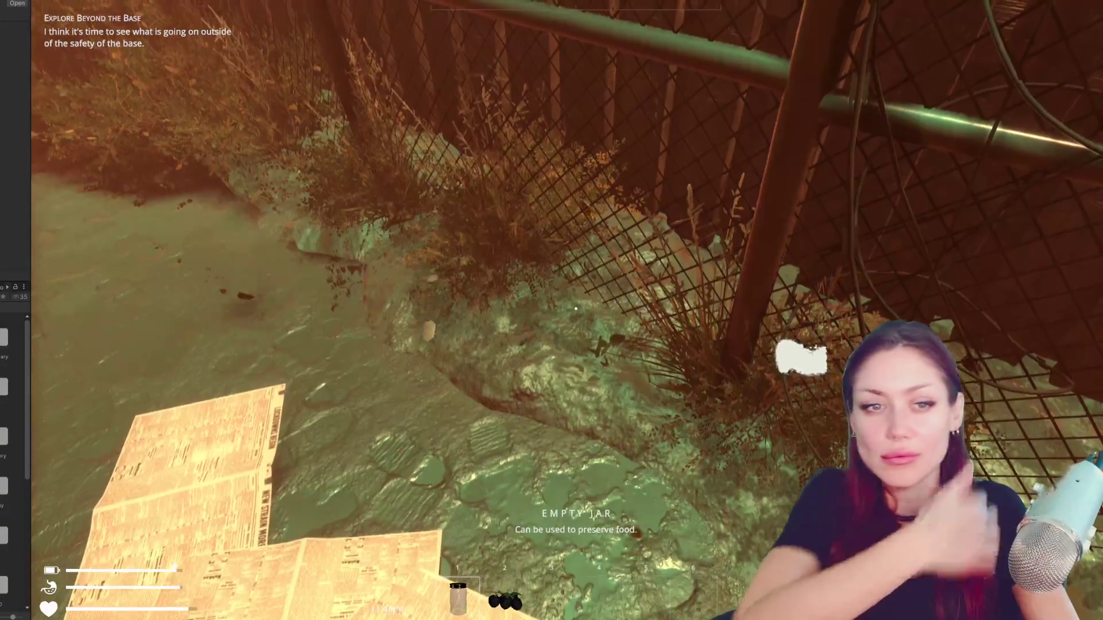
pyautogui.press('w')
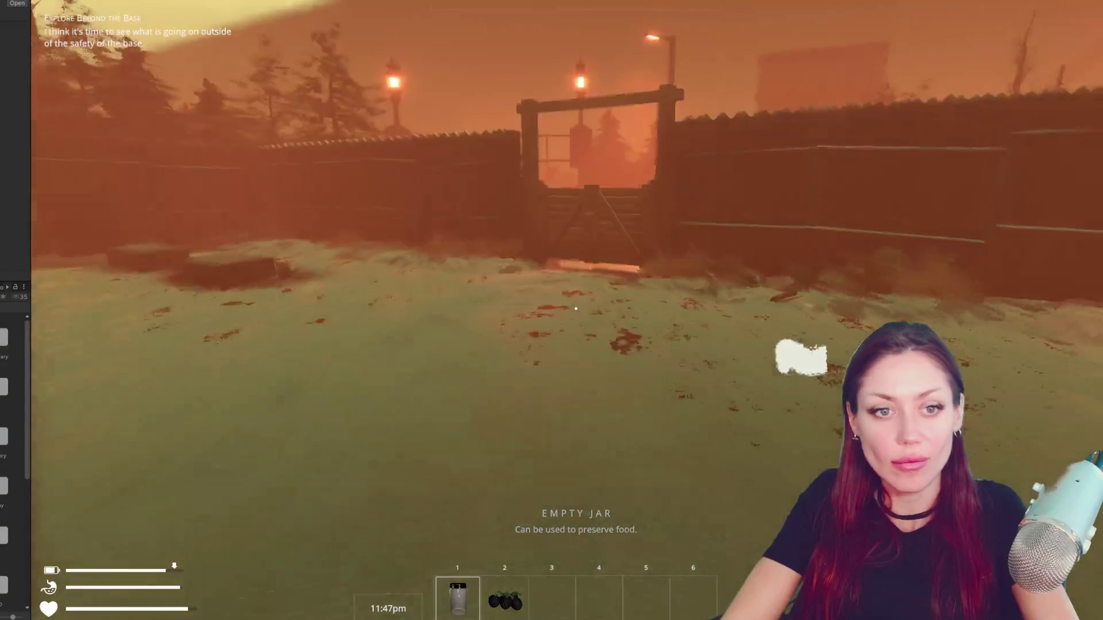
# - Leave the yard through the gate and collect the empty jar hidden in the bushes
pyautogui.press('e')
pyautogui.press('w')
pyautogui.press('w')
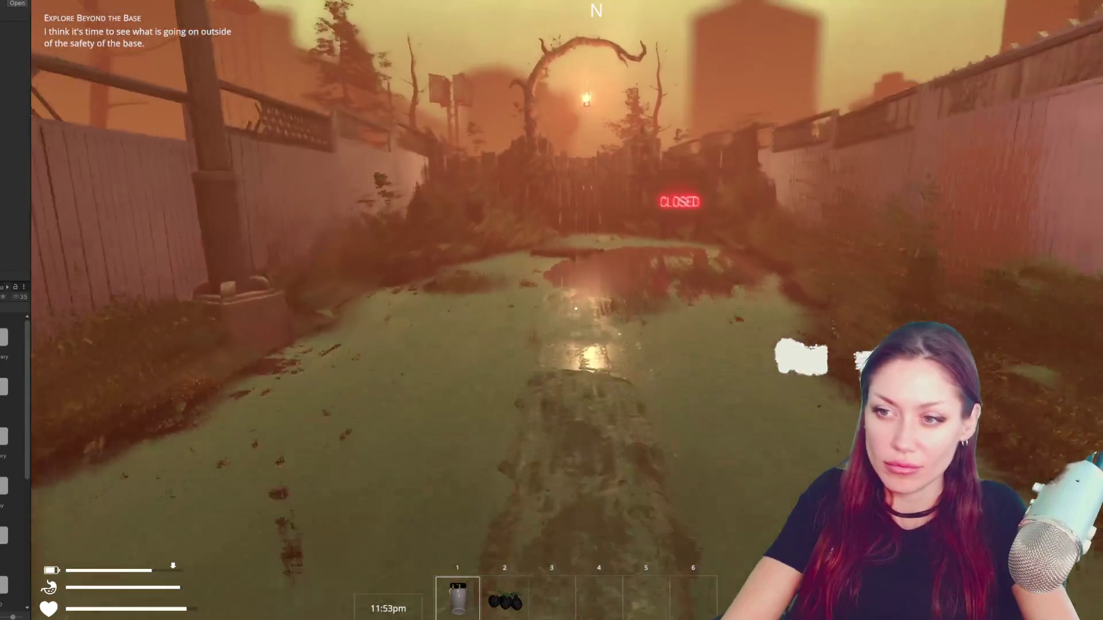
pyautogui.press('w')
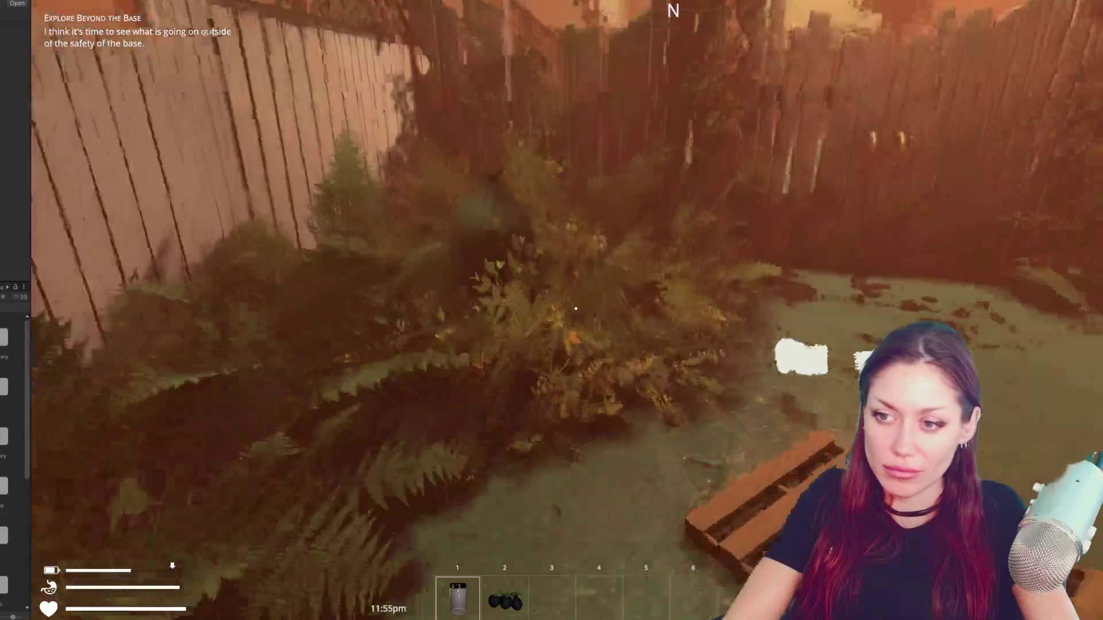
pyautogui.press('w')
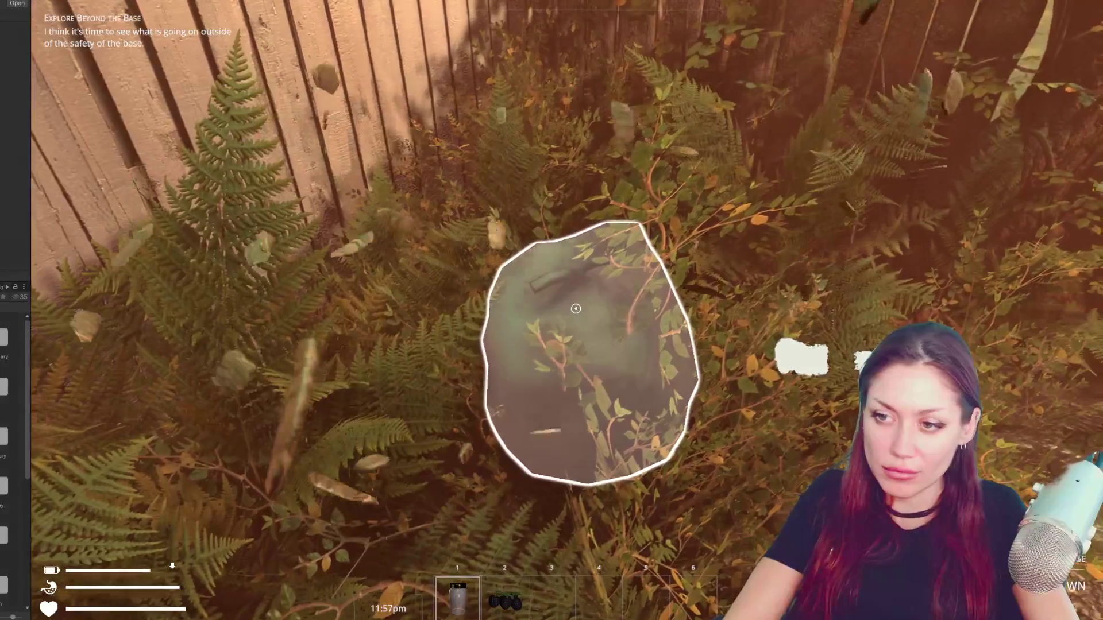
pyautogui.press('e')
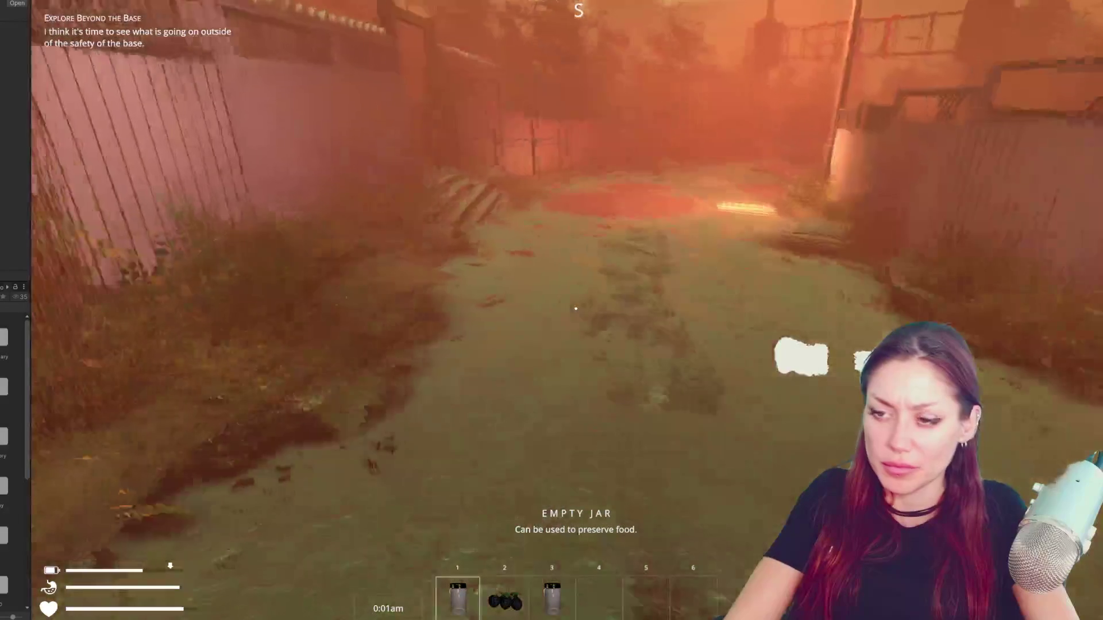
# - Walk down the alley, collect another empty jar, and descend the stone steps to the road
pyautogui.press('w')
pyautogui.press('w')
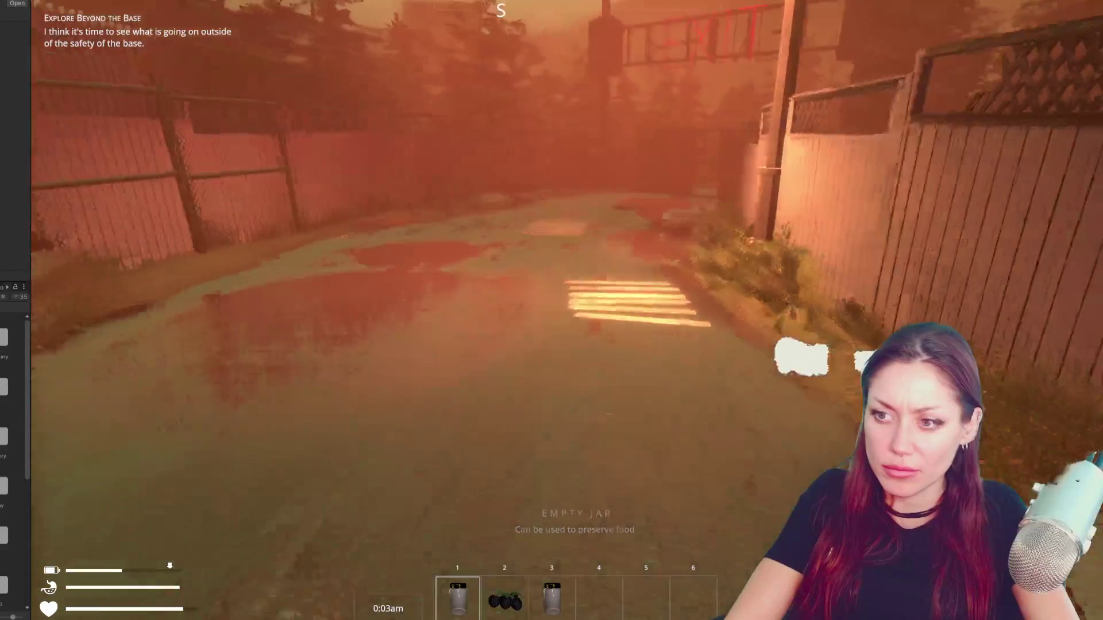
pyautogui.press('w')
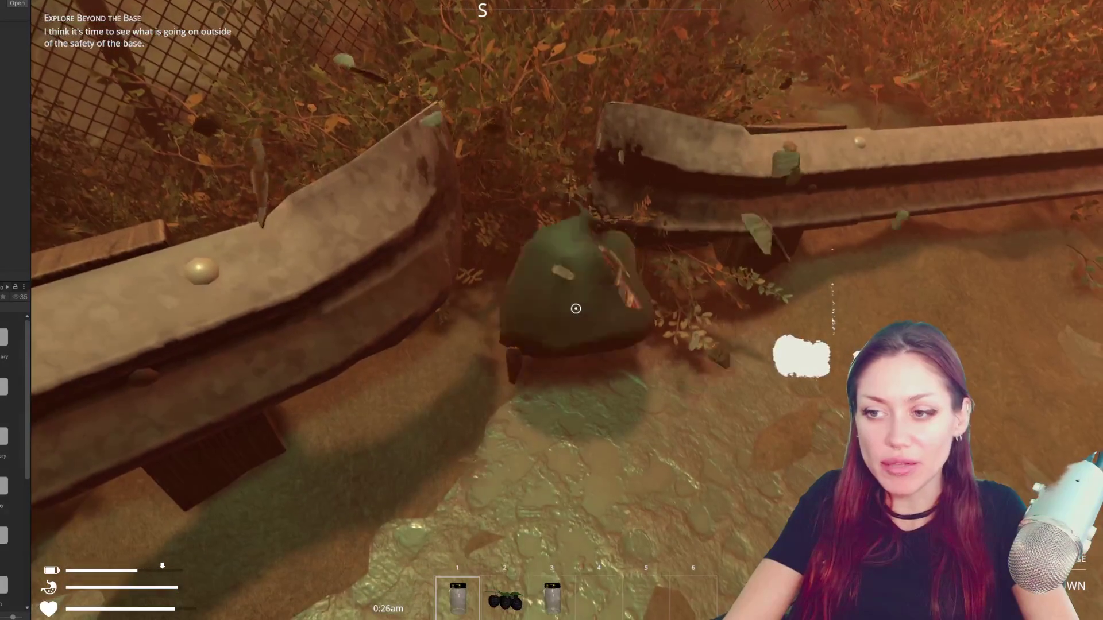
pyautogui.press('e')
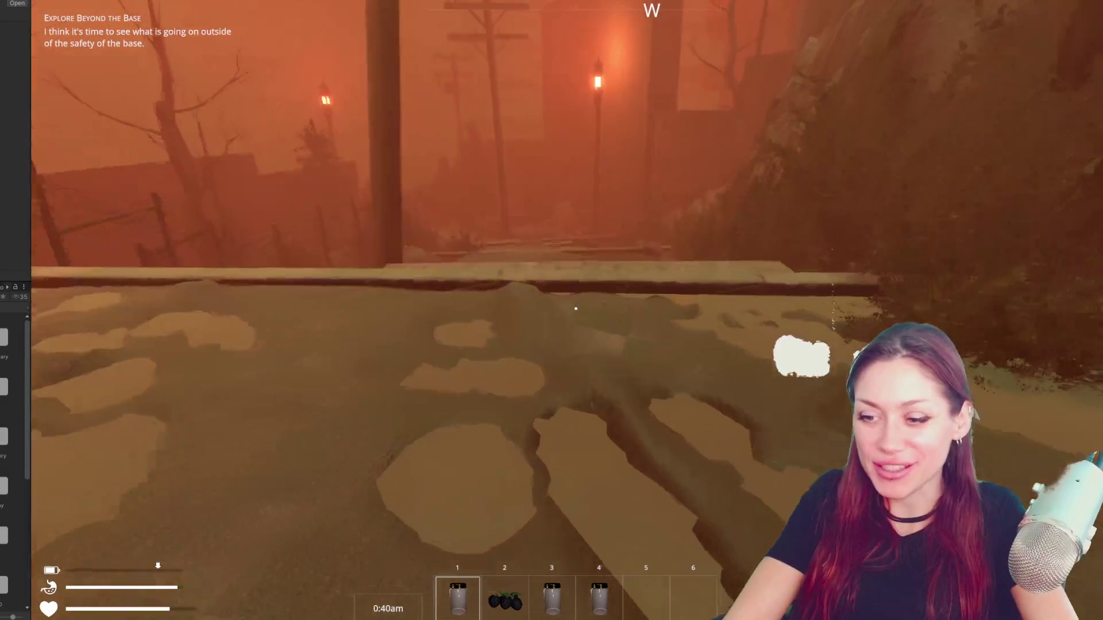
pyautogui.press('w')
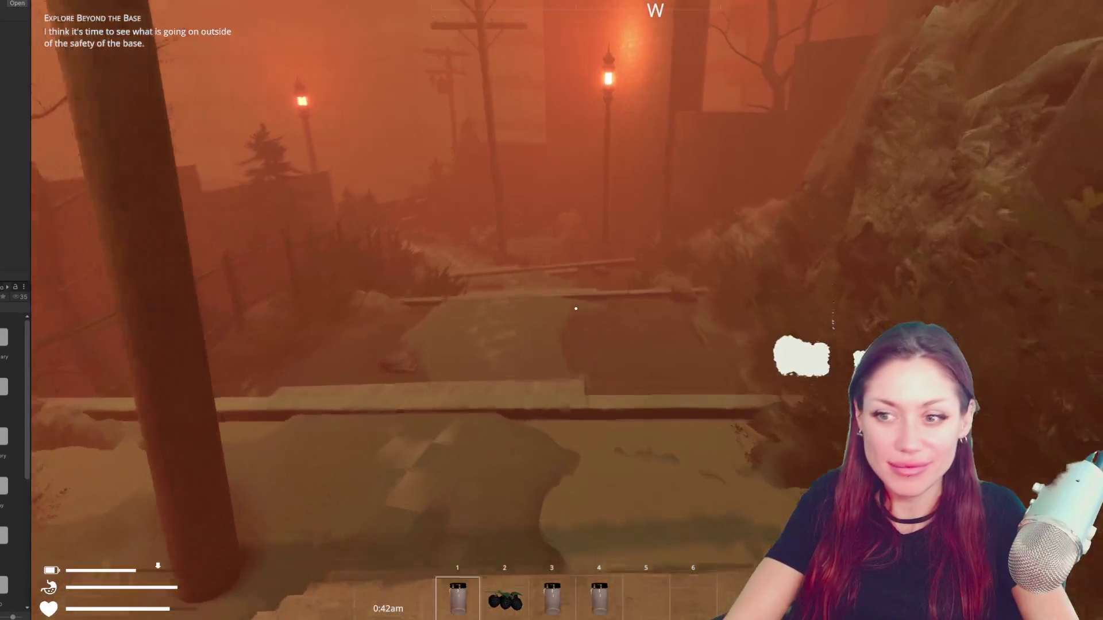
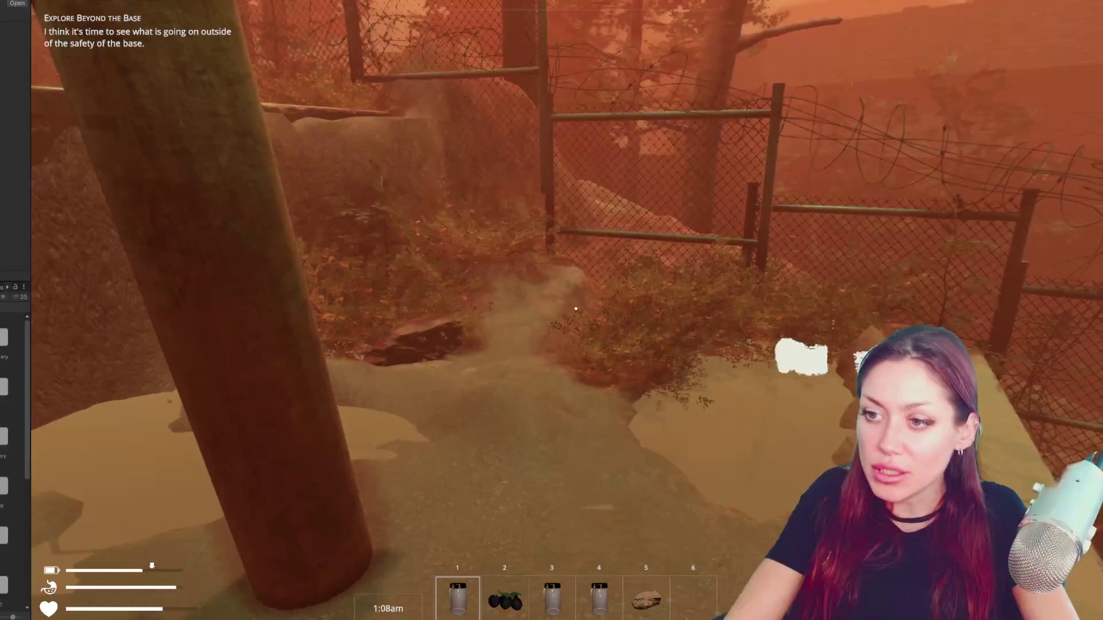
# - Walk up the stairs and along the checkered path to the TODAYS ITEMS chalkboard and interact to open its shop
pyautogui.press('w')
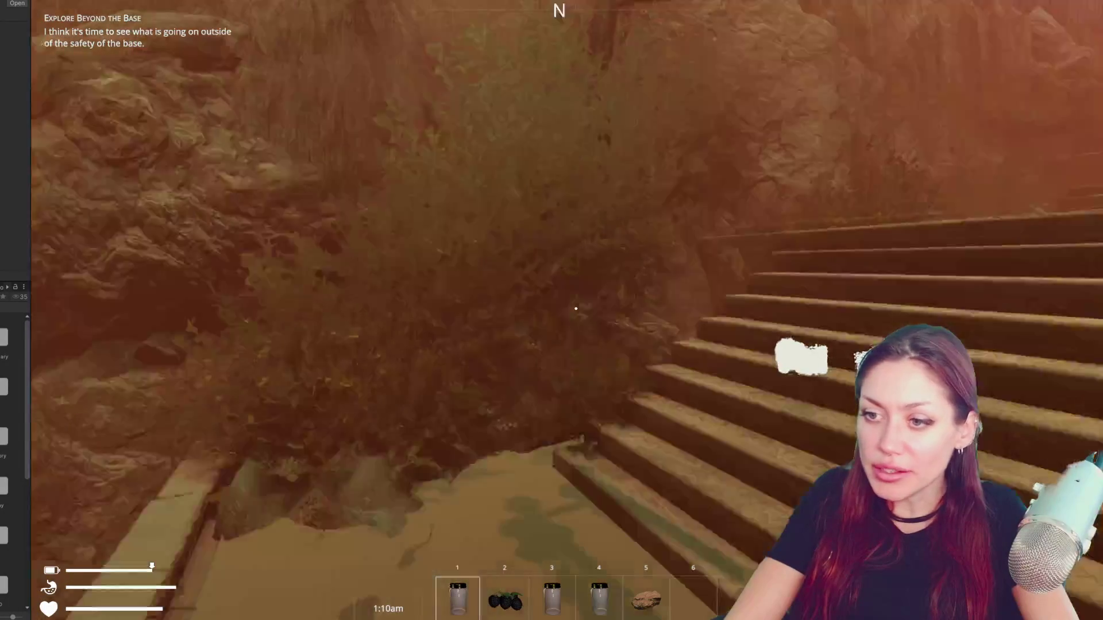
pyautogui.press('w')
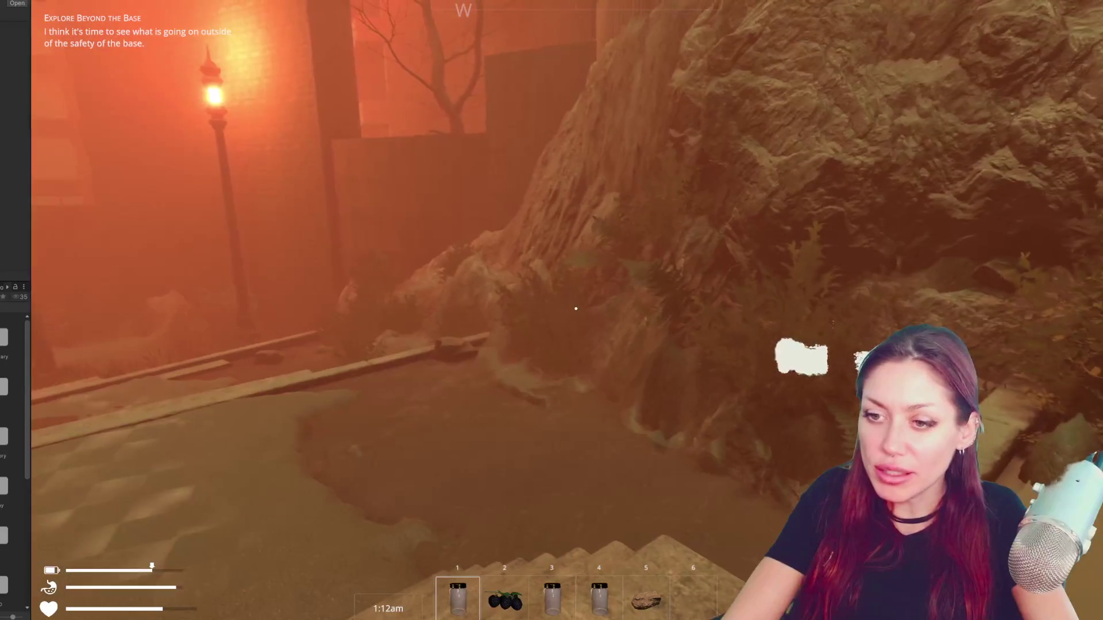
pyautogui.press('w')
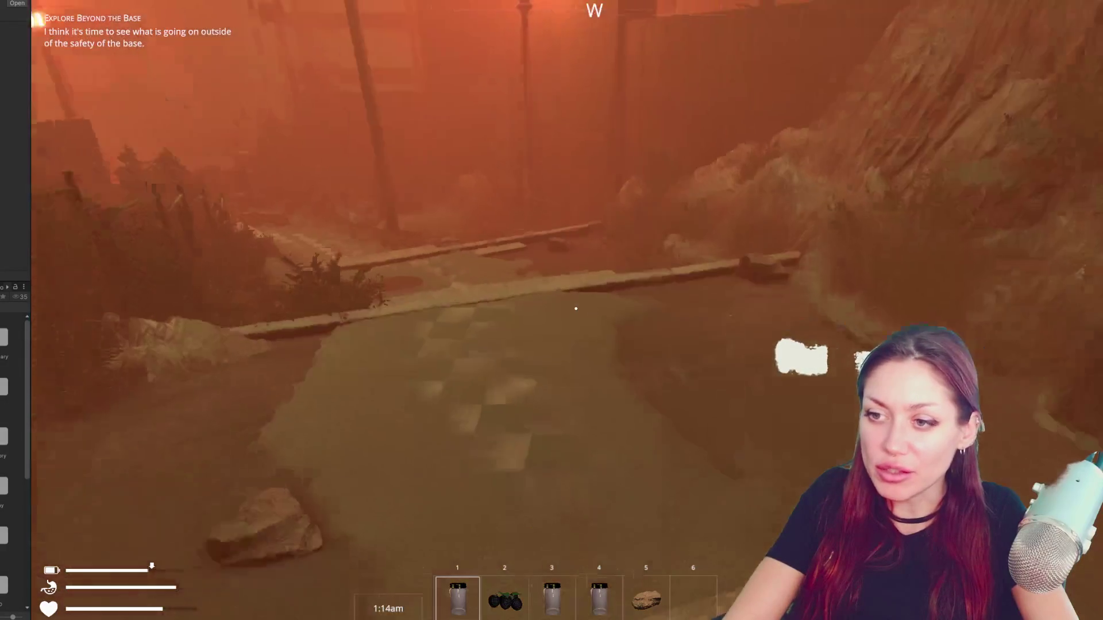
pyautogui.press('w')
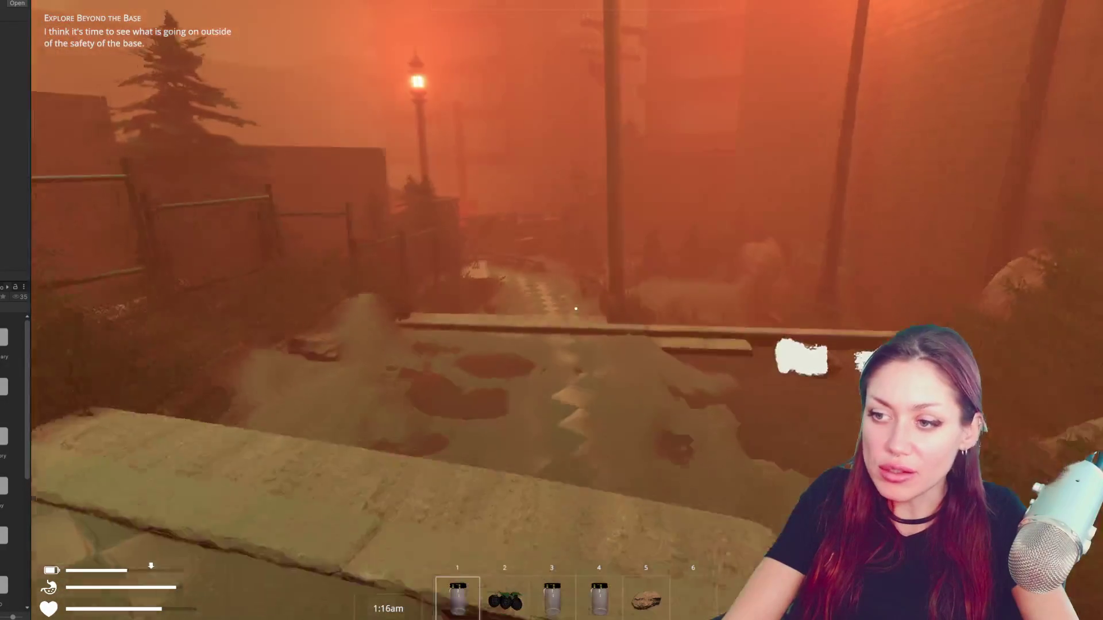
pyautogui.press('w')
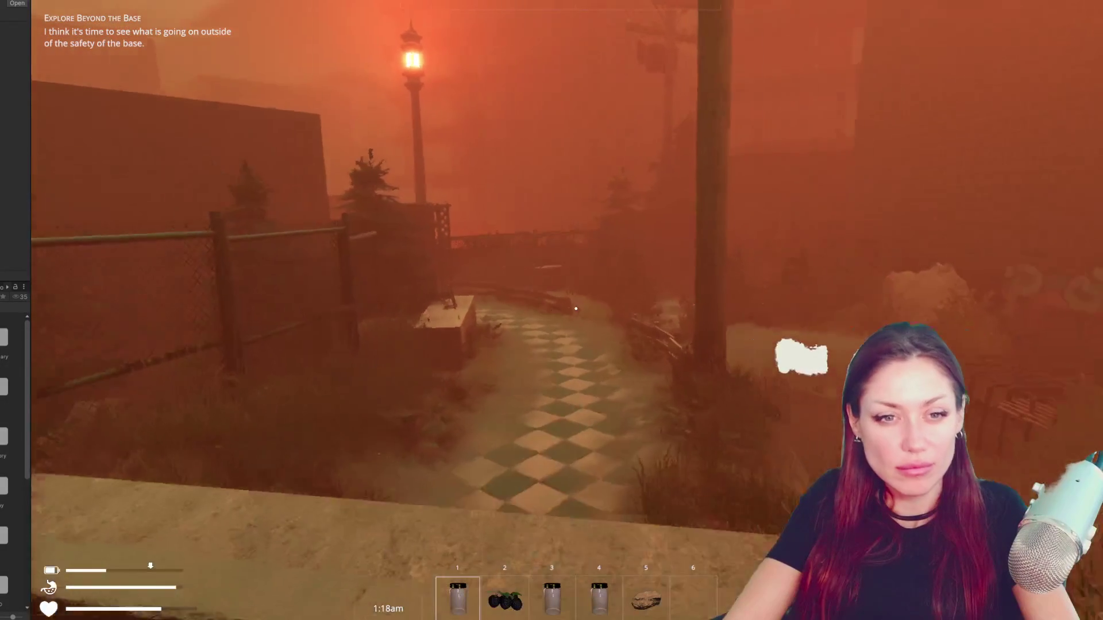
pyautogui.press('w')
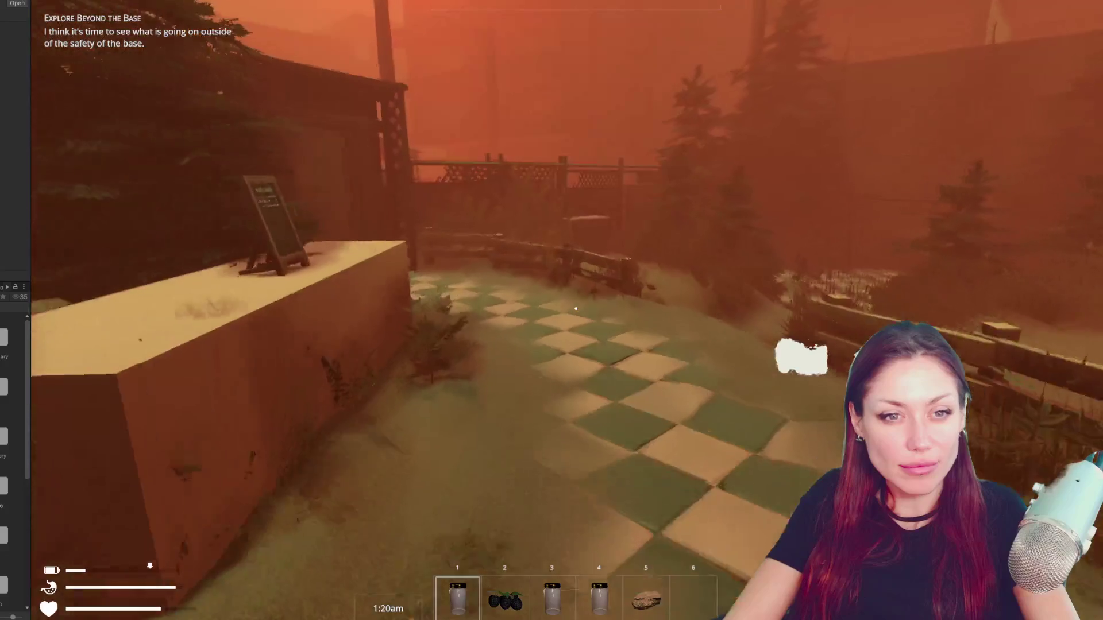
pyautogui.press('w')
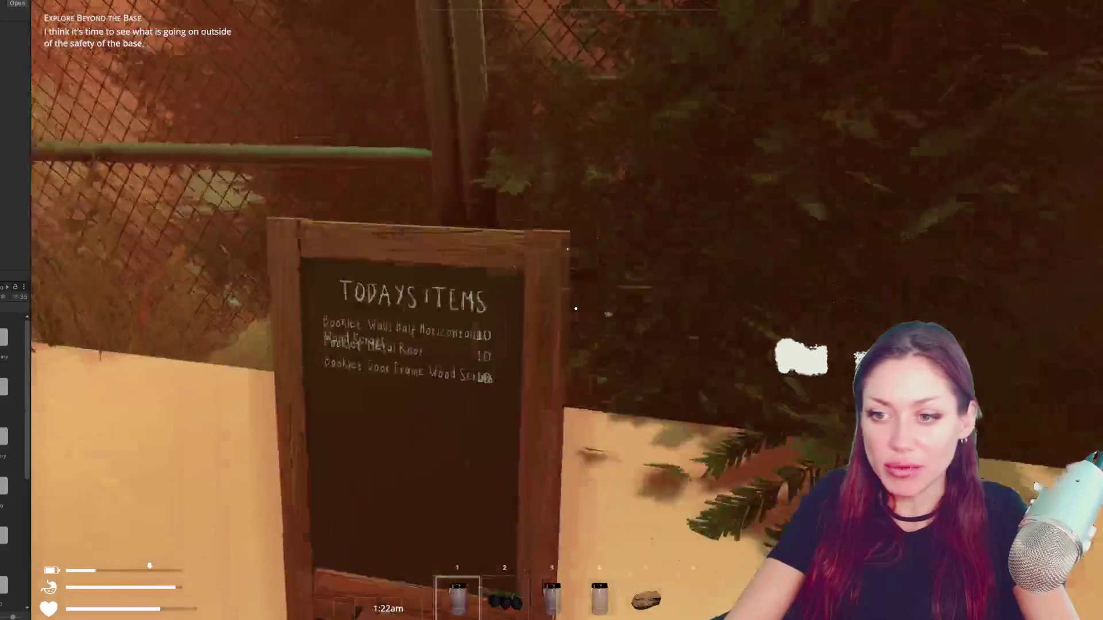
pyautogui.press('e')
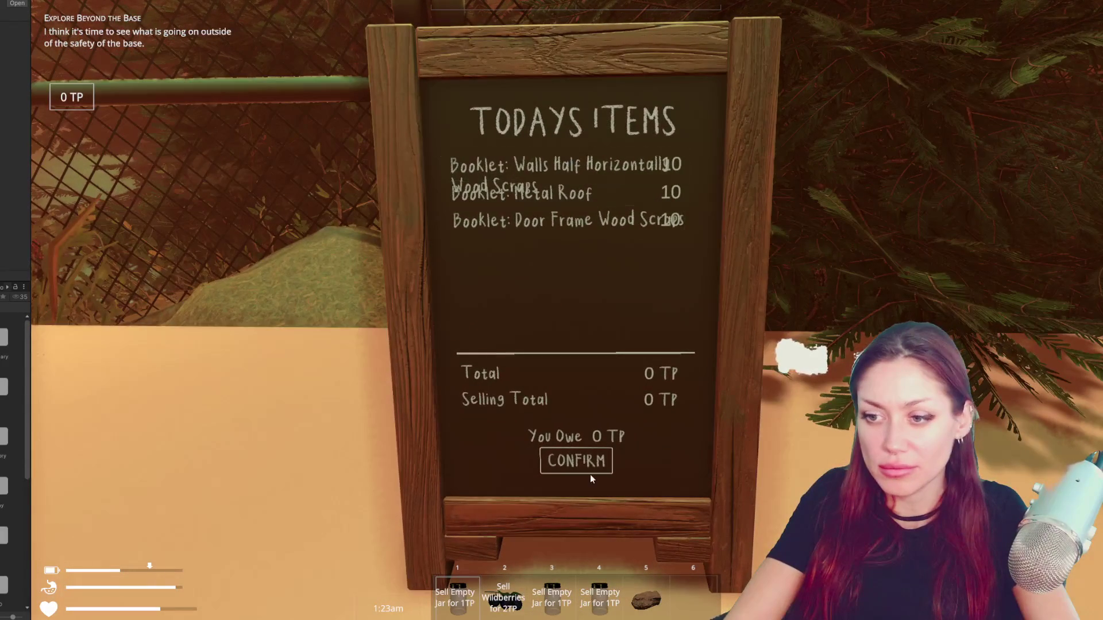
# - Confirm to close the shop, then head to the wooden gate and go through it to the next area
pyautogui.click(593, 463)
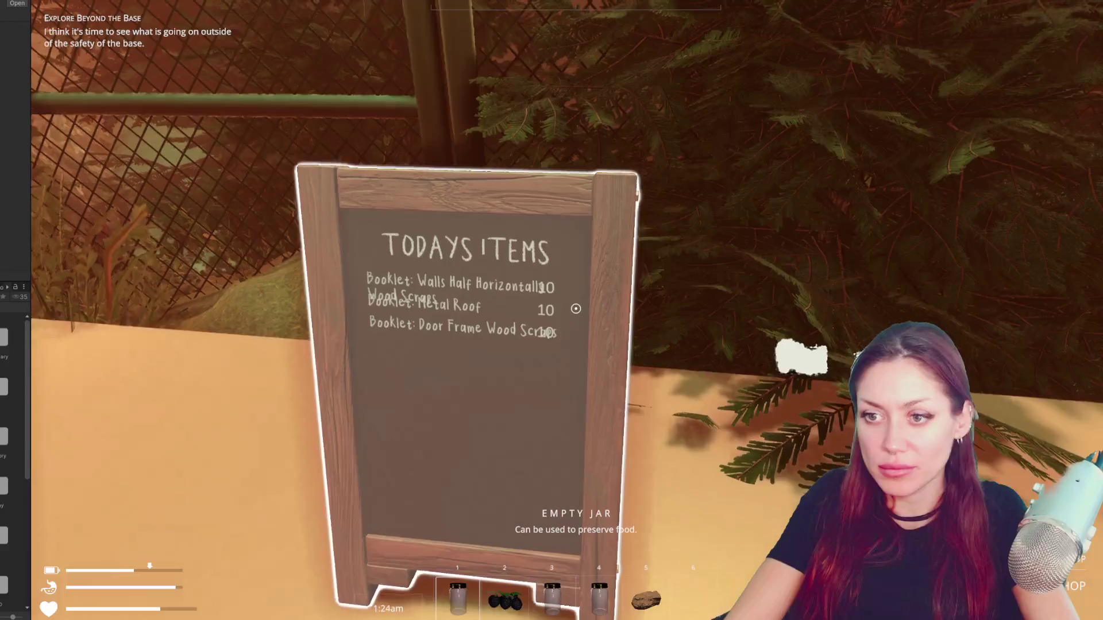
pyautogui.press('w')
pyautogui.press('e')
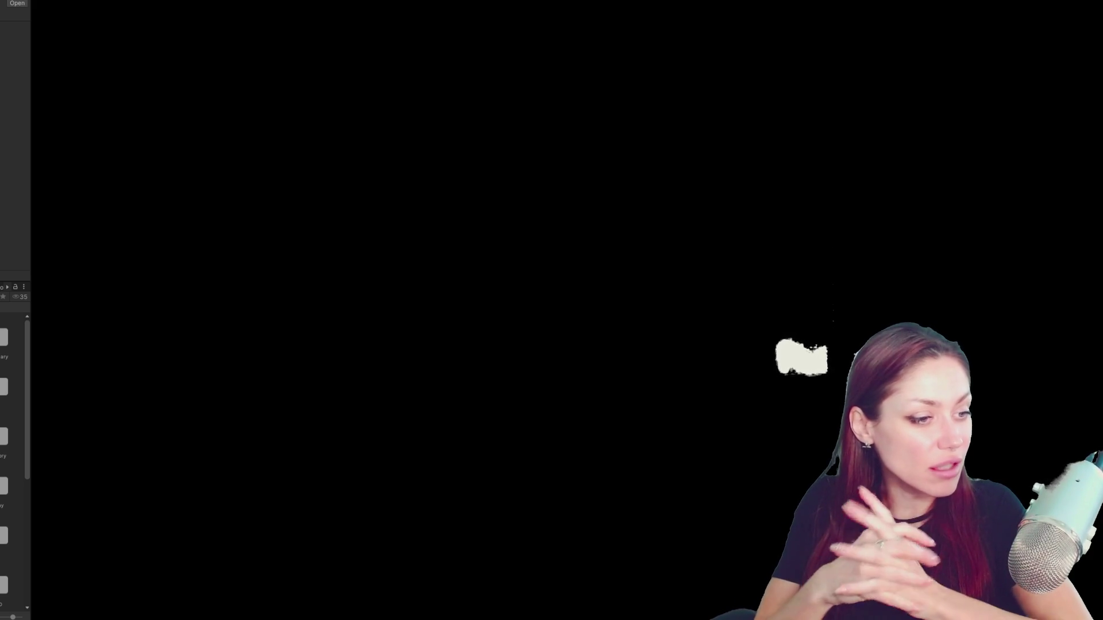
# - Walk past the campfire to the fence by the shed and harvest the wheat plant
pyautogui.press('w')
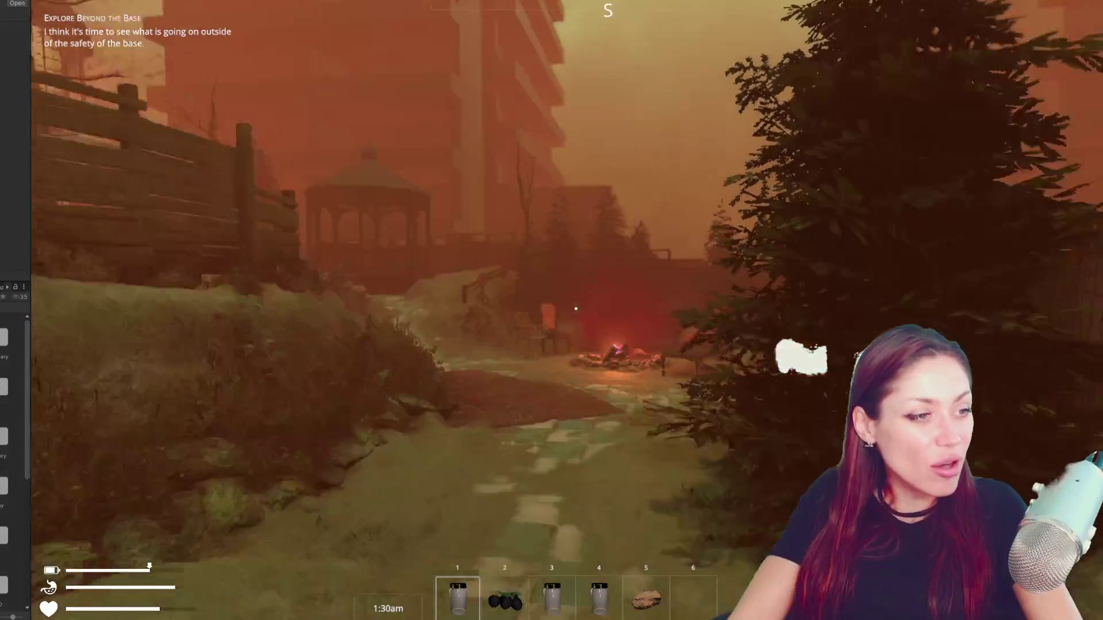
pyautogui.press('w')
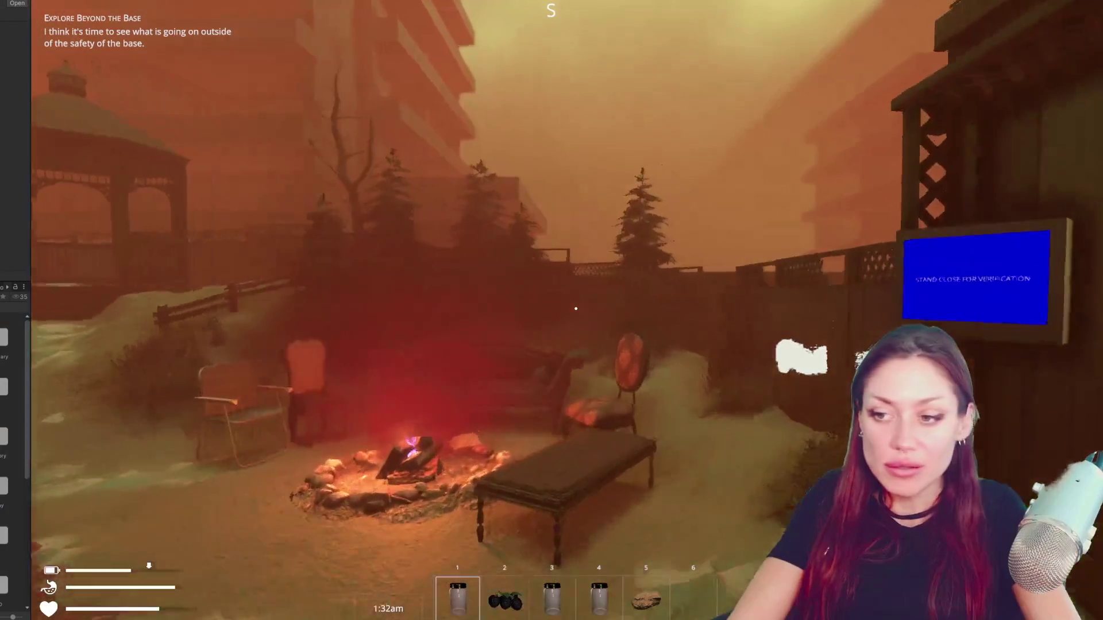
pyautogui.press('w')
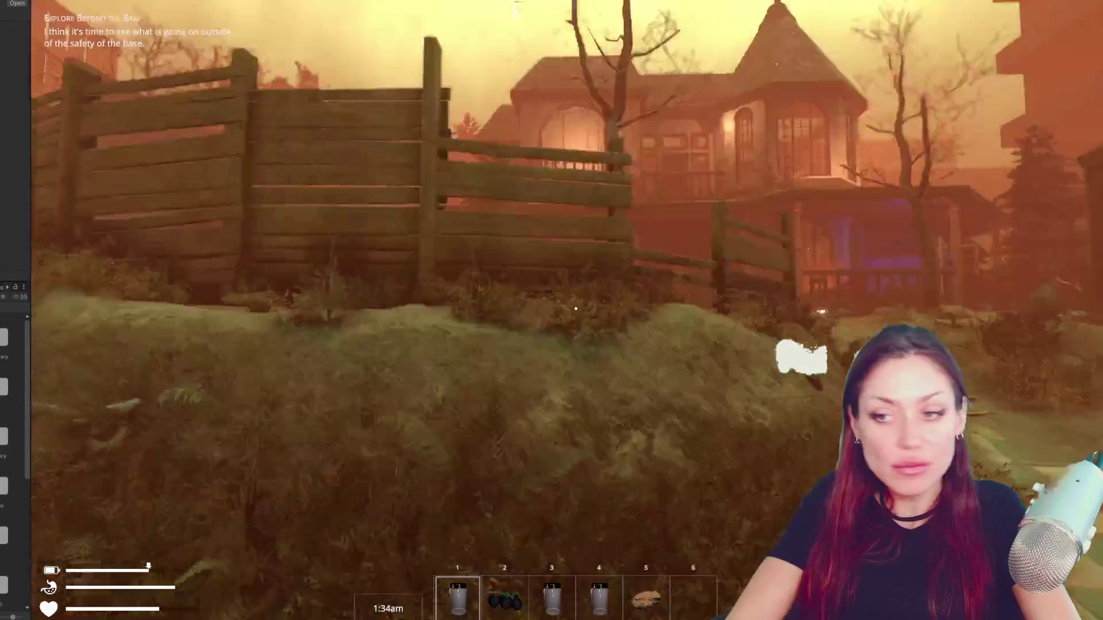
pyautogui.press('w')
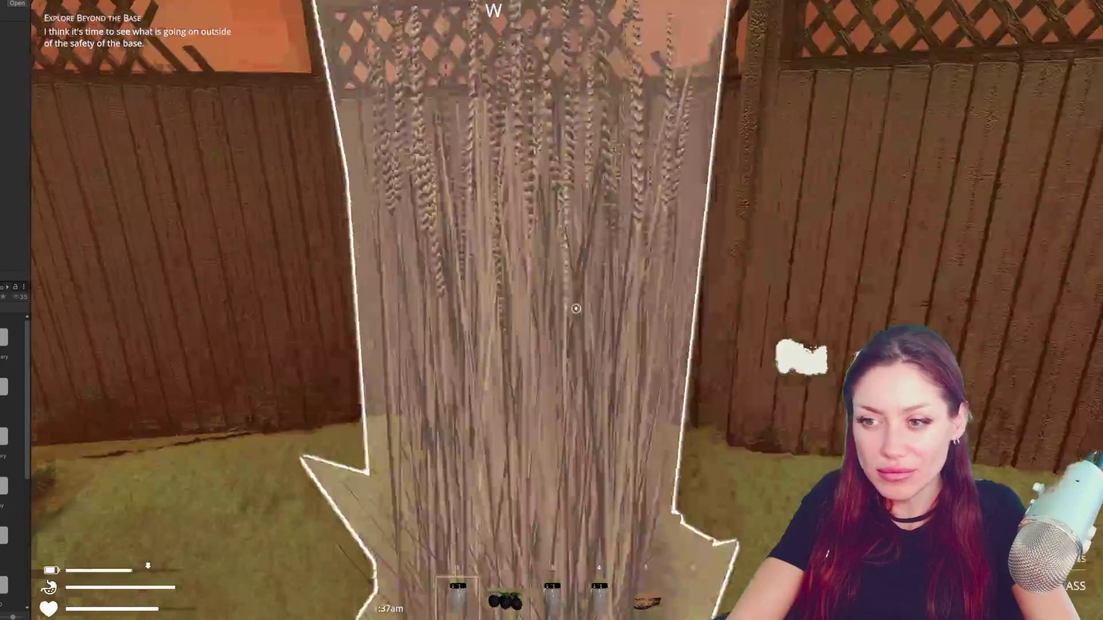
pyautogui.click(575, 308)
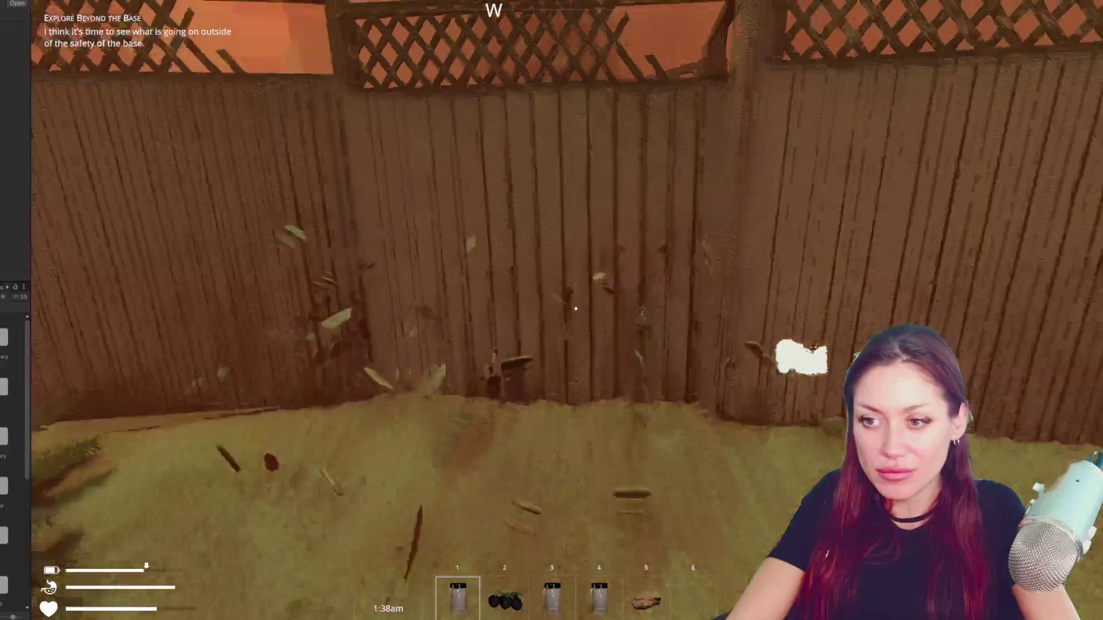
# - Wander back past the house and campfire to the map board and step back to view it fully
pyautogui.press('w')
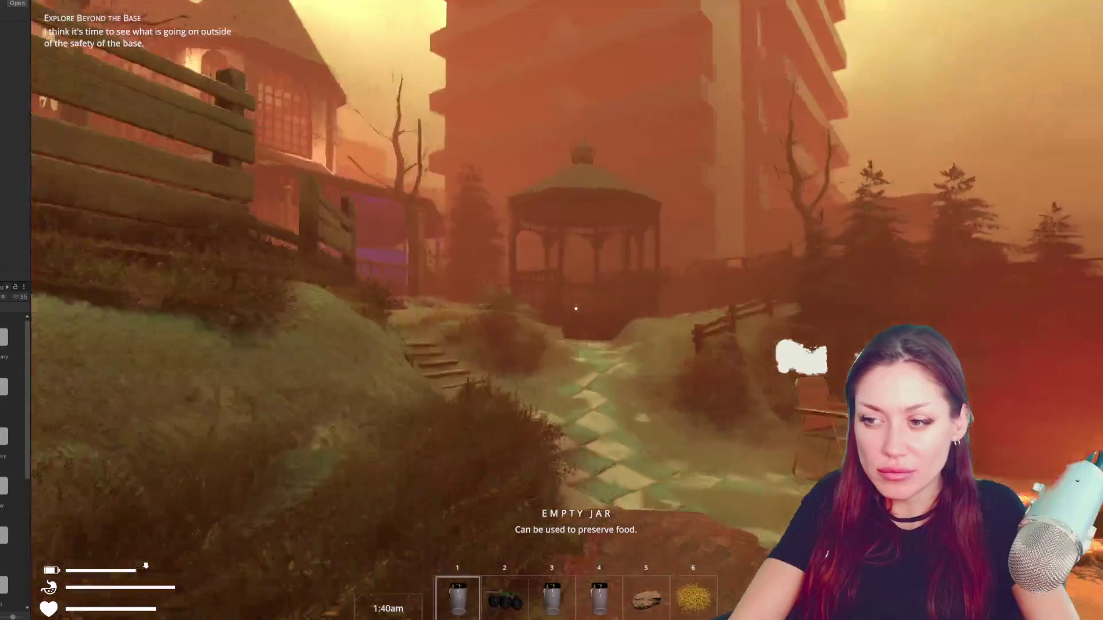
pyautogui.press('w')
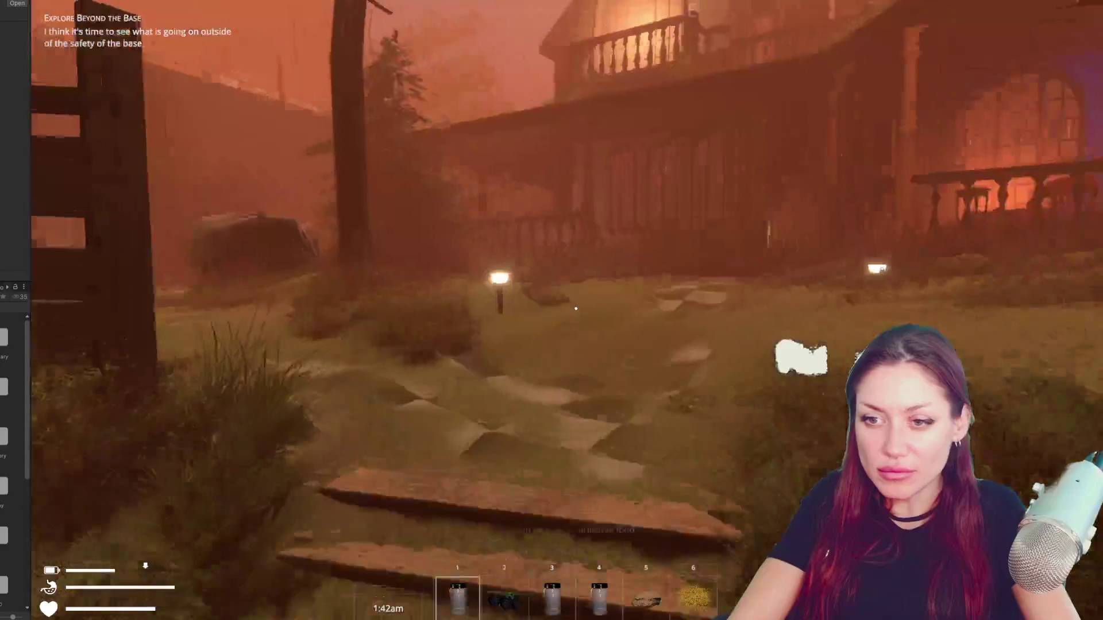
pyautogui.press('w')
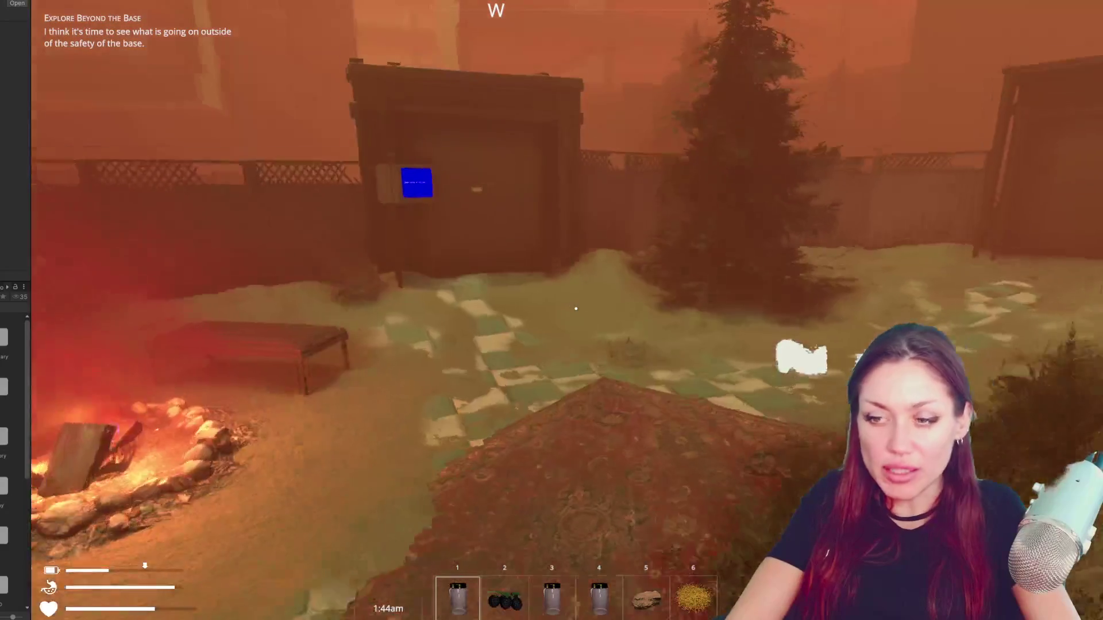
pyautogui.press('w')
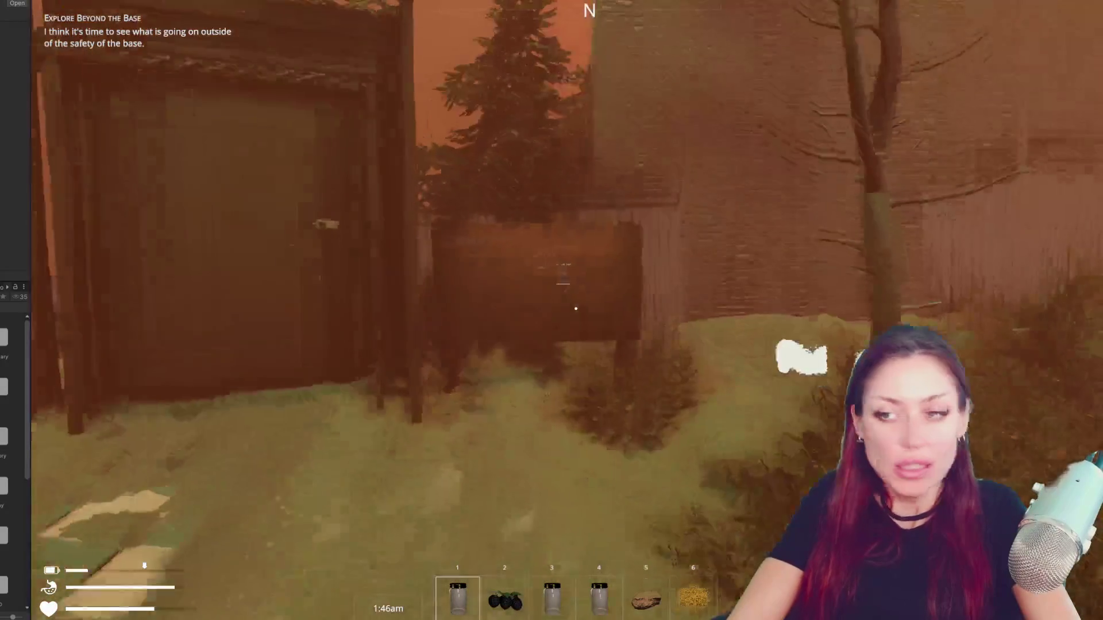
pyautogui.press('s')
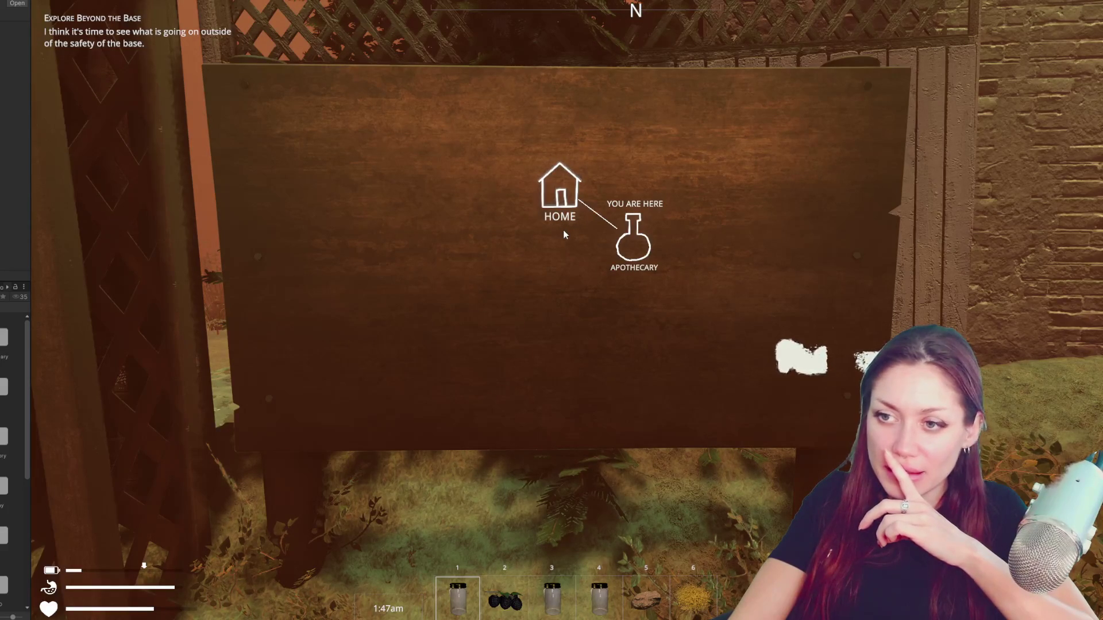
# - Leave the map board, walk into the house's shelf room, and open then close the apothecary's chalkboard shop
pyautogui.press('Escape')
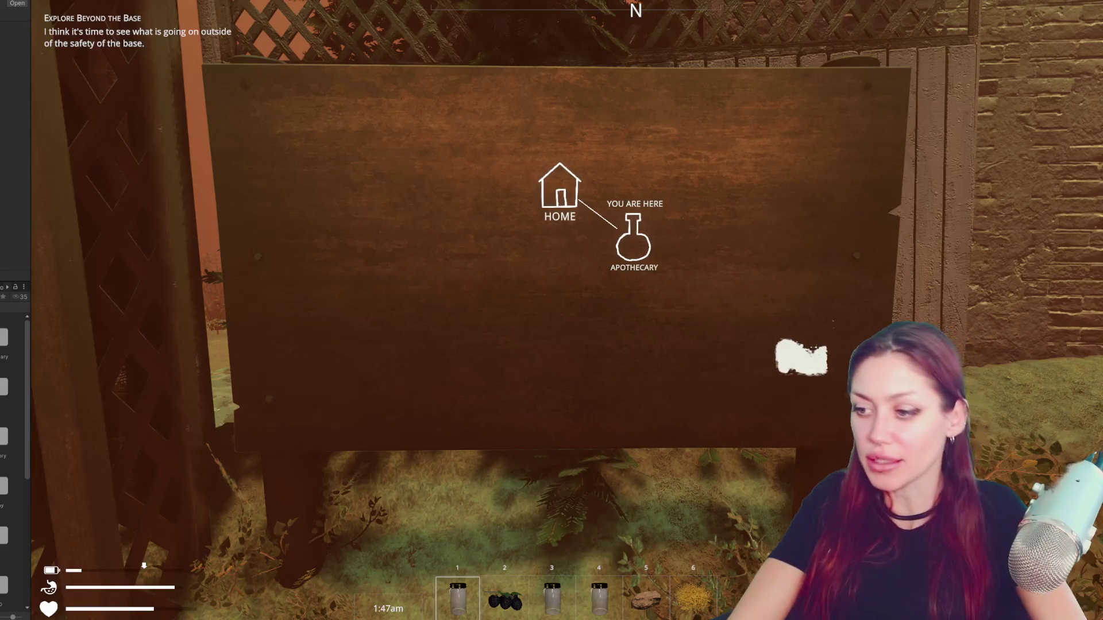
pyautogui.press('w')
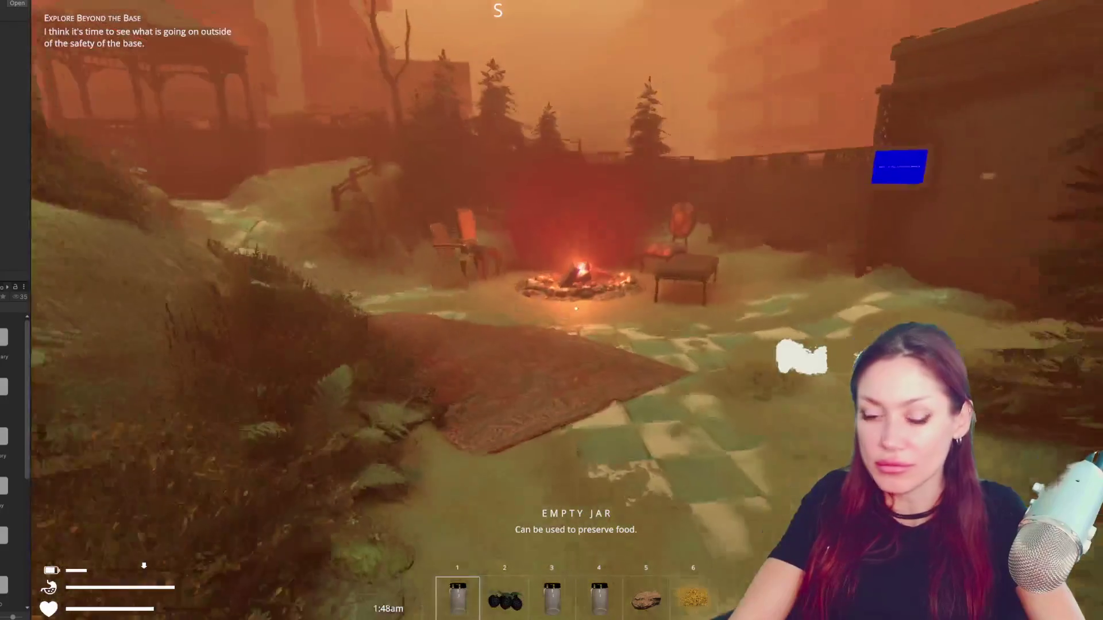
pyautogui.press('shift')
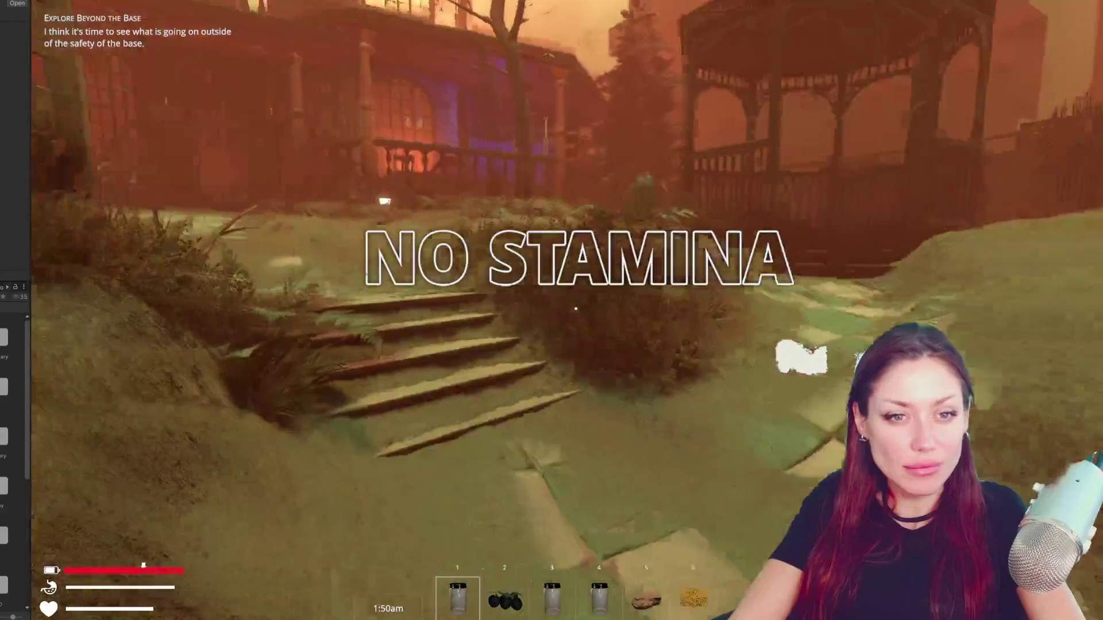
pyautogui.press('w')
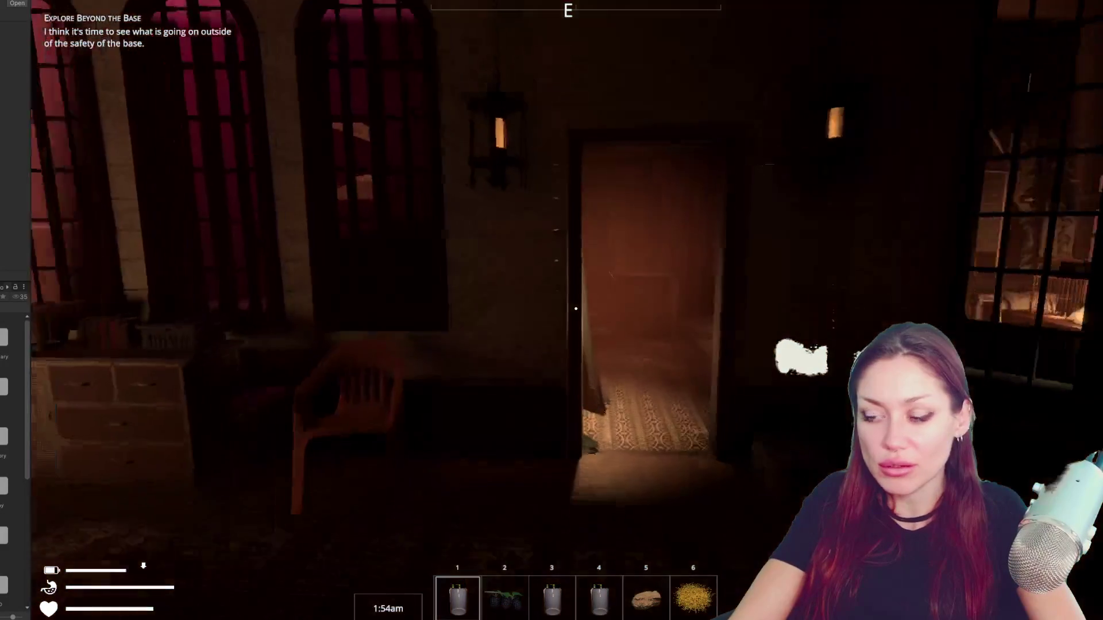
pyautogui.press('w')
pyautogui.press('w')
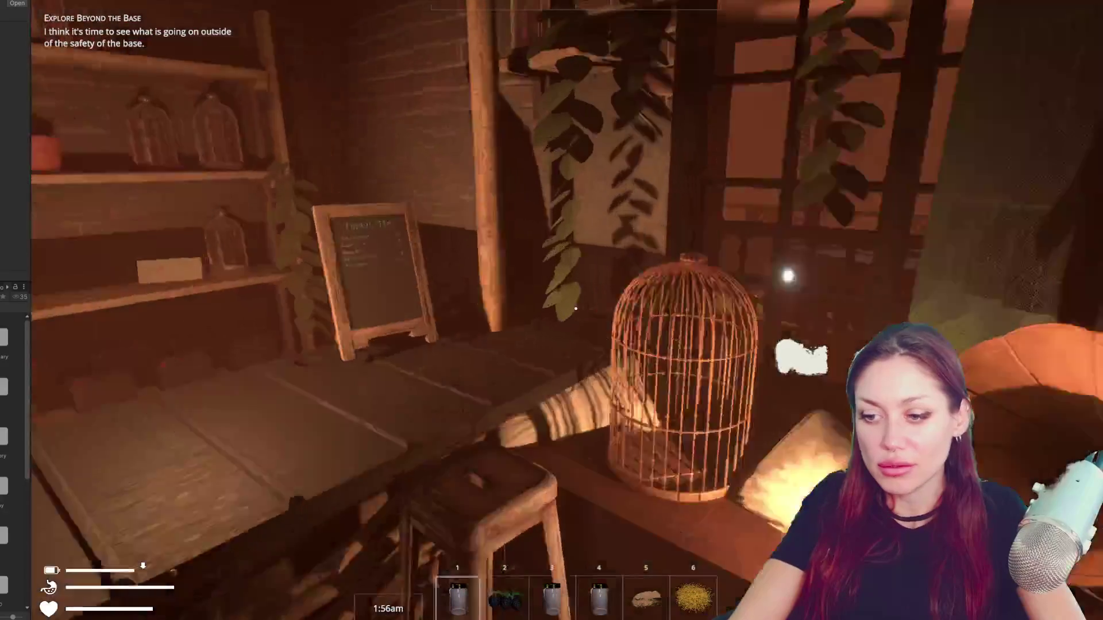
pyautogui.press('e')
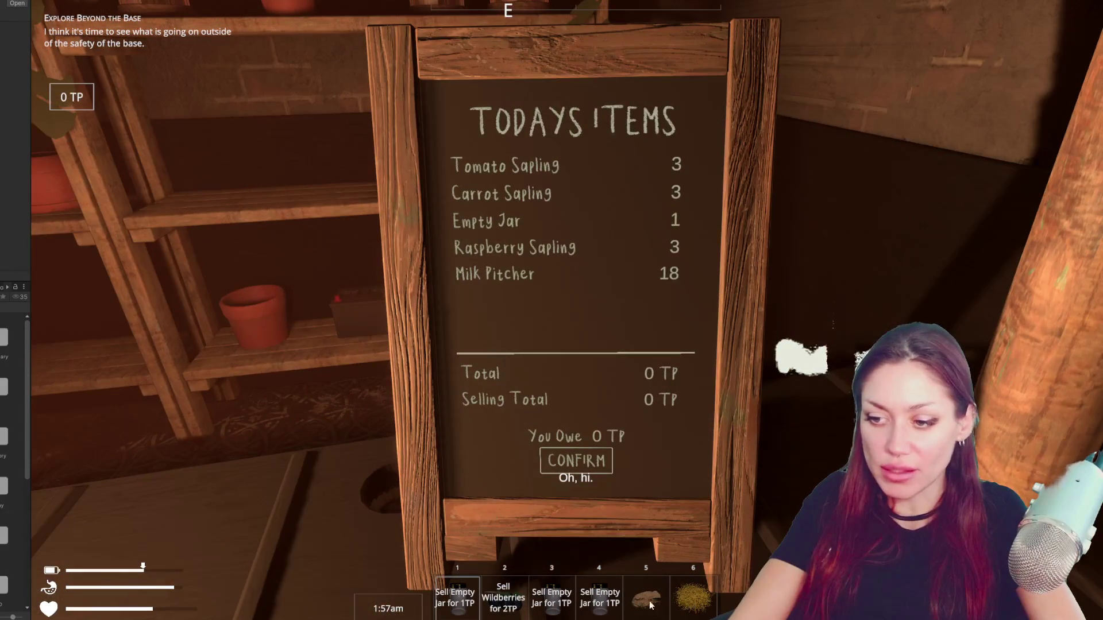
pyautogui.press('Escape')
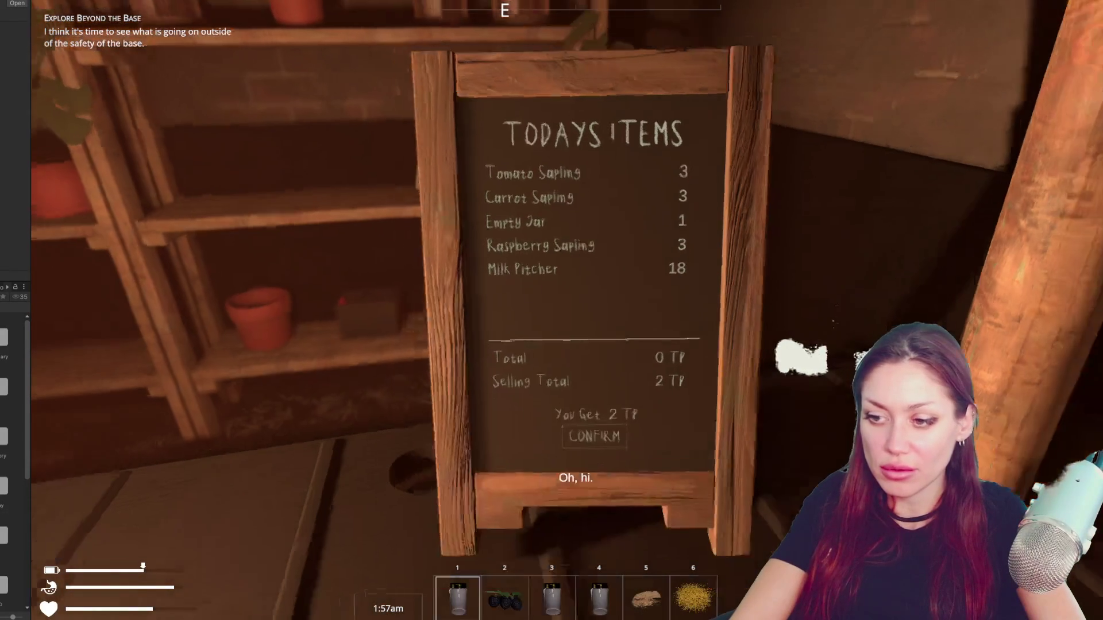
# - Step onto the porch, pause the game, exit Play mode and widen the Project panel
pyautogui.press('w')
pyautogui.press('Escape')
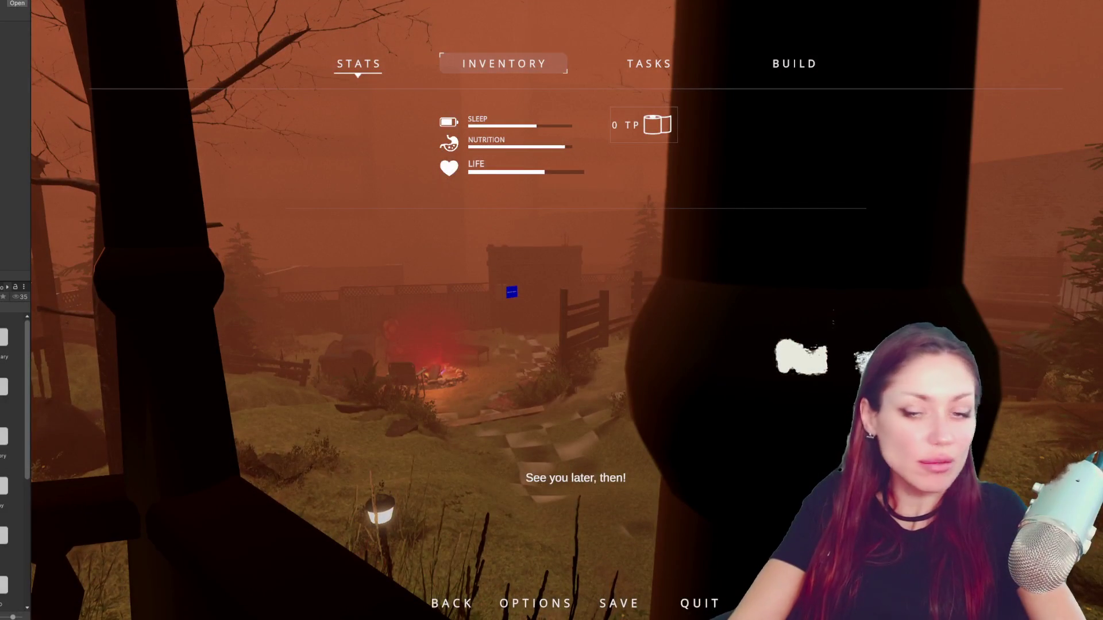
pyautogui.hotkey('ctrl', 'p')
pyautogui.moveTo(32, 241); pyautogui.dragTo(140, 244)
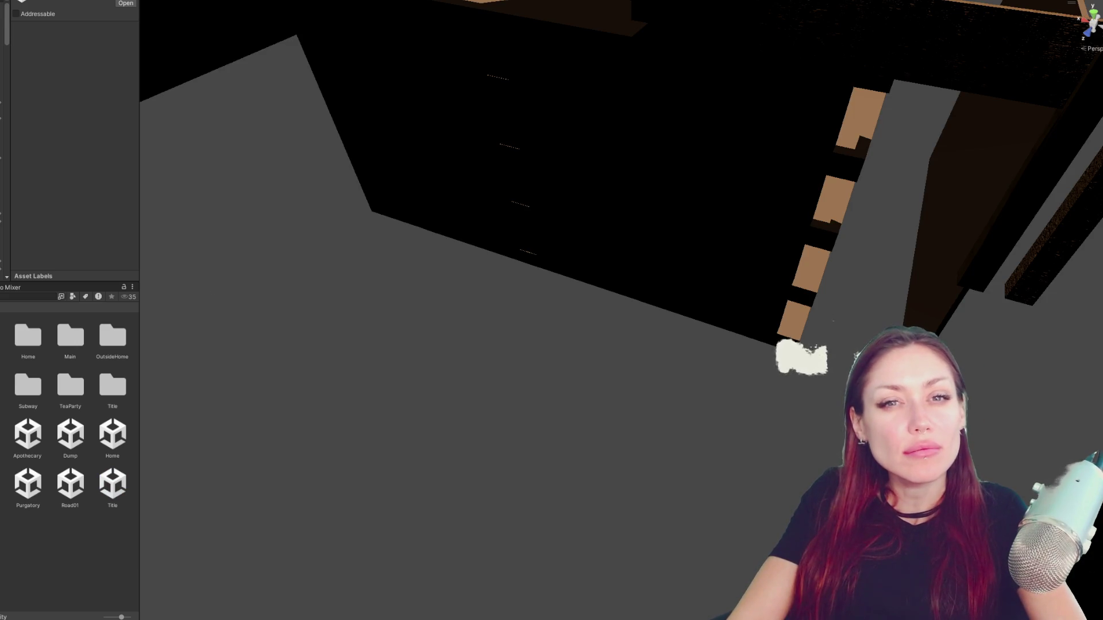
# - Open the Home scene and select the HOME icon on the map board
pyautogui.click(113, 438)
pyautogui.rightClick(115, 444)
pyautogui.click(172, 223)
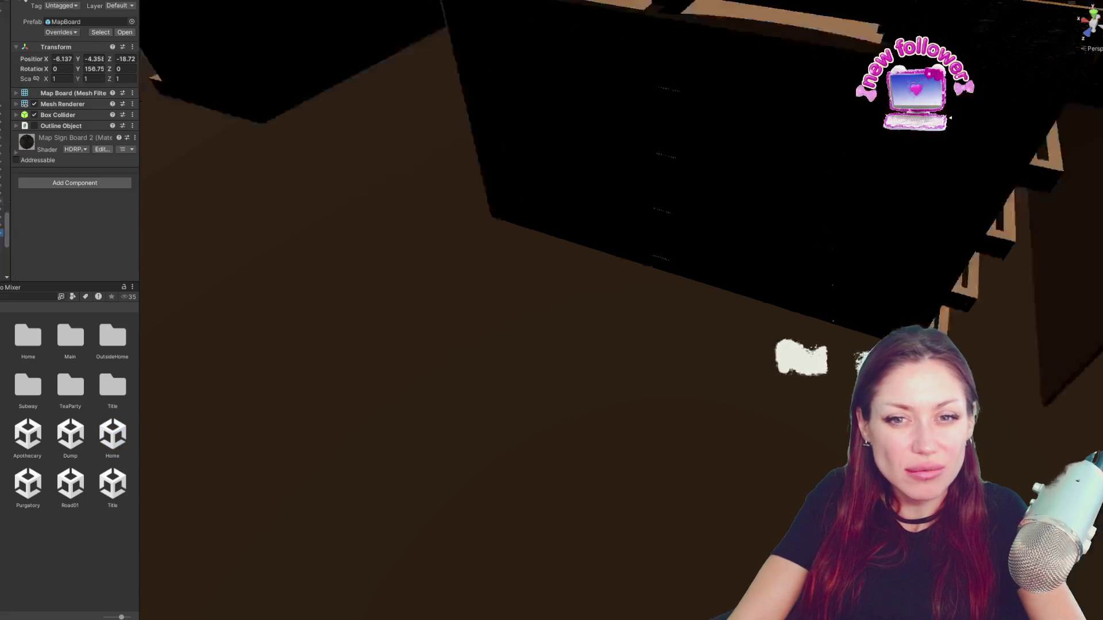
pyautogui.scroll(2, 362, 199)
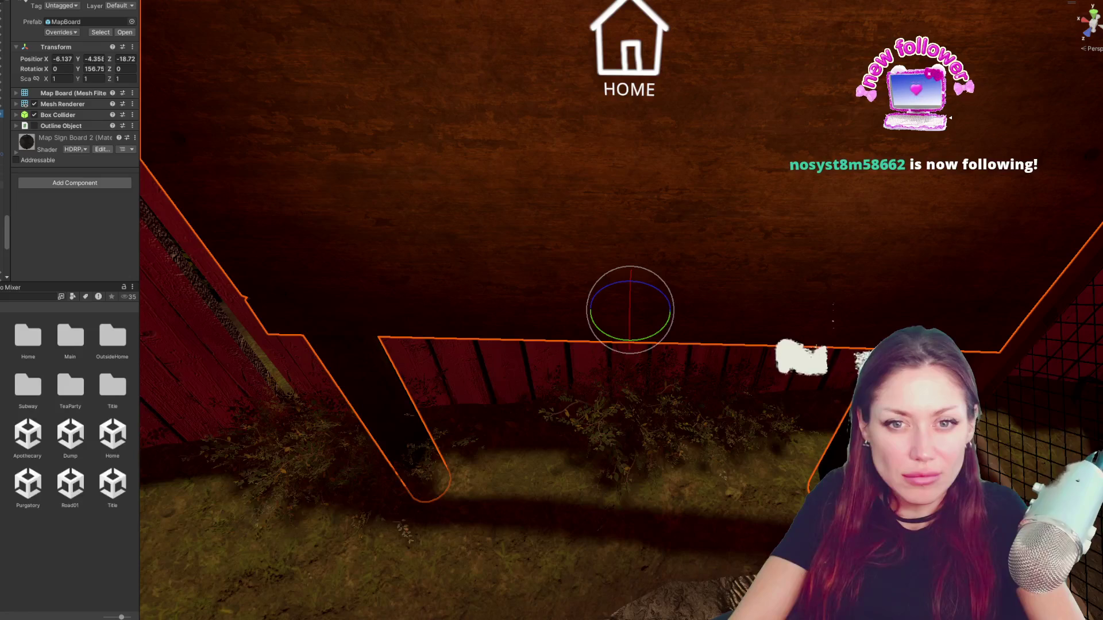
pyautogui.click(629, 47)
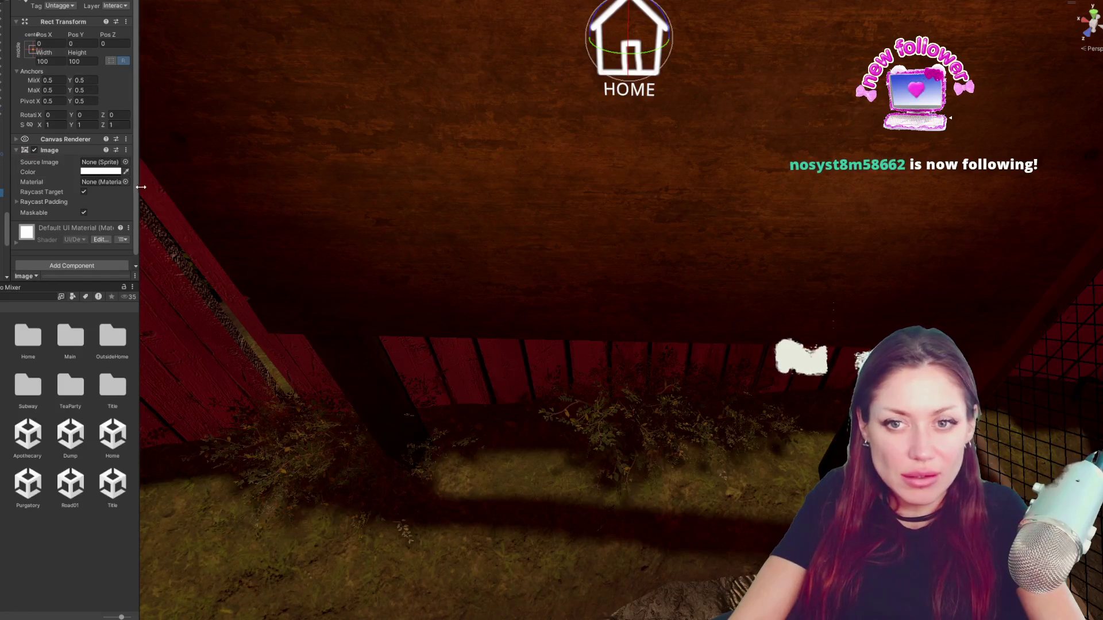
pyautogui.moveTo(142, 187); pyautogui.dragTo(292, 186)
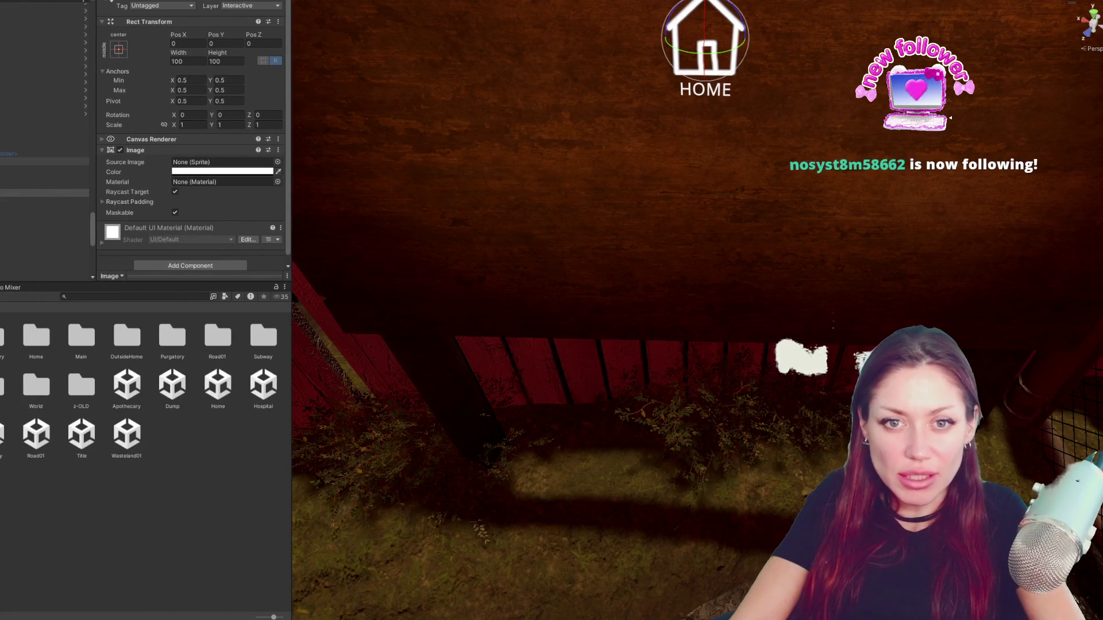
# - Assign the home-glow sprite from Locations as the HOME icon's Source Image and frame it in view
pyautogui.click(223, 165)
pyautogui.click(222, 164)
pyautogui.moveTo(138, 338); pyautogui.dragTo(223, 163)
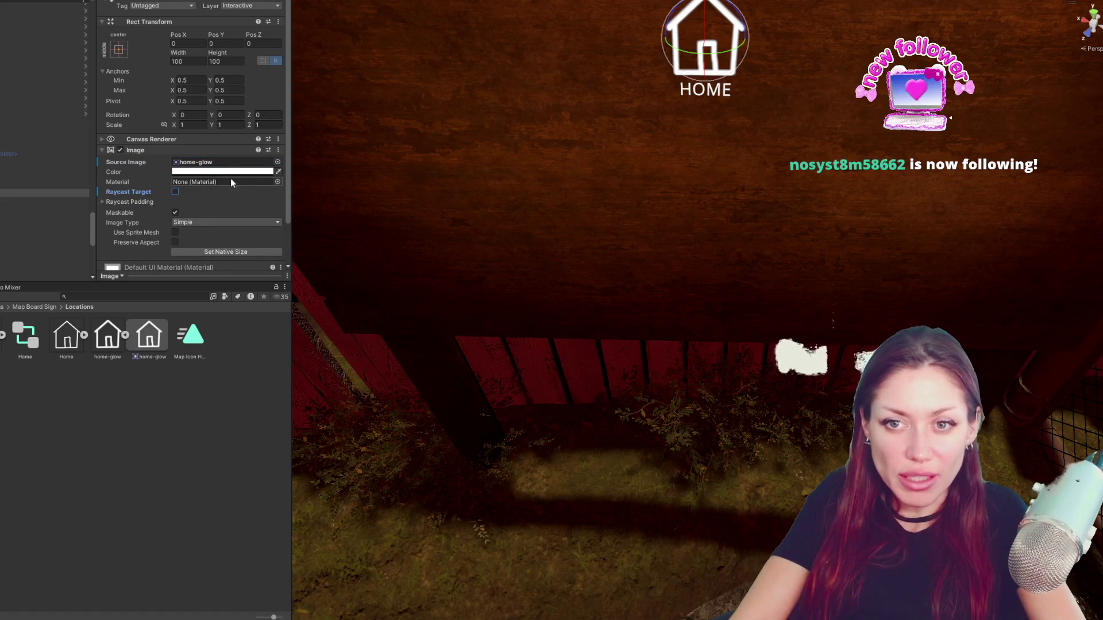
pyautogui.click(226, 172)
pyautogui.press('f')
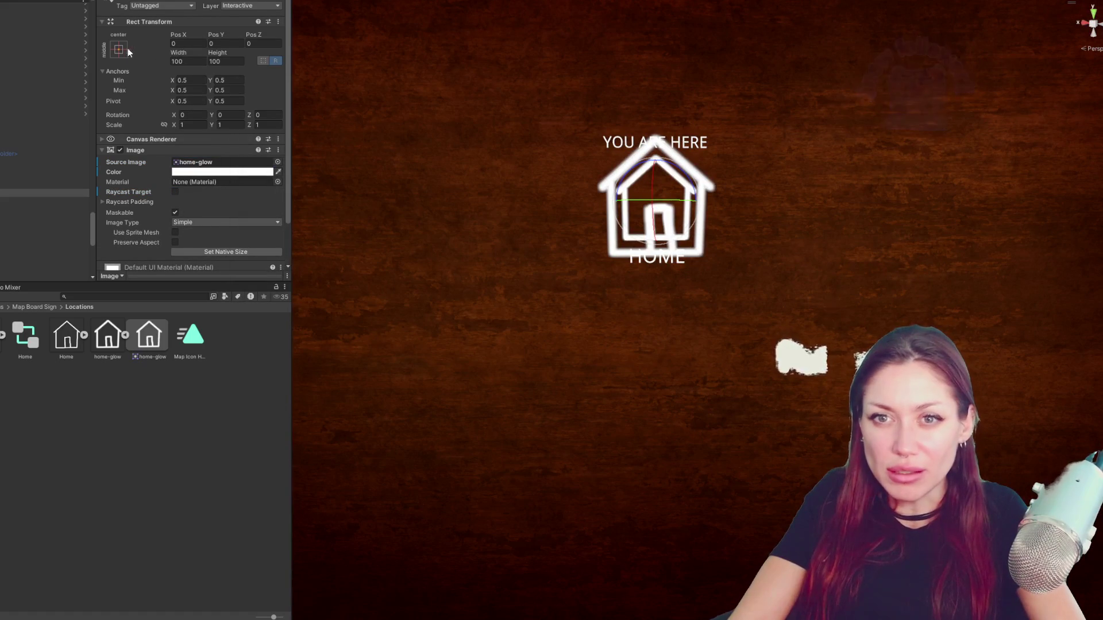
# - Inspect the Home button and untick Raycast Target on the HOME text label
pyautogui.click(118, 48)
pyautogui.keyDown('alt'); pyautogui.click(224, 197); pyautogui.keyUp('alt')
pyautogui.click(43, 161)
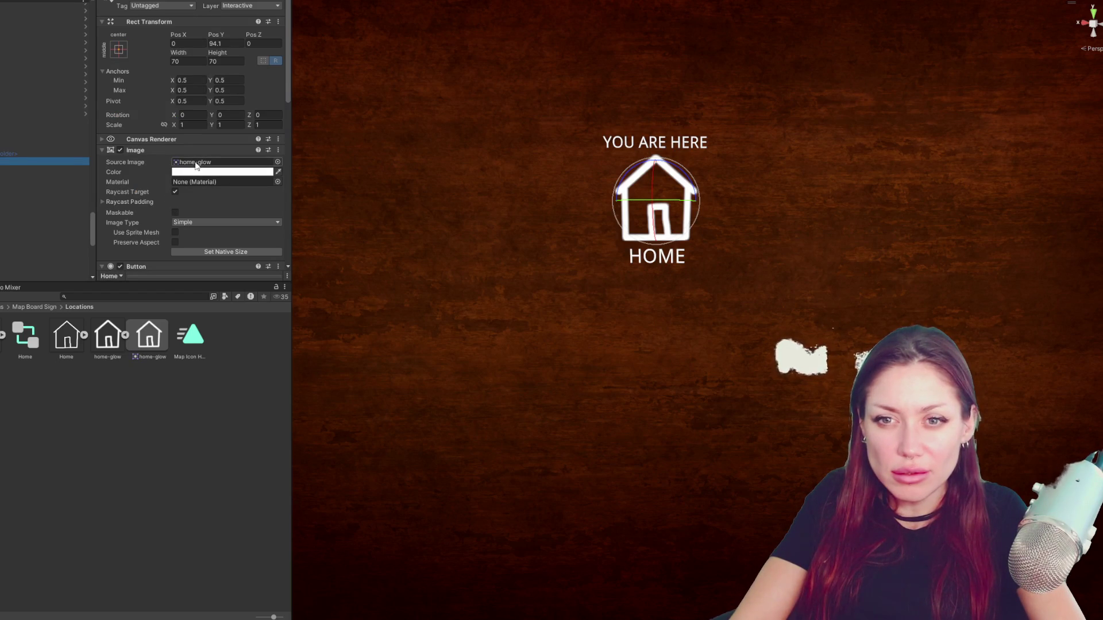
pyautogui.click(20, 178)
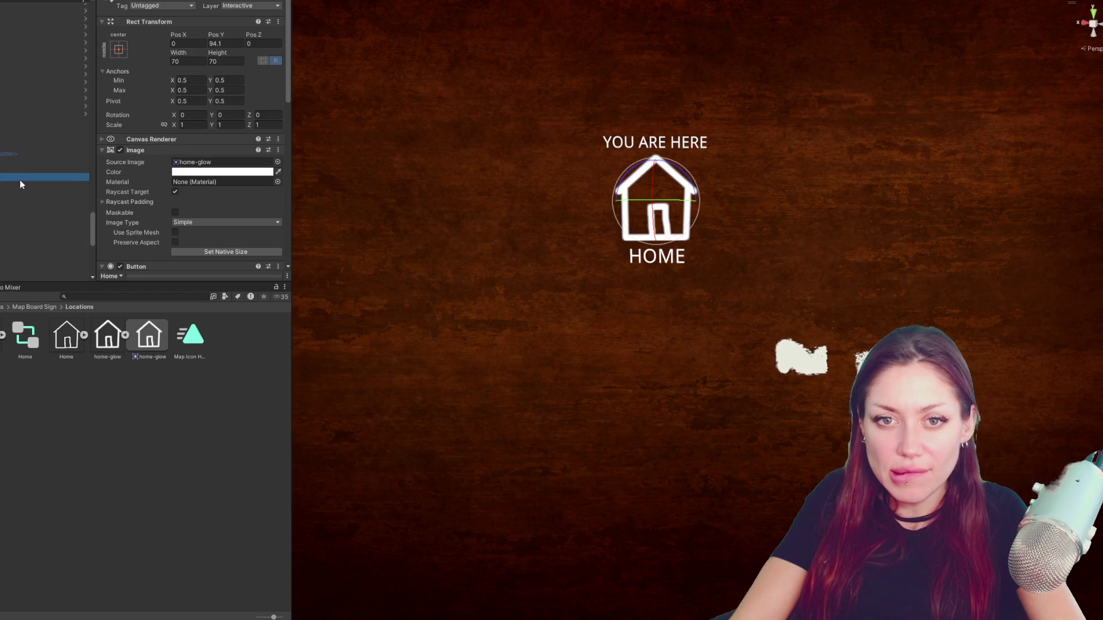
pyautogui.scroll(-3, 130, 185)
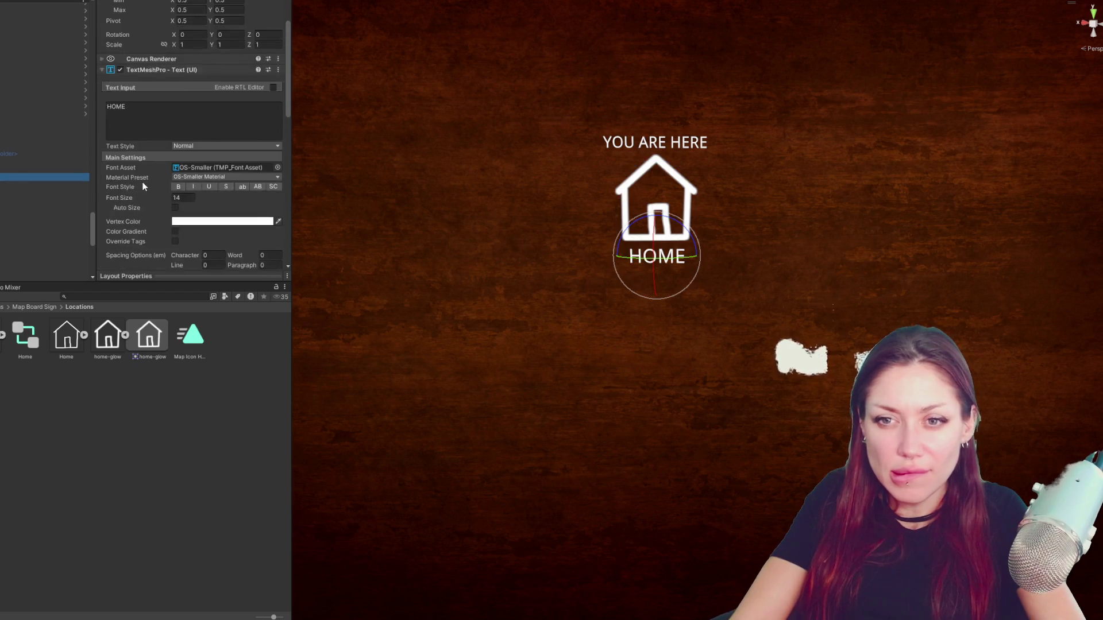
pyautogui.scroll(-2, 143, 185)
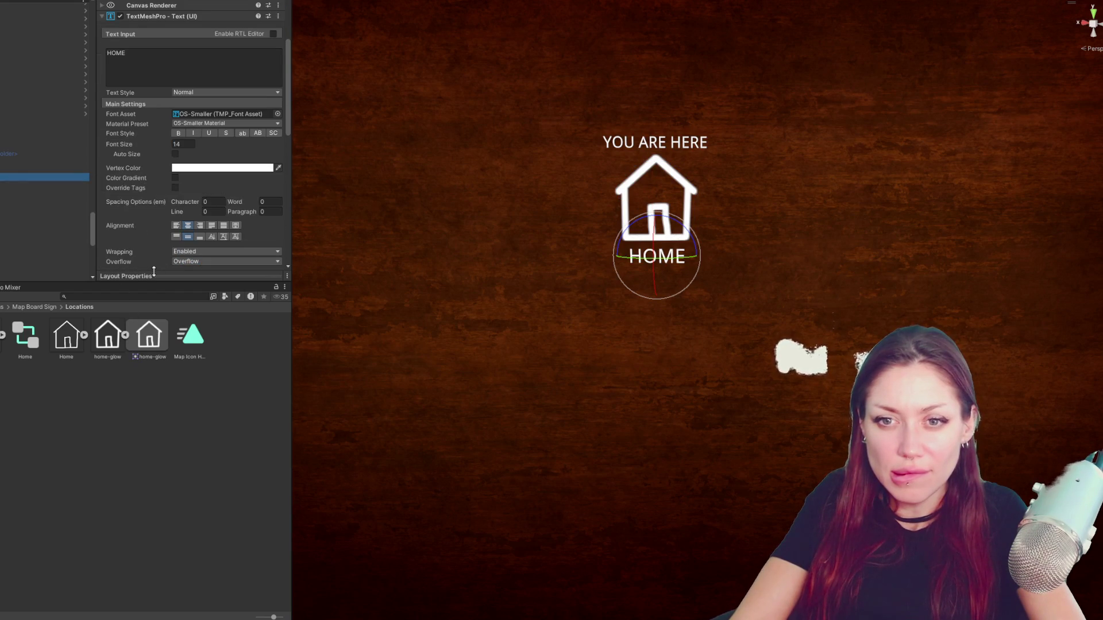
pyautogui.scroll(-3, 155, 248)
pyautogui.scroll(-3, 155, 247)
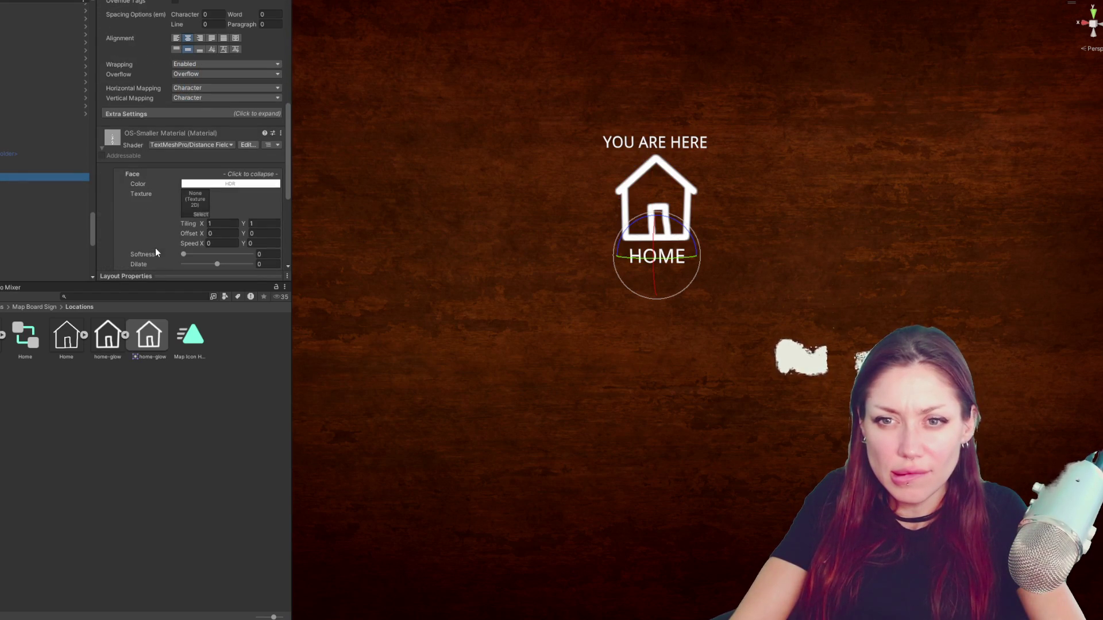
pyautogui.click(138, 214)
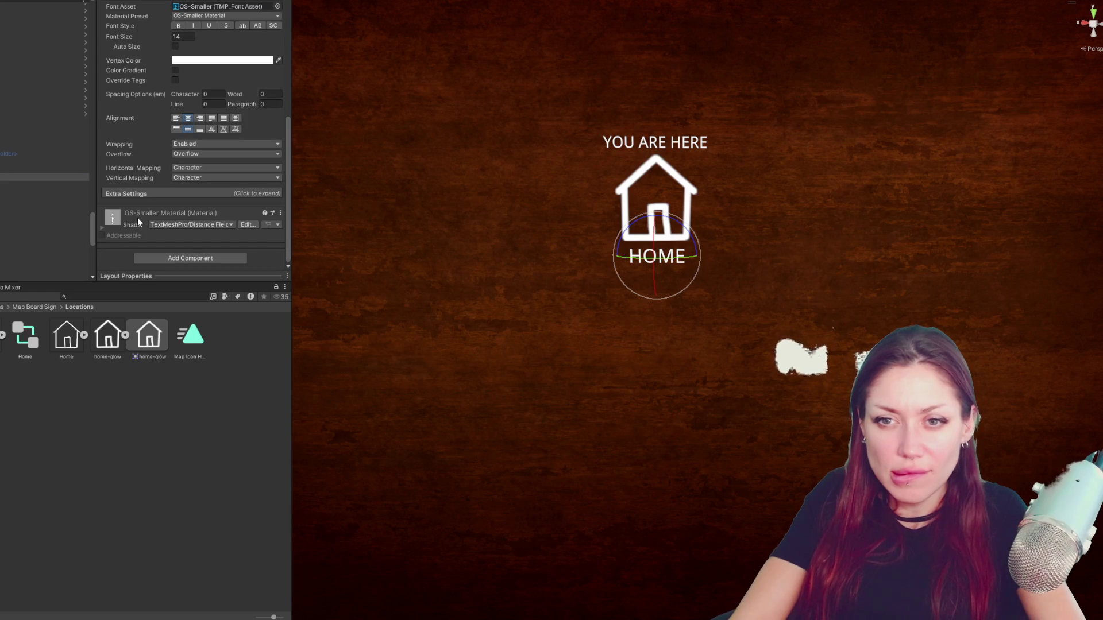
pyautogui.click(144, 194)
pyautogui.scroll(-2, 143, 196)
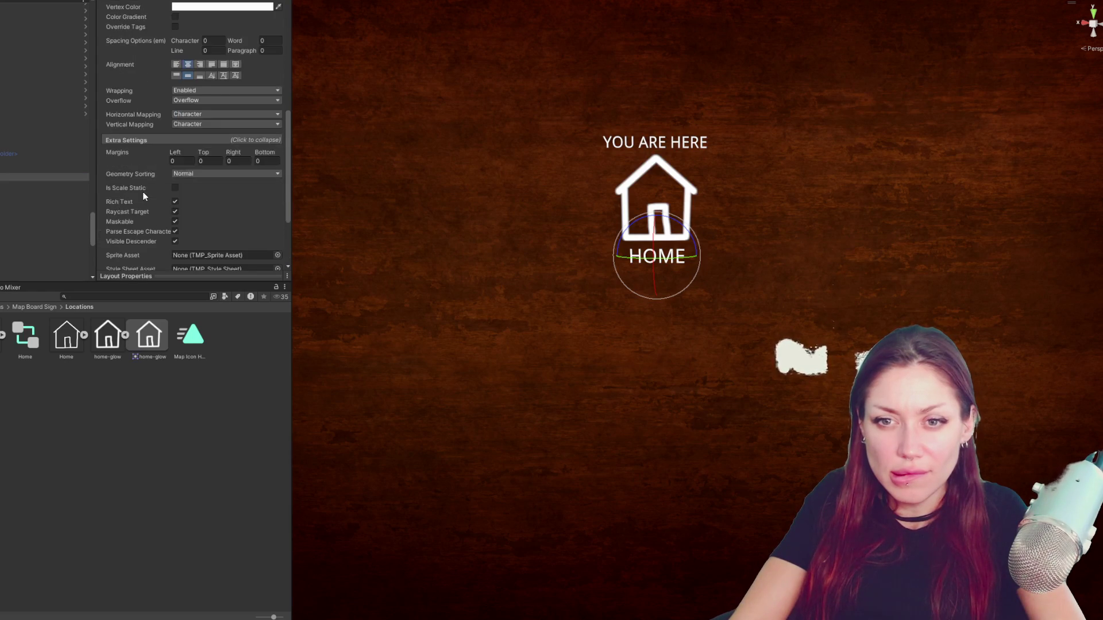
pyautogui.scroll(-1, 143, 196)
pyautogui.scroll(-1, 160, 203)
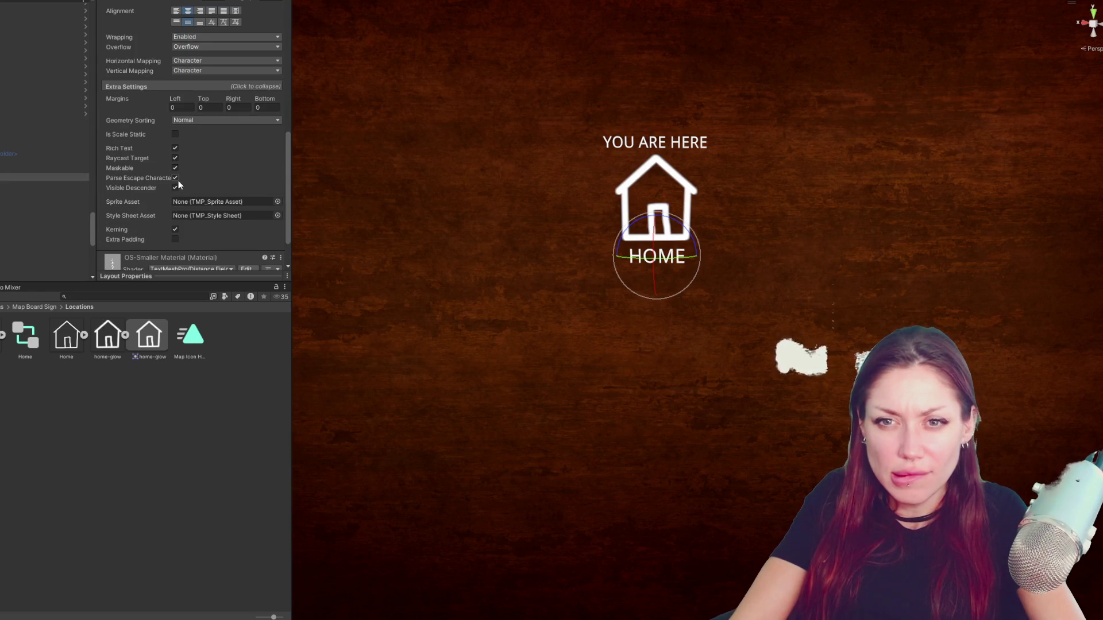
pyautogui.click(175, 159)
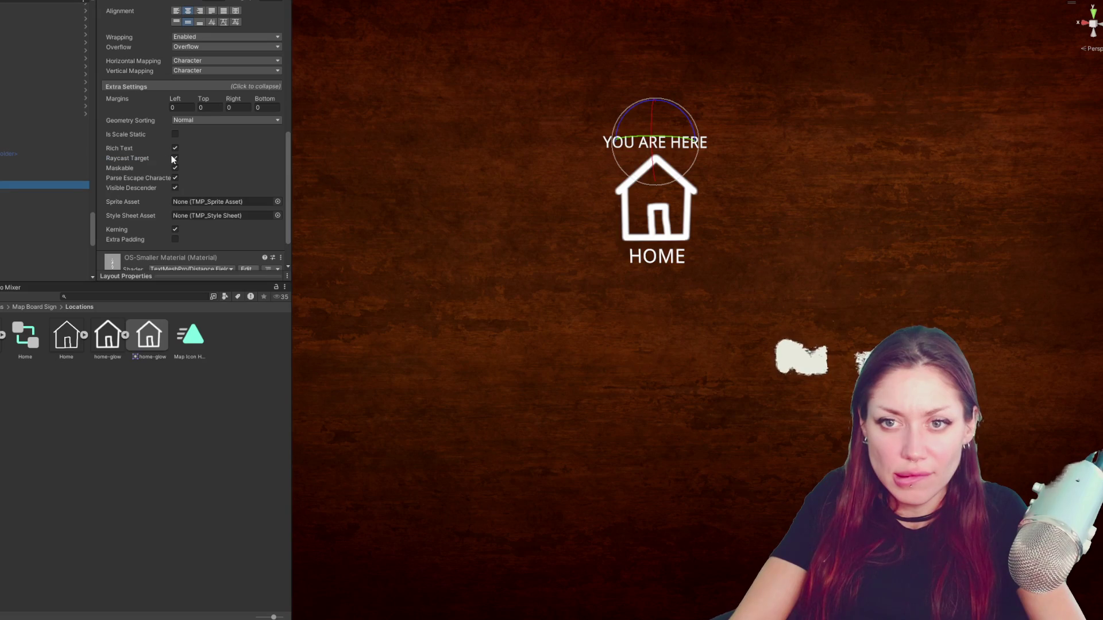
# - Clear the Home button's glow sprite, resize it, and set its image colour fully transparent
pyautogui.press('Up')
pyautogui.press('Down')
pyautogui.press('Down')
pyautogui.press('Down')
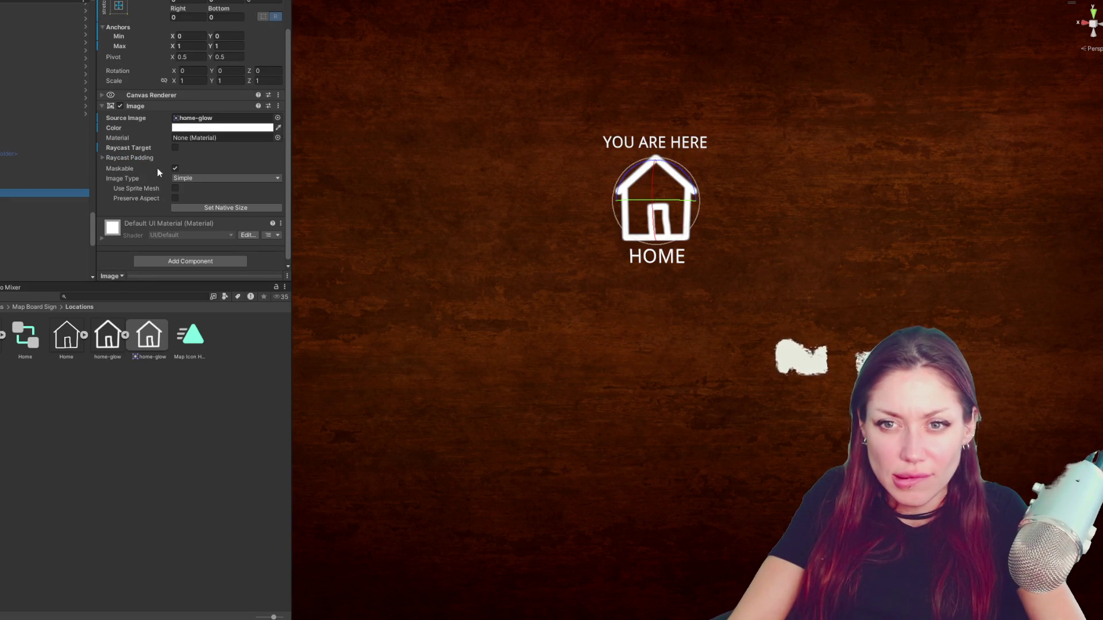
pyautogui.click(13, 169)
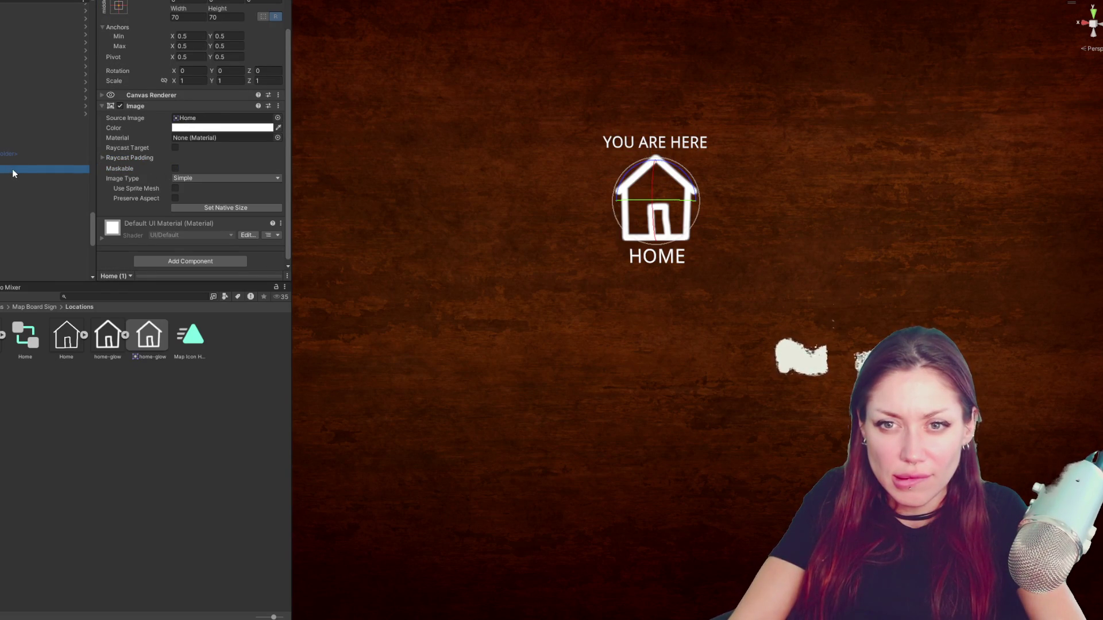
pyautogui.click(15, 162)
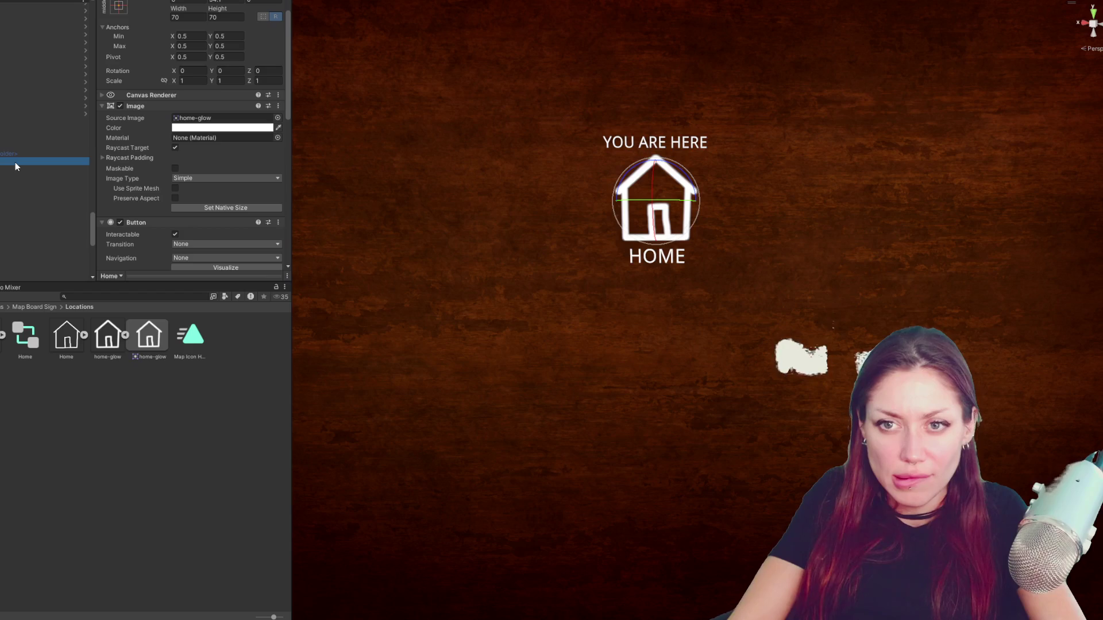
pyautogui.click(213, 117)
pyautogui.press('Delete')
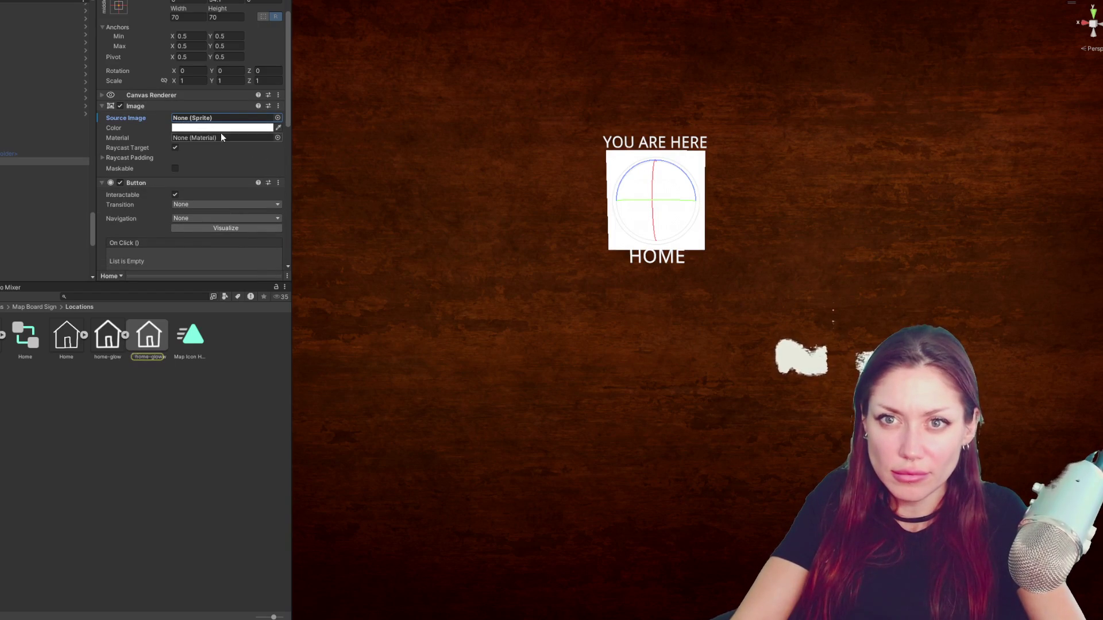
pyautogui.scroll(2, 215, 112)
pyautogui.click(220, 43)
pyautogui.moveTo(220, 54); pyautogui.dragTo(251, 48)
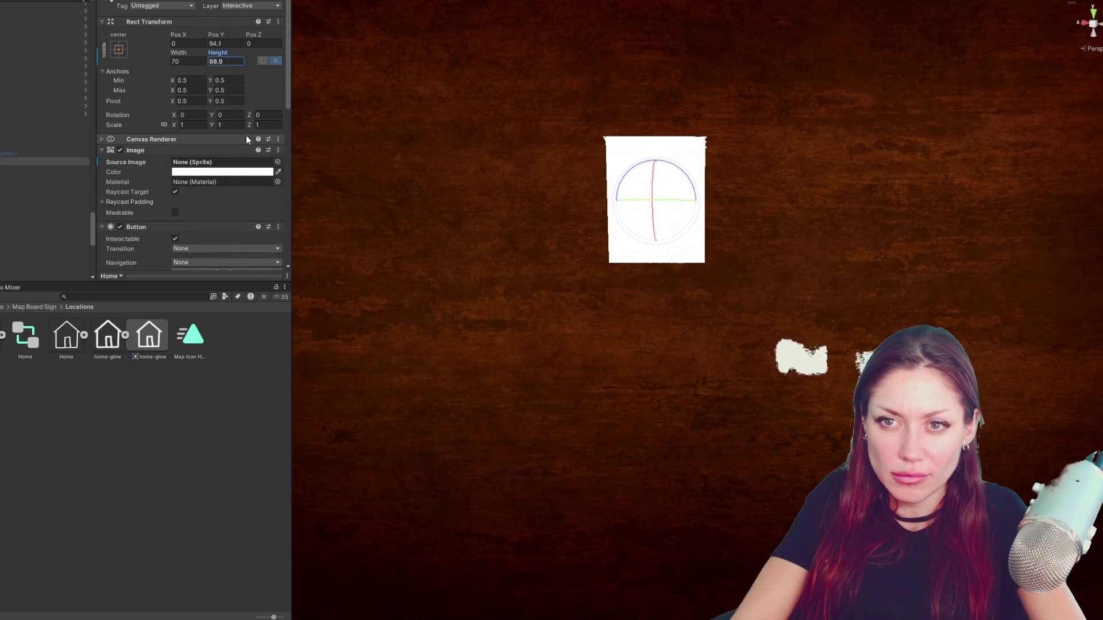
pyautogui.click(233, 172)
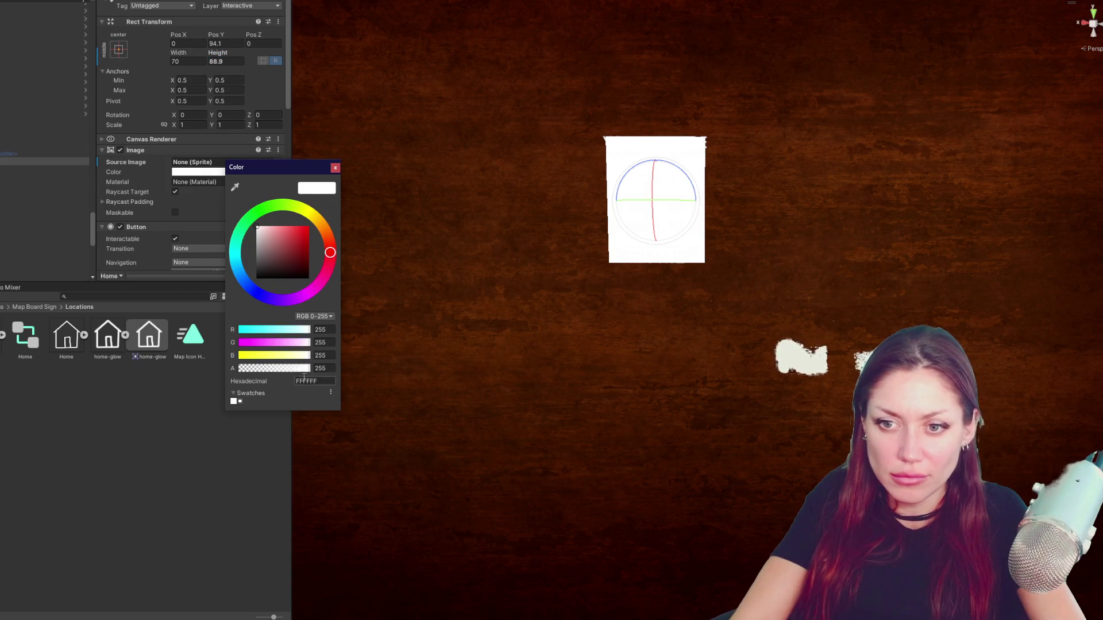
pyautogui.press('Return')
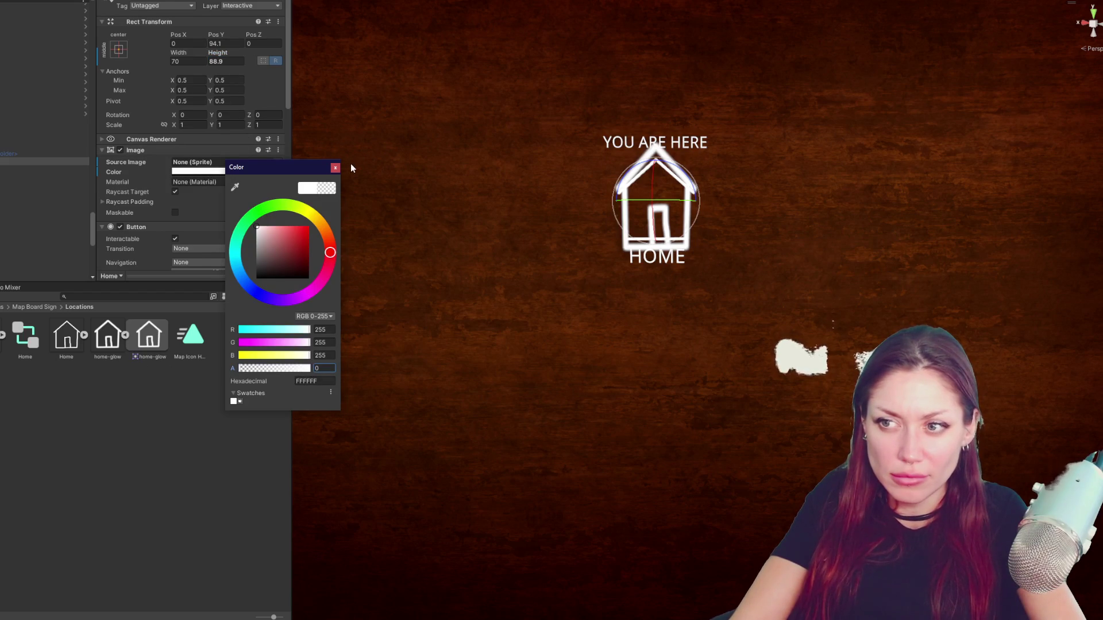
pyautogui.click(335, 168)
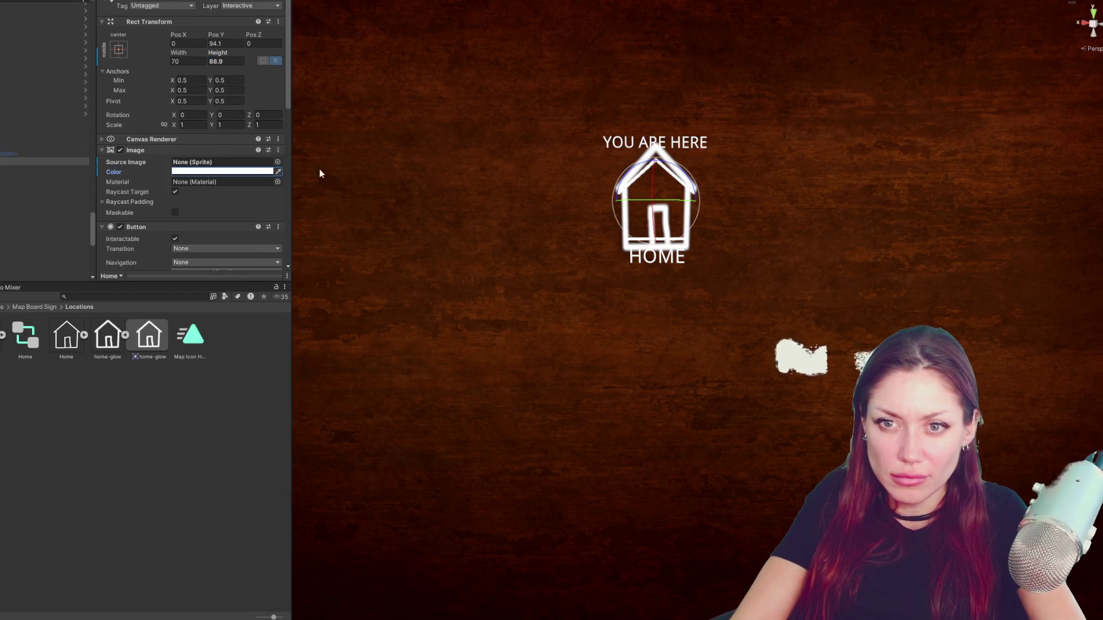
# - Confirm the Home button's height of 70 and recheck its transparent backing colour
pyautogui.click(43, 169)
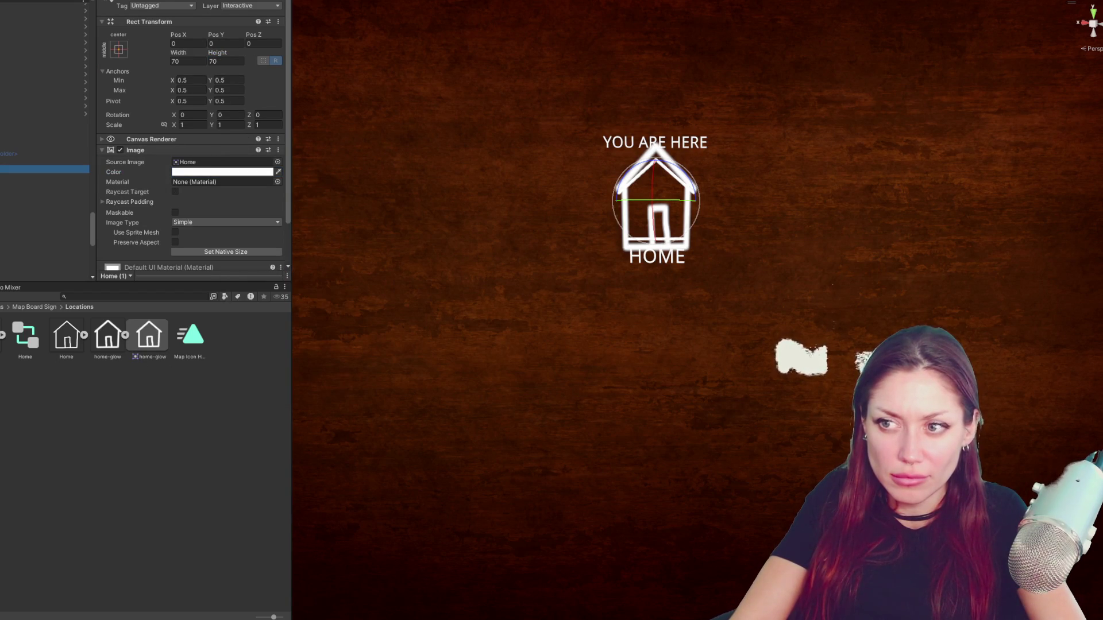
pyautogui.click(126, 3)
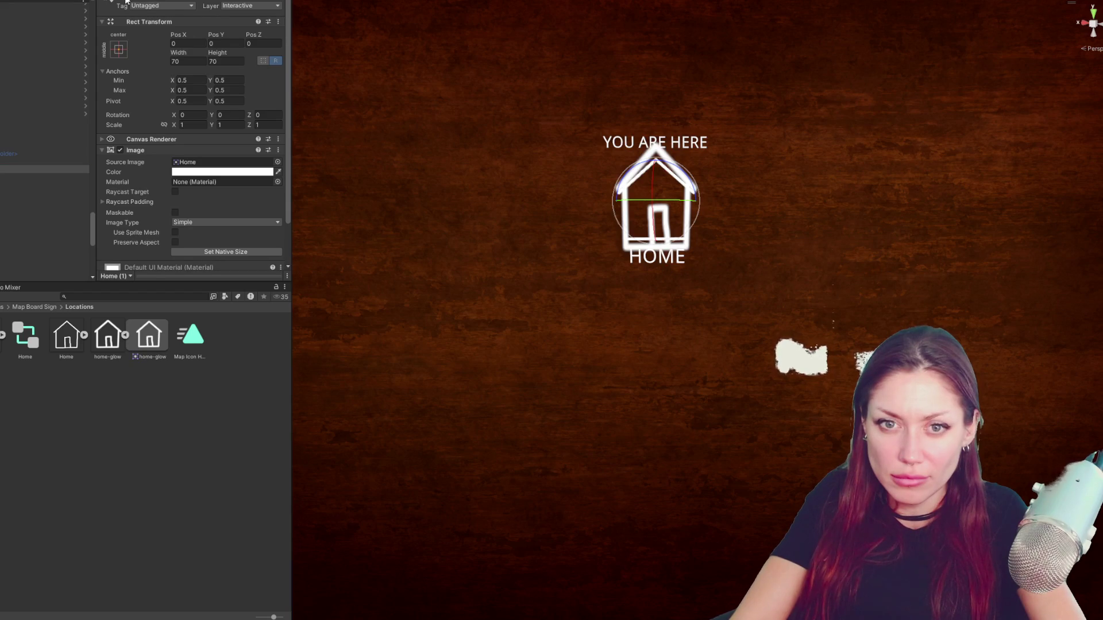
pyautogui.click(19, 193)
pyautogui.click(13, 164)
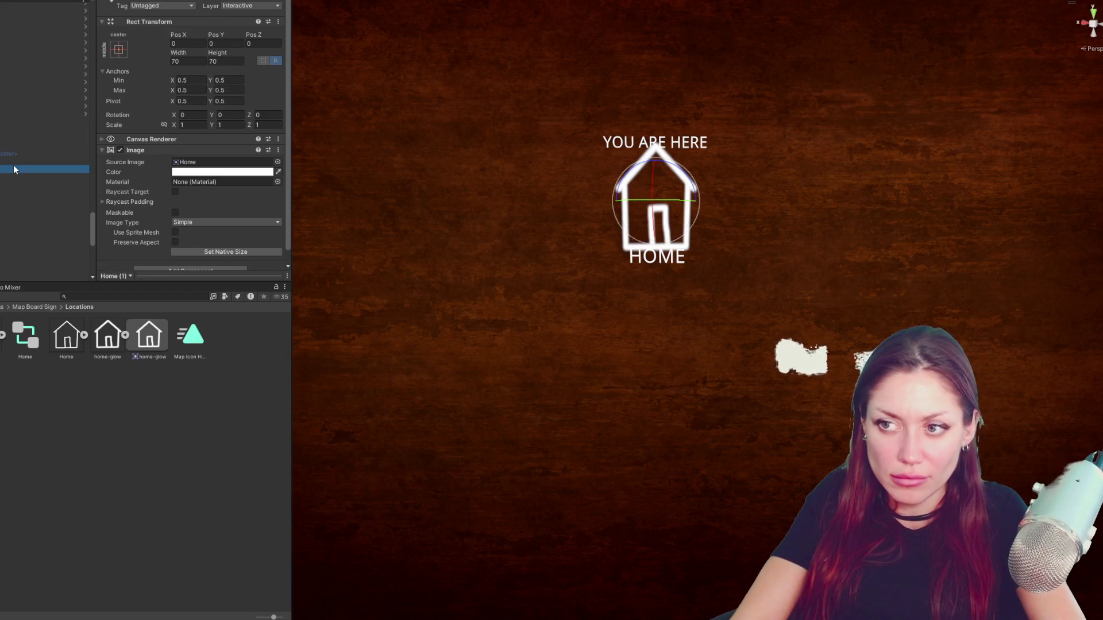
pyautogui.write('70')
pyautogui.press('Return')
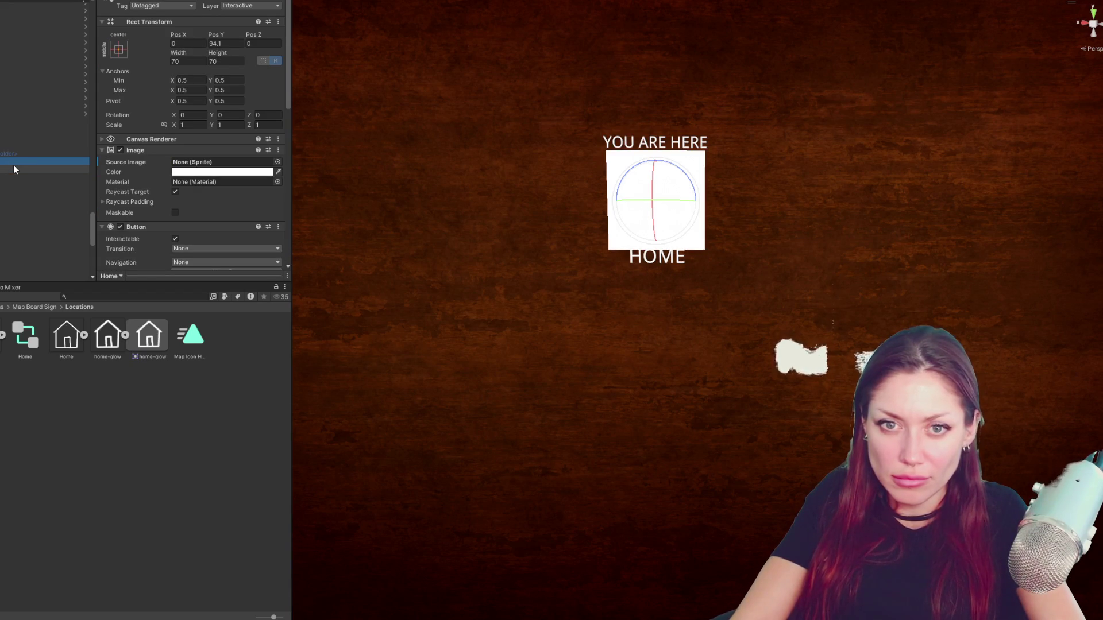
pyautogui.click(215, 172)
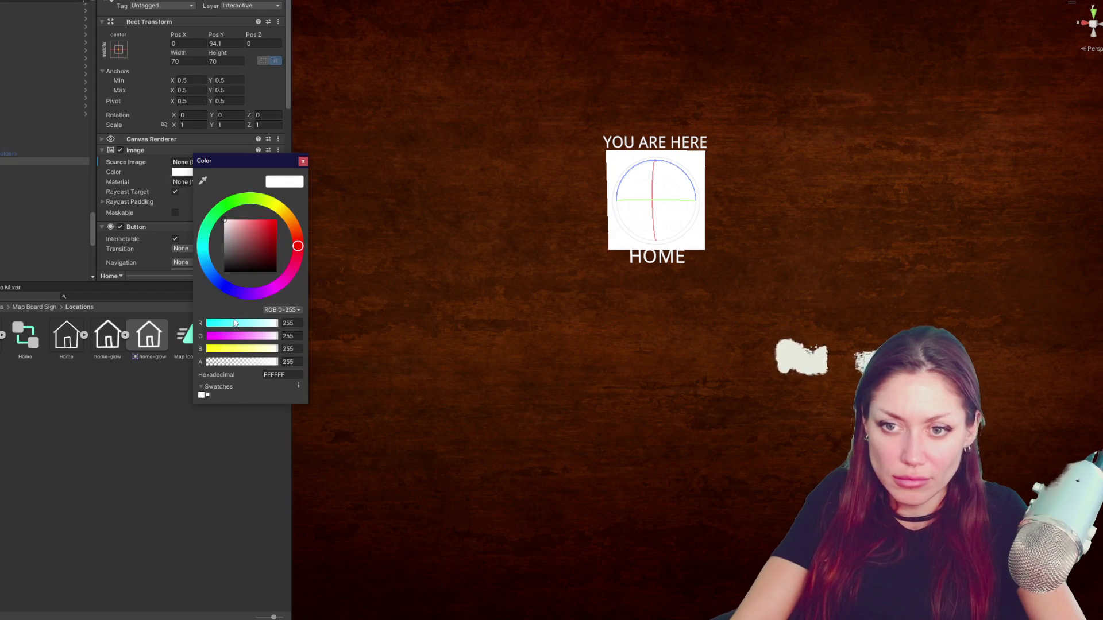
pyautogui.click(153, 219)
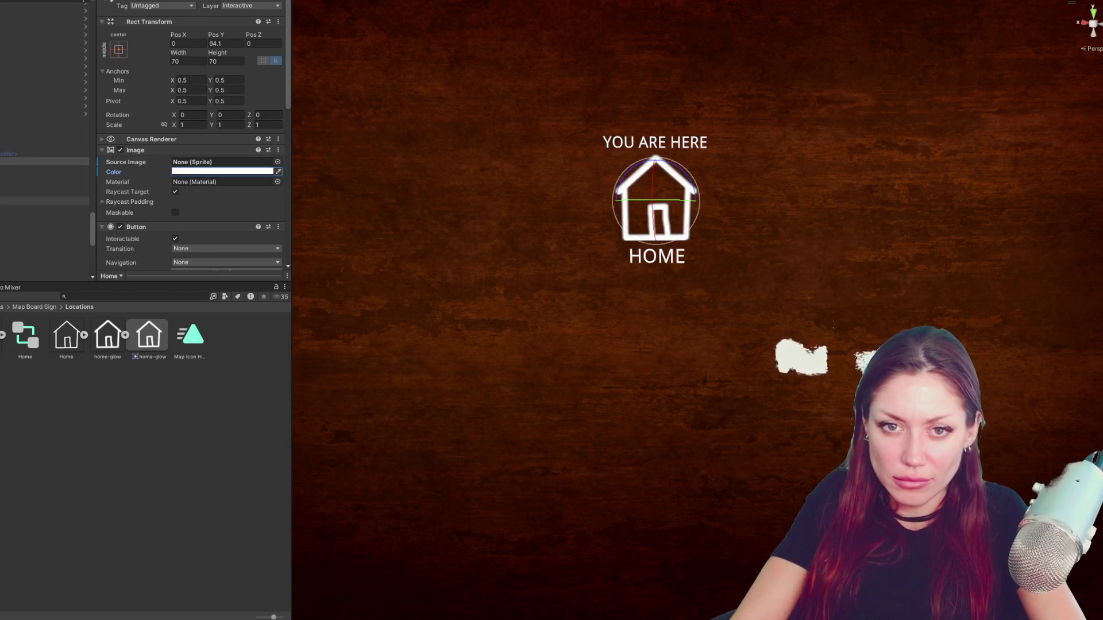
pyautogui.click(52, 201)
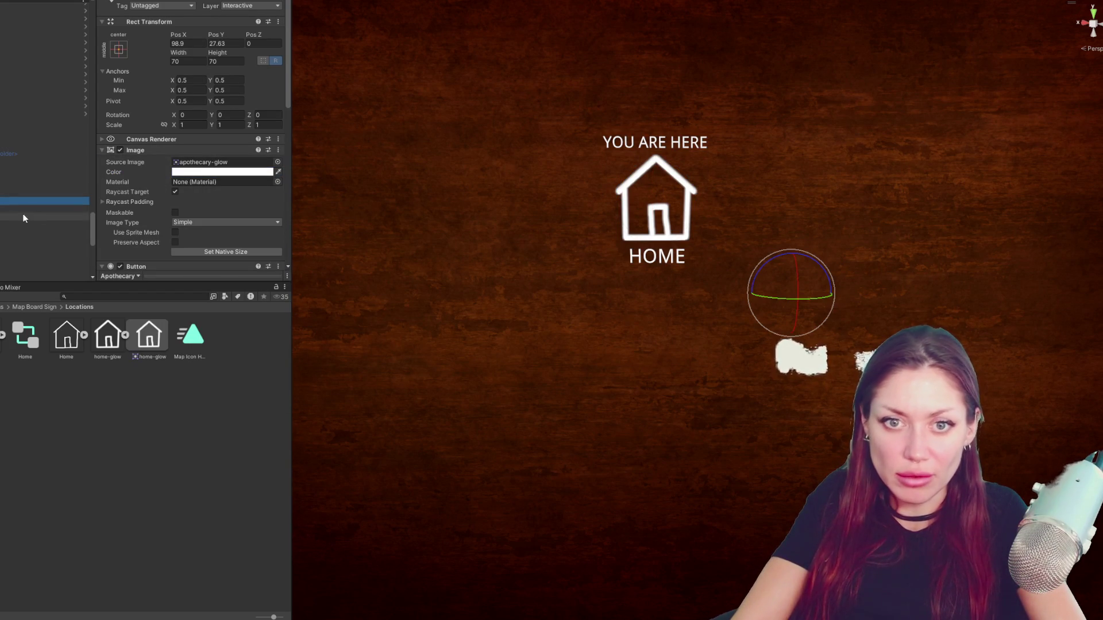
# - Enable the Apothecary marker and stretch the HOME backing image's anchors to fill its parent
pyautogui.click(125, 3)
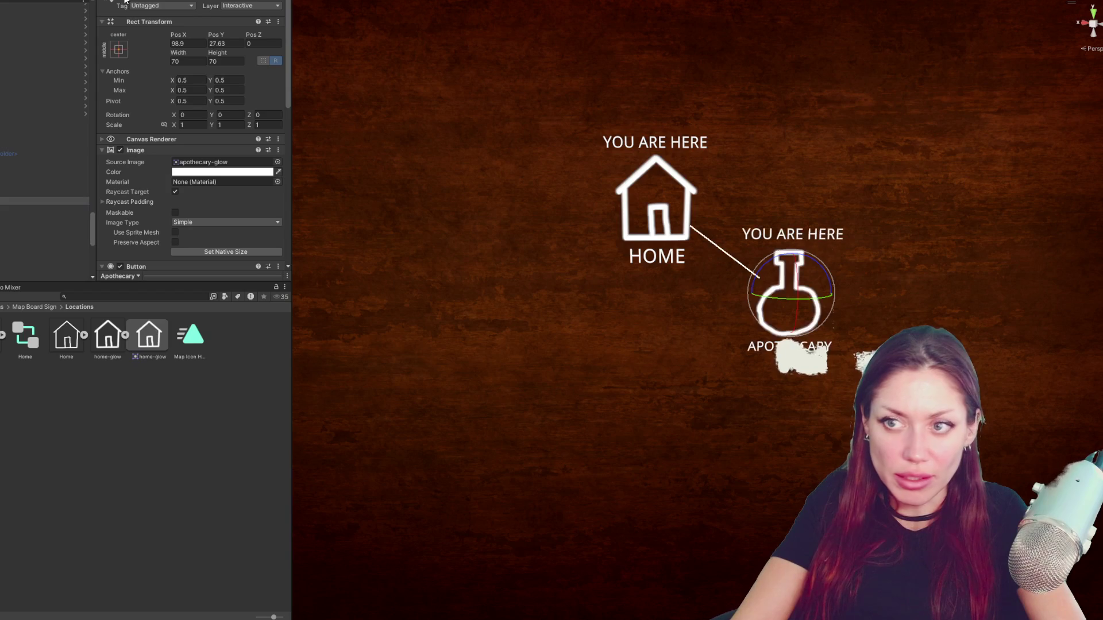
pyautogui.click(18, 241)
pyautogui.click(222, 172)
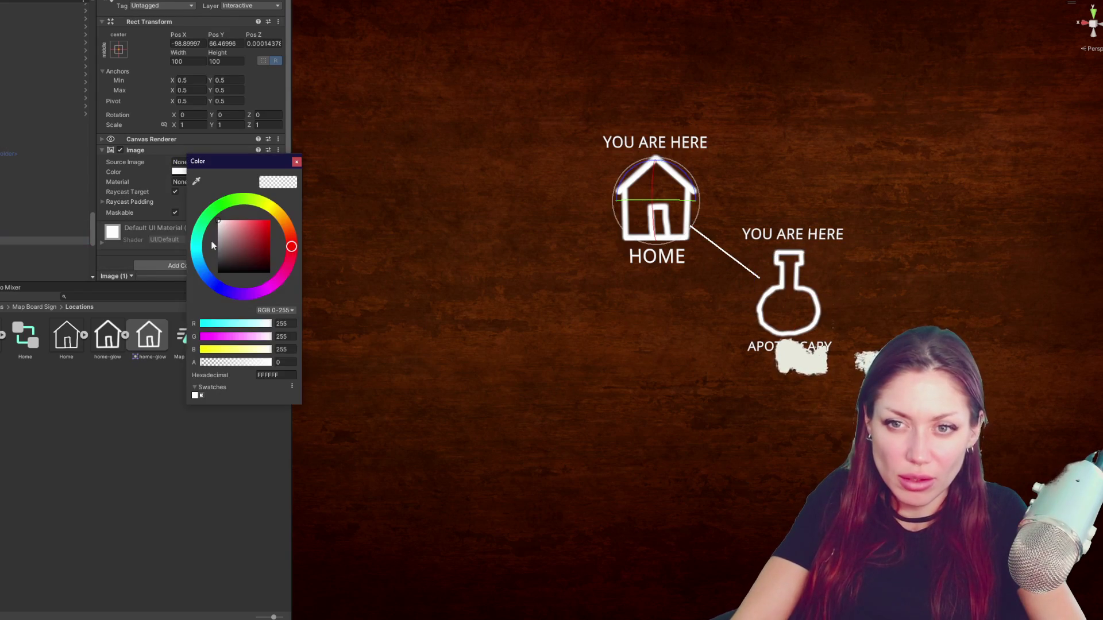
pyautogui.click(293, 164)
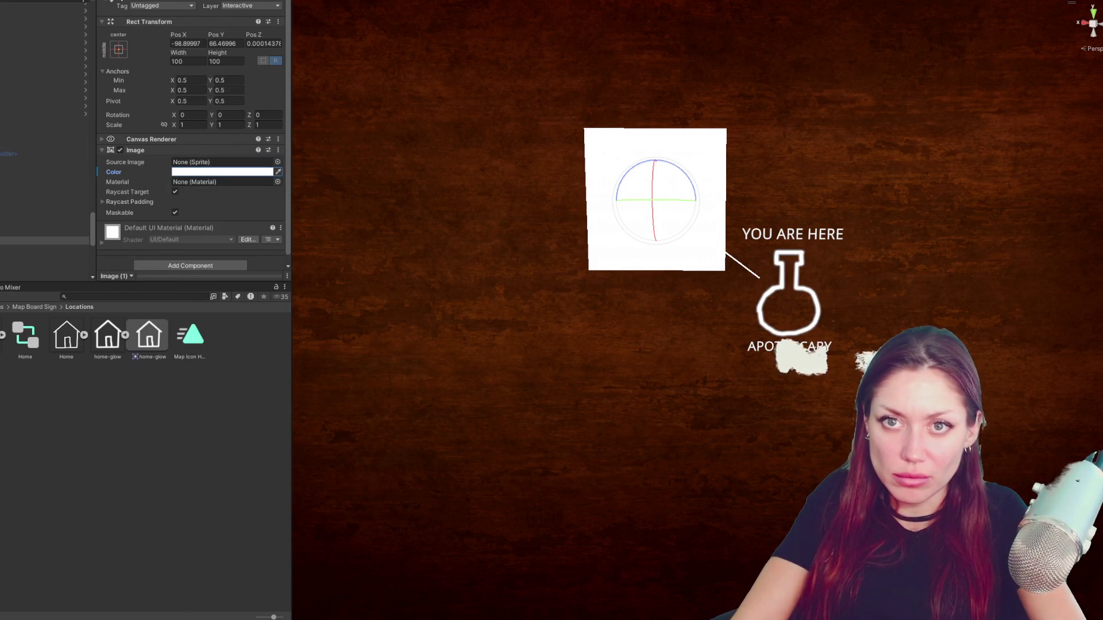
pyautogui.click(118, 50)
pyautogui.keyDown('alt'); pyautogui.click(224, 198); pyautogui.keyUp('alt')
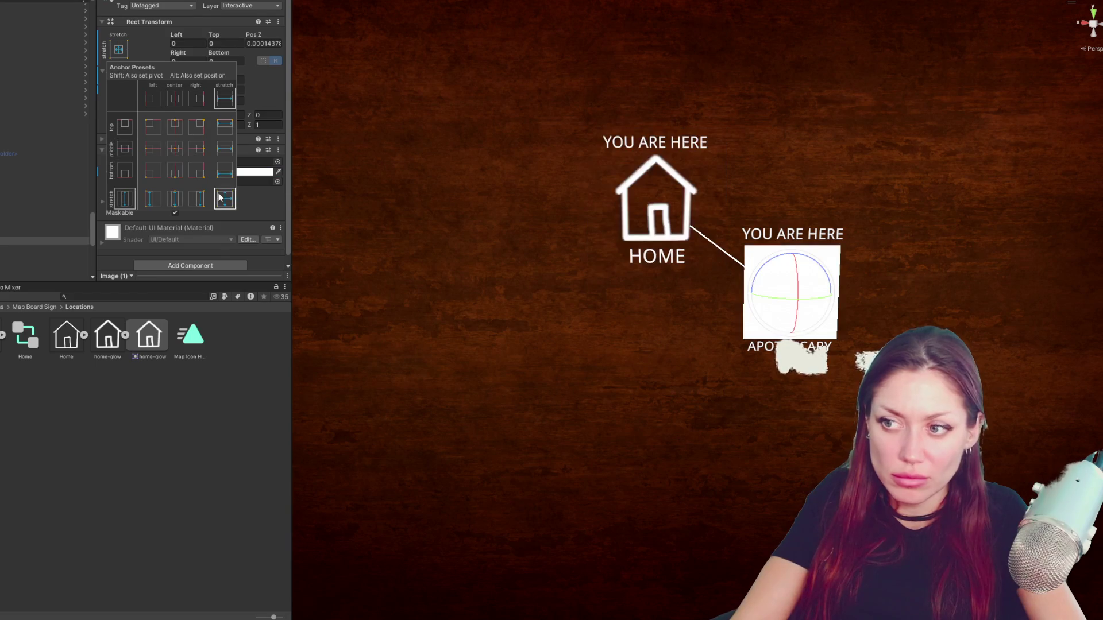
pyautogui.click(43, 205)
# - Give the new Apothecary backing image the Apothecary sprite and inspect the marker's child objects
pyautogui.click(199, 163)
pyautogui.click(24, 235)
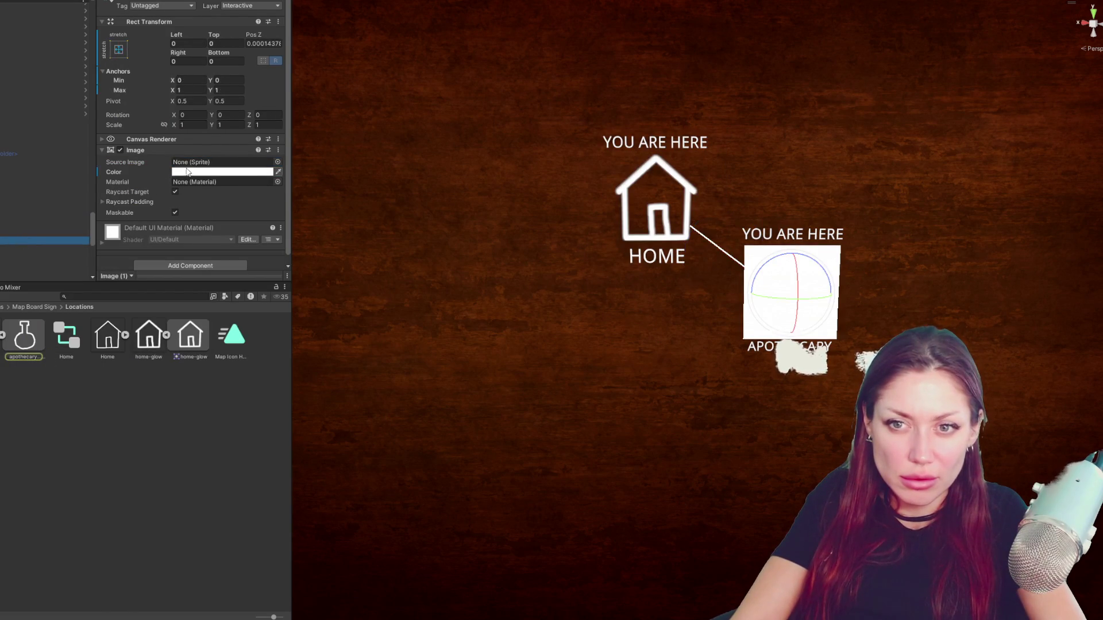
pyautogui.click(277, 162)
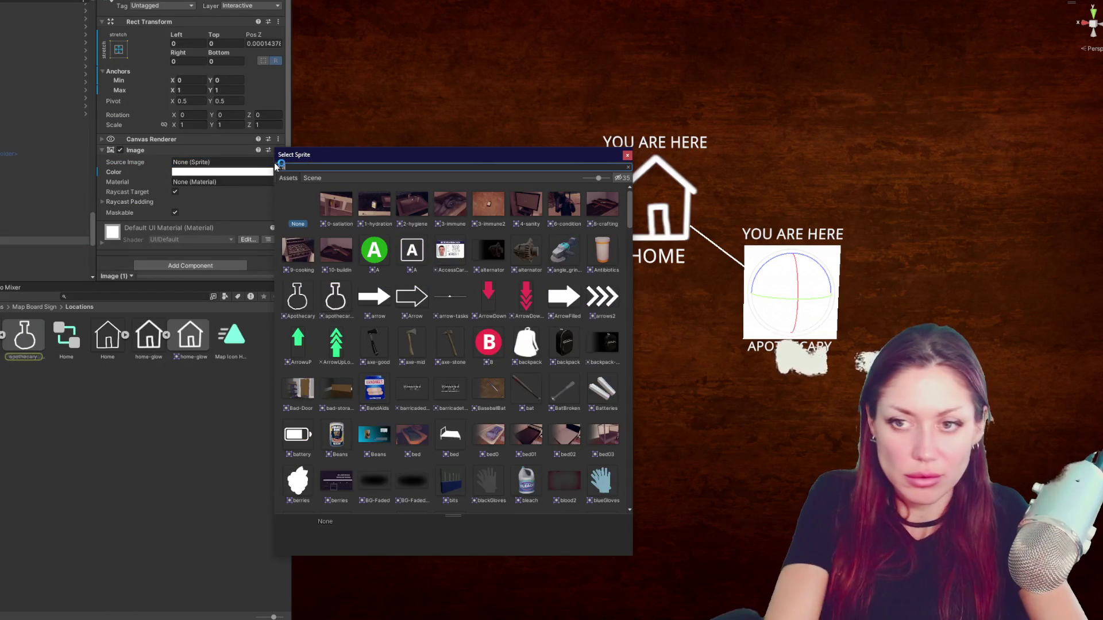
pyautogui.write('apot')
pyautogui.doubleClick(335, 207)
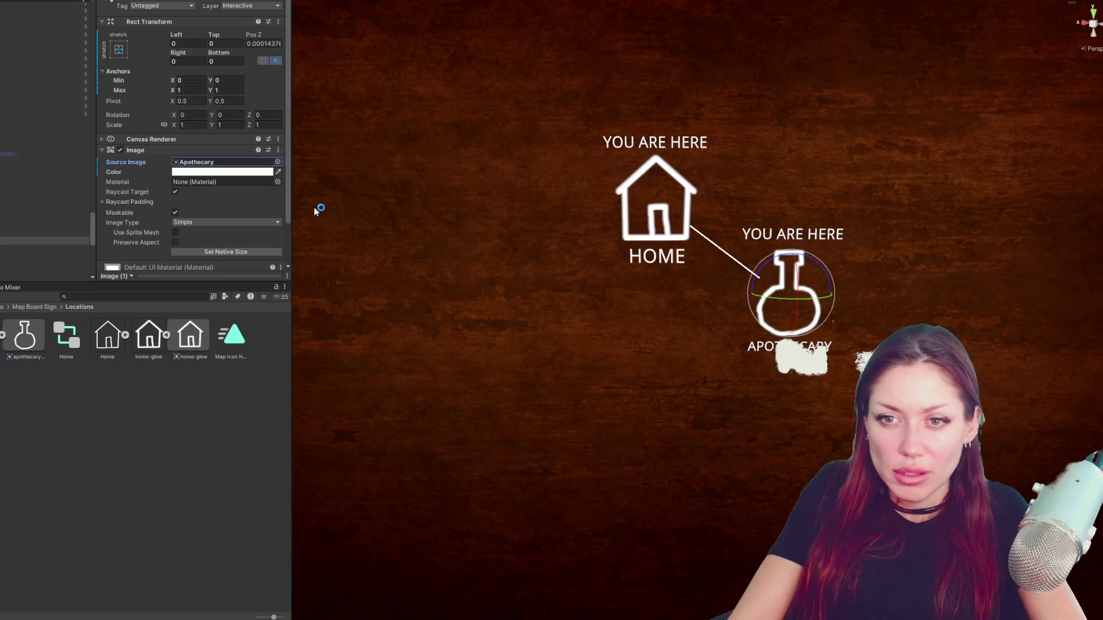
pyautogui.click(48, 228)
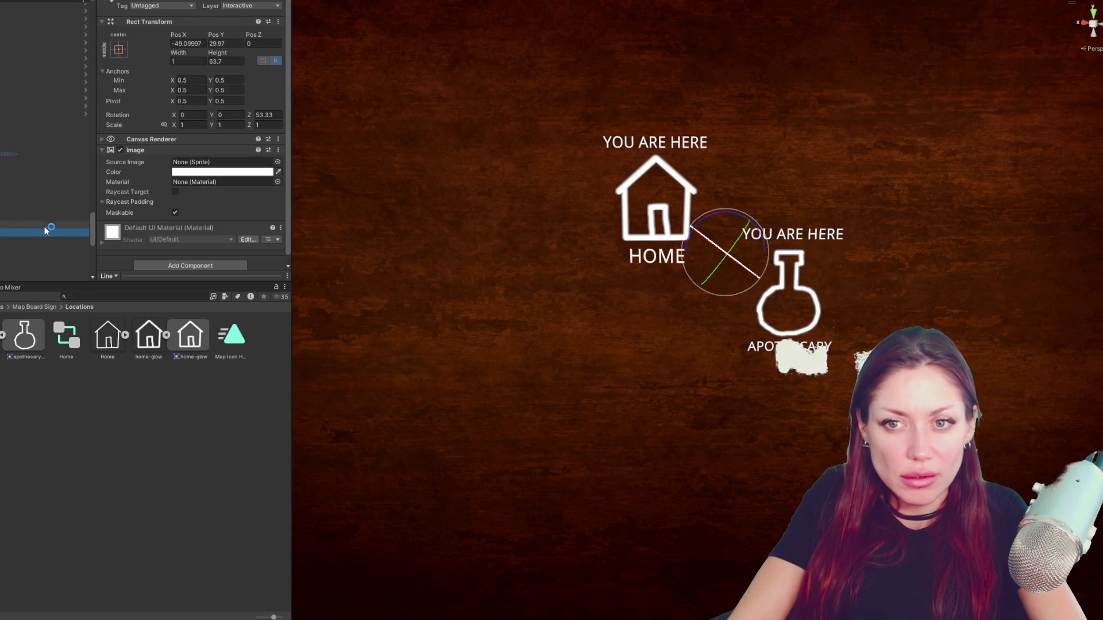
pyautogui.click(48, 209)
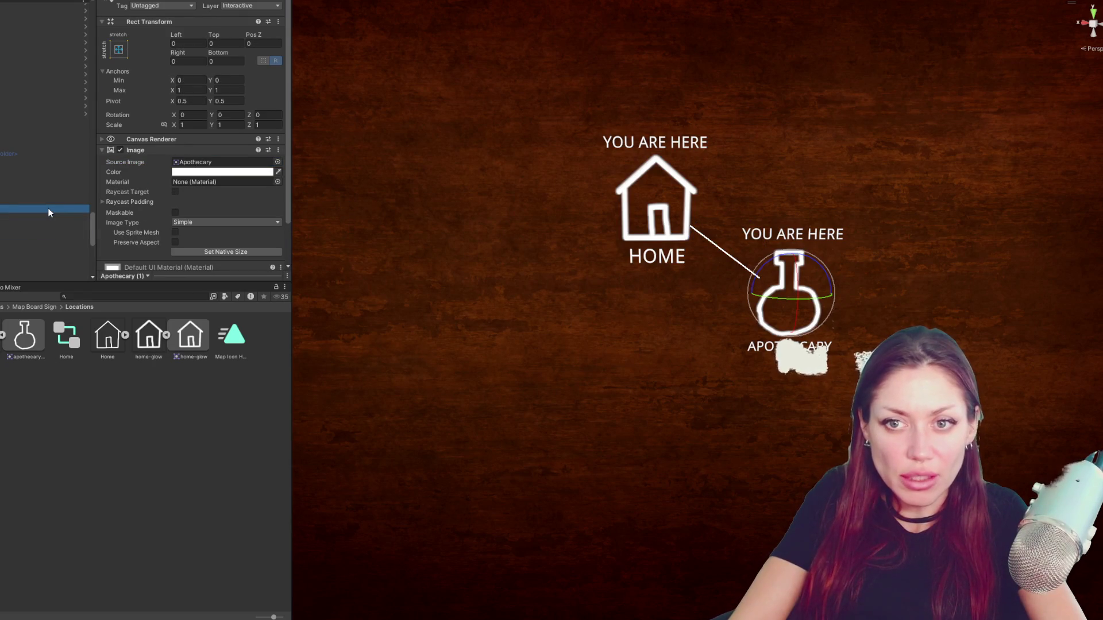
pyautogui.click(1, 240)
pyautogui.click(53, 201)
pyautogui.click(9, 239)
pyautogui.click(35, 232)
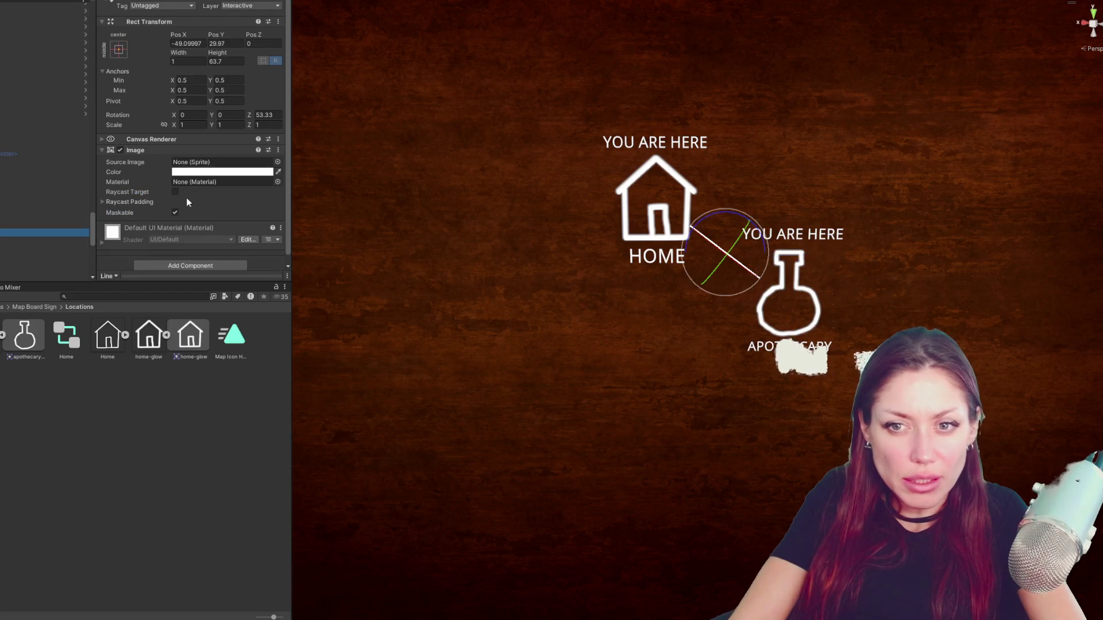
pyautogui.click(44, 225)
pyautogui.scroll(-5, 134, 202)
pyautogui.scroll(-3, 143, 196)
pyautogui.scroll(-2, 156, 172)
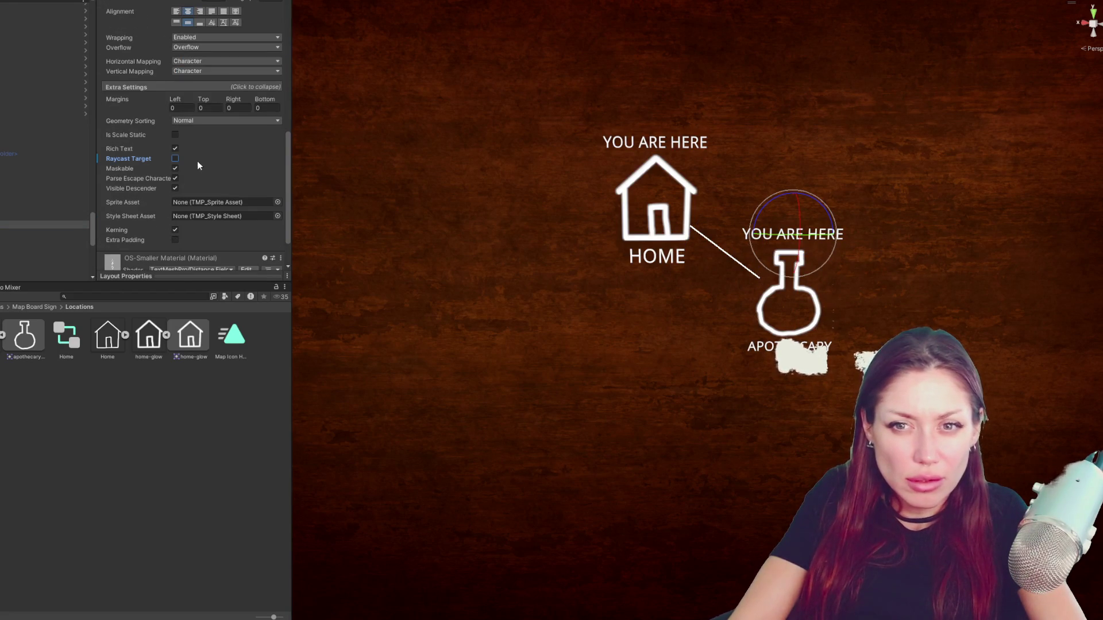
# - Untick Raycast Target on the Apothecary image so it stops blocking clicks
pyautogui.click(51, 217)
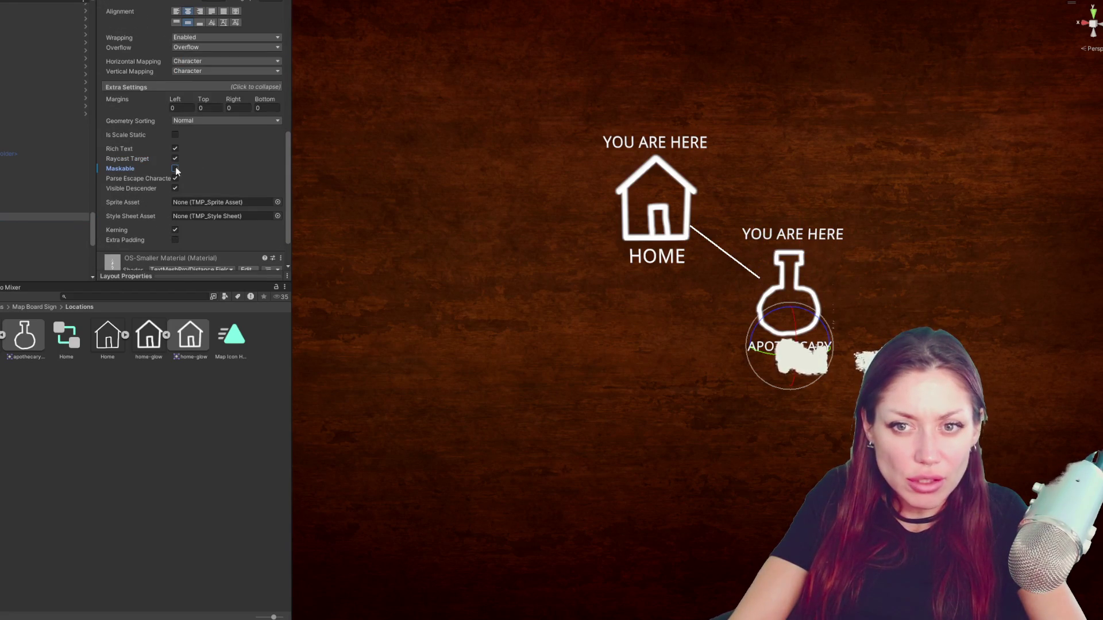
pyautogui.click(8, 211)
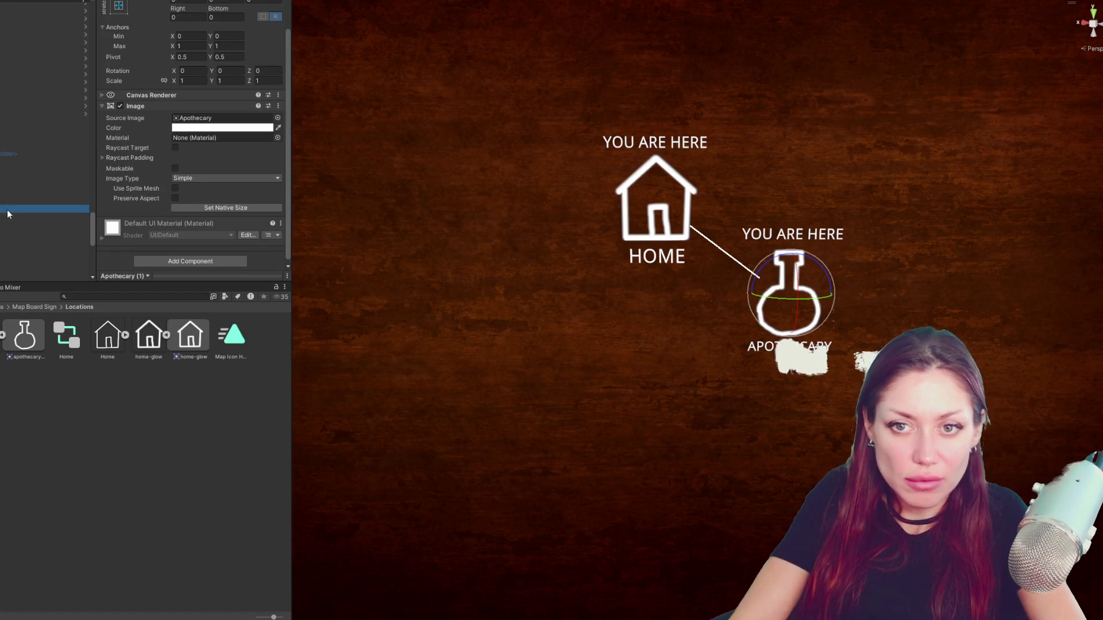
pyautogui.click(9, 202)
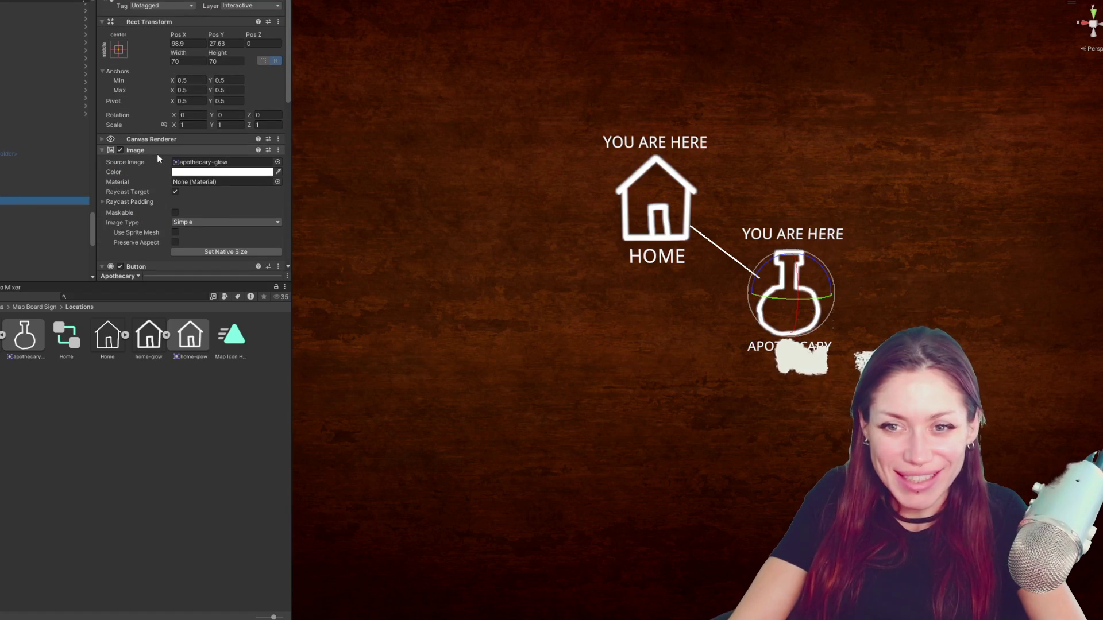
pyautogui.click(176, 192)
pyautogui.click(34, 239)
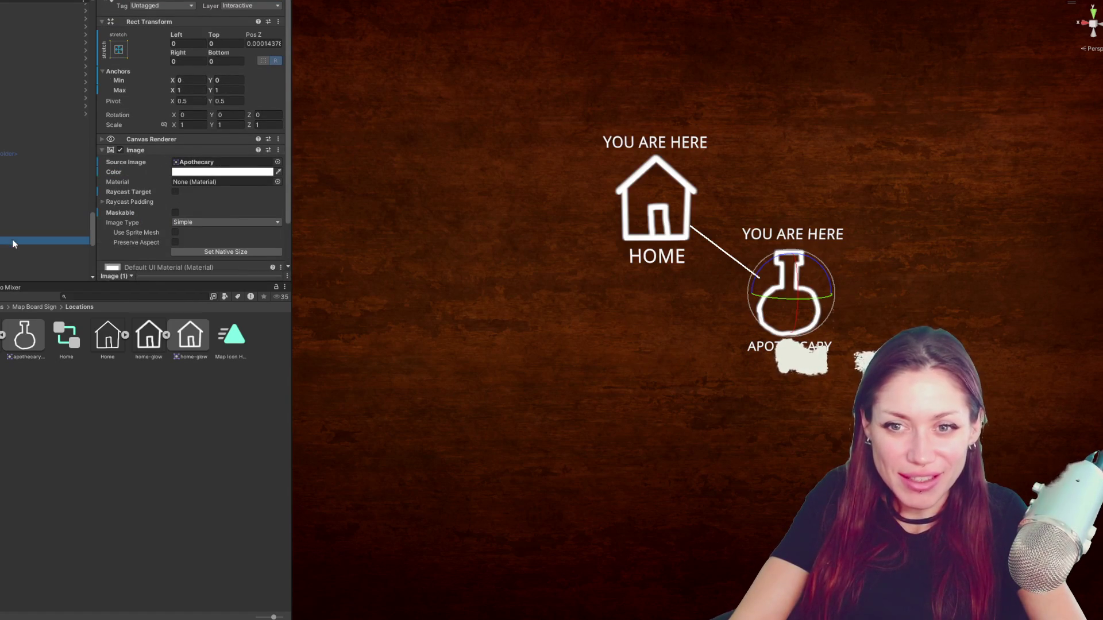
pyautogui.press('Up')
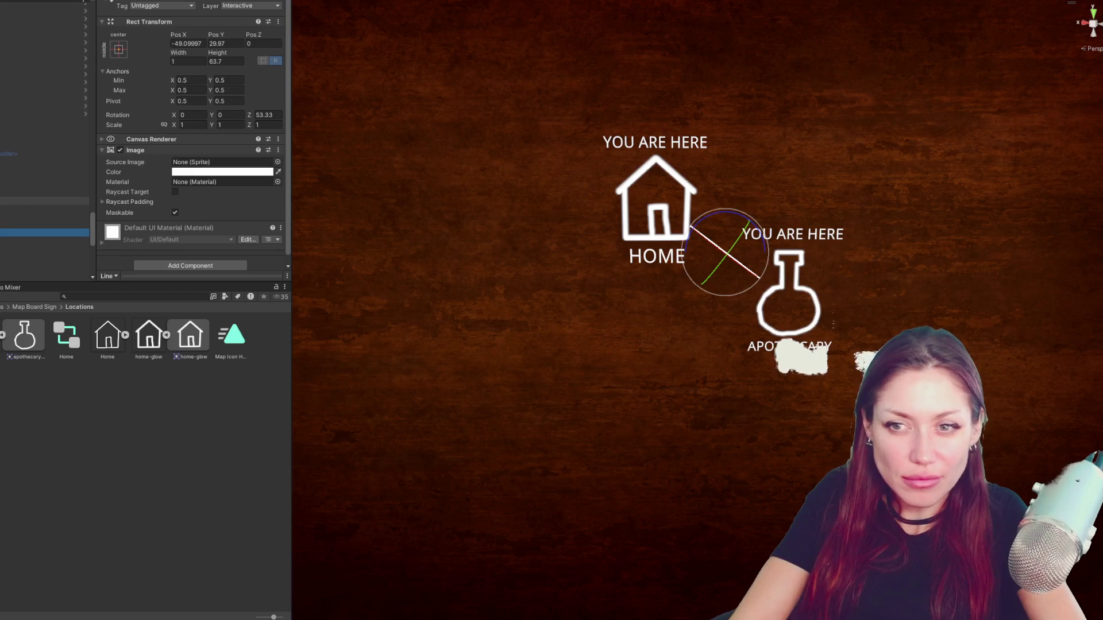
pyautogui.click(35, 201)
pyautogui.scroll(-3, 209, 155)
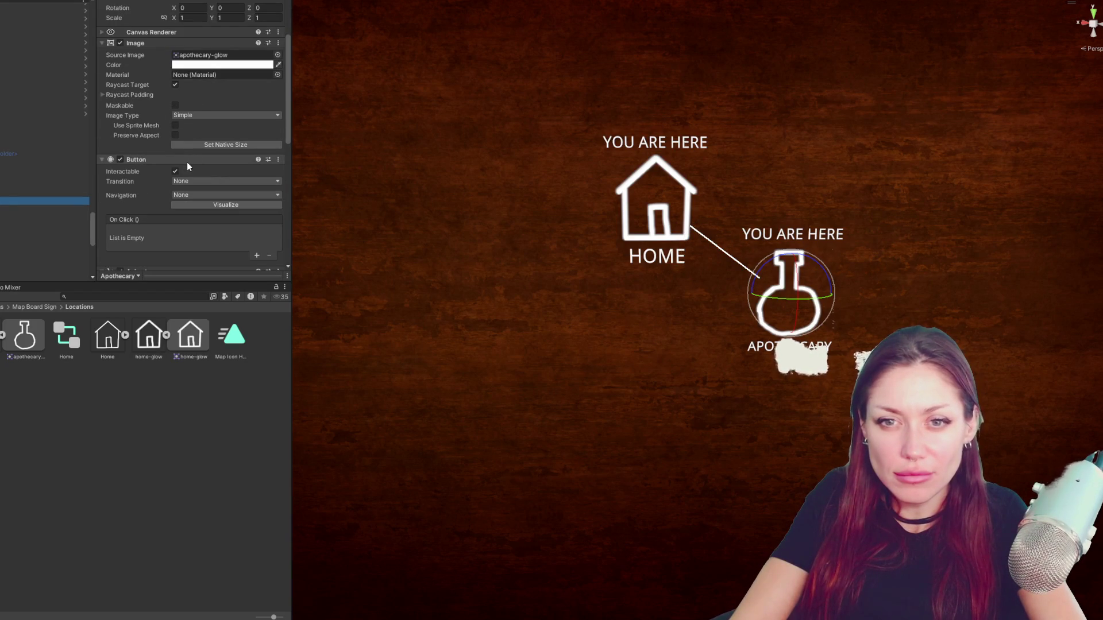
pyautogui.scroll(3, 188, 166)
# - Clear the backing image's sprite and drag its colour alpha to 0 so only the flask shows
pyautogui.click(196, 163)
pyautogui.press('Delete')
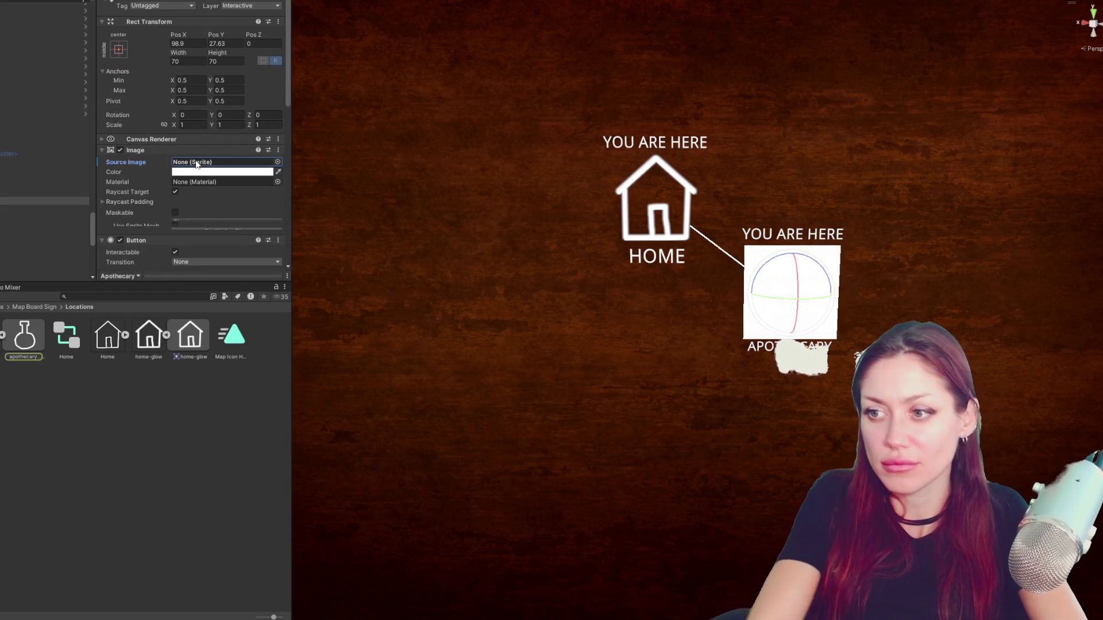
pyautogui.click(211, 172)
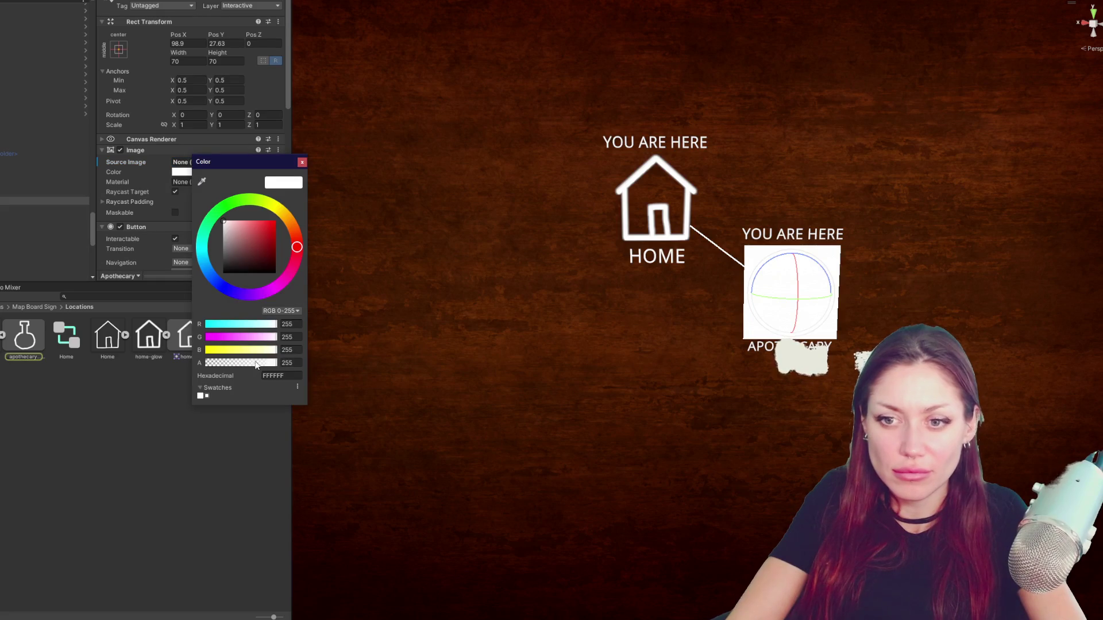
pyautogui.moveTo(255, 366); pyautogui.dragTo(131, 368)
pyautogui.click(300, 163)
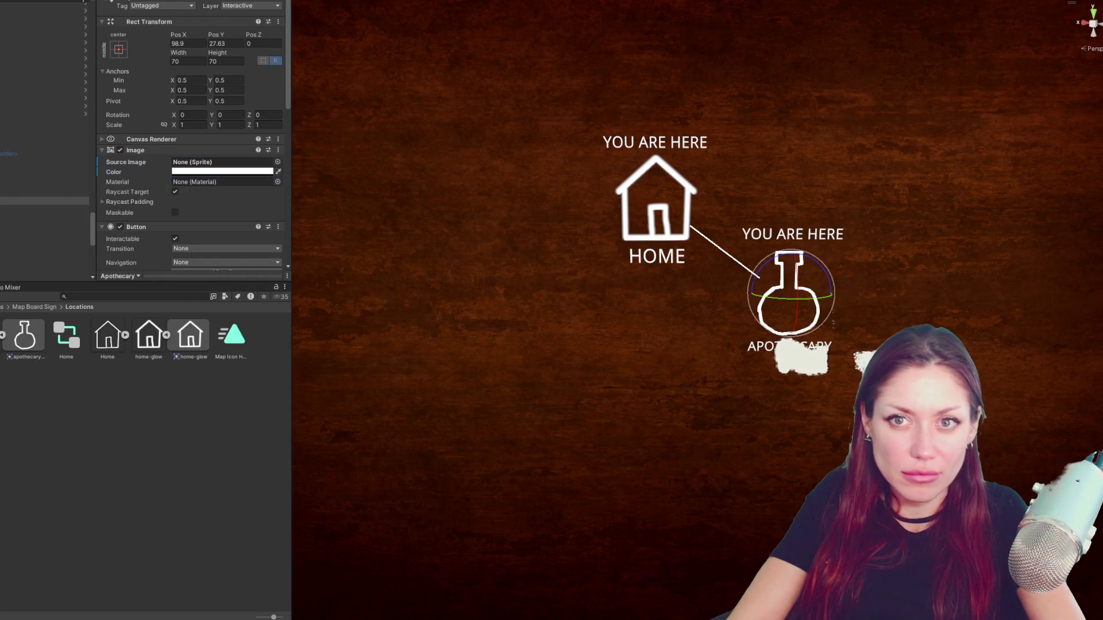
# - Apply all overrides on the MapBoard object to its prefab
pyautogui.click(33, 111)
pyautogui.click(156, 32)
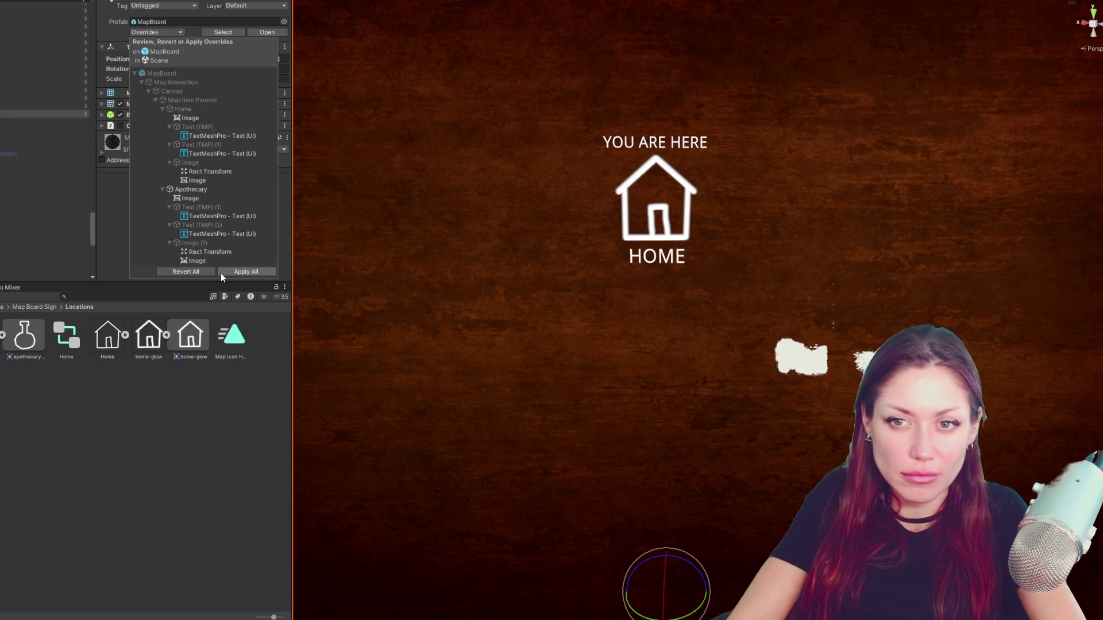
pyautogui.click(230, 270)
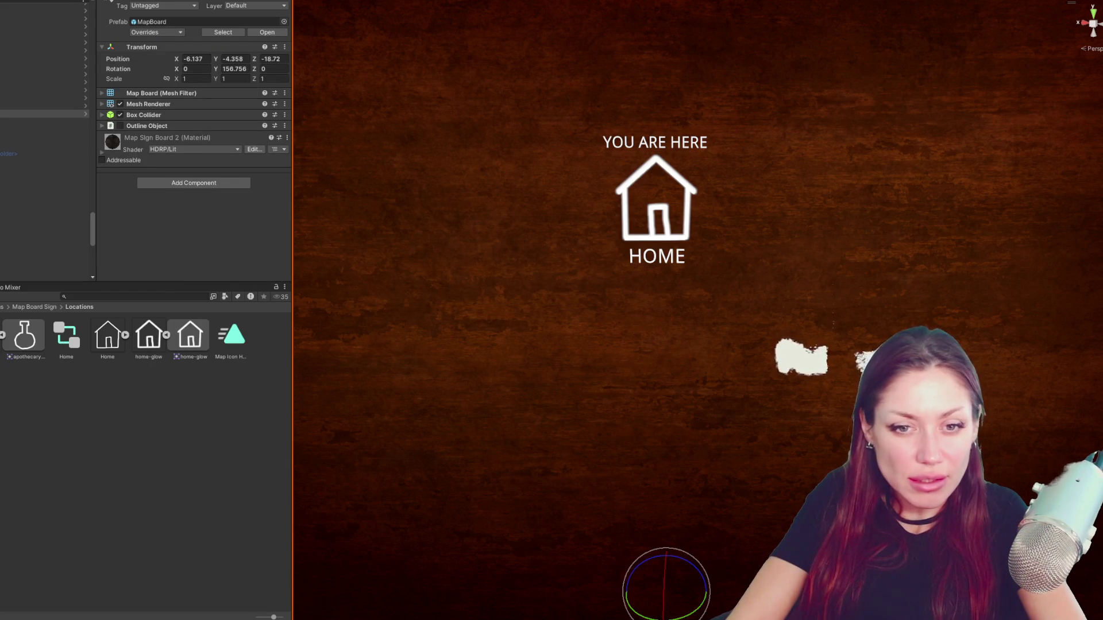
# - Close the Home scene from the Hierarchy and save its changes
pyautogui.rightClick(34, 2)
pyautogui.click(17, 66)
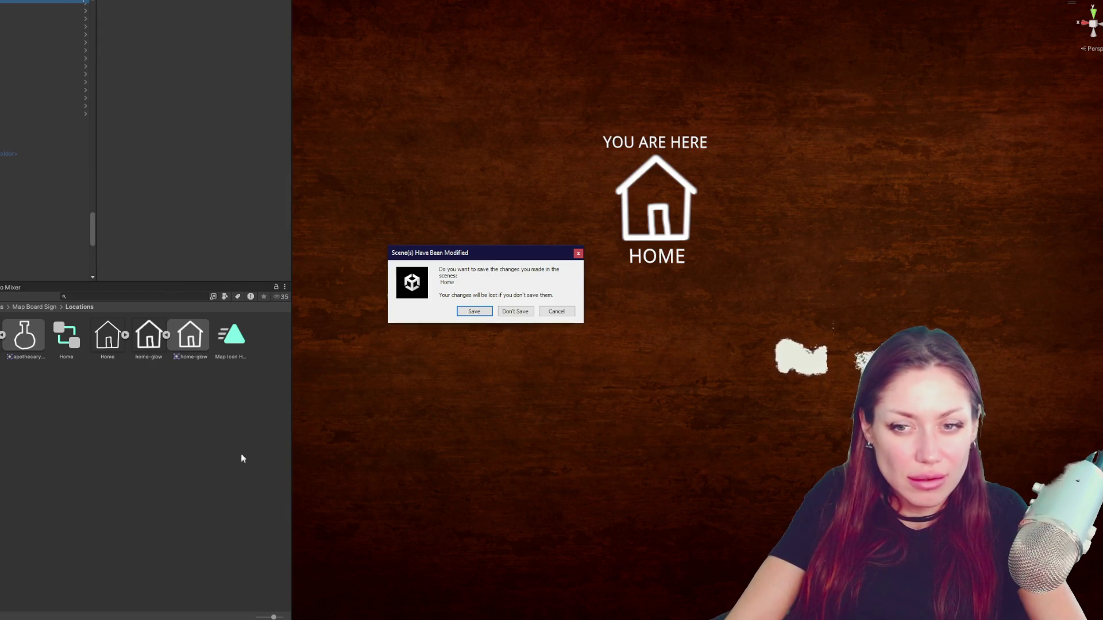
pyautogui.click(488, 311)
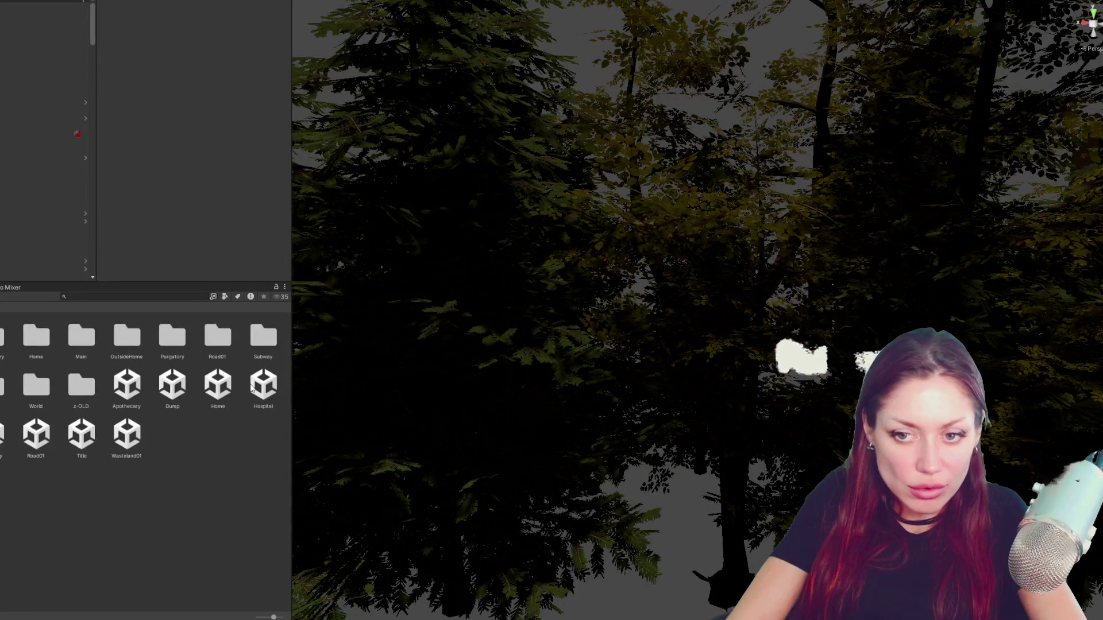
# - Reopen the Home scene via Road01's options and change the item spawner to list item 8 instead of 6
pyautogui.click(48, 431)
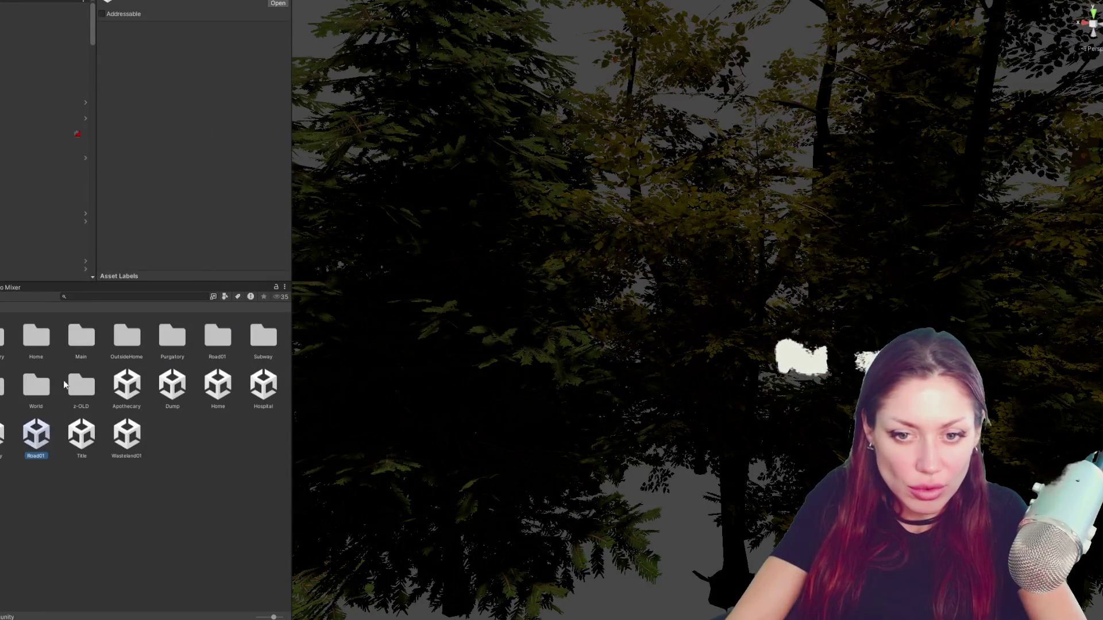
pyautogui.rightClick(47, 431)
pyautogui.click(155, 211)
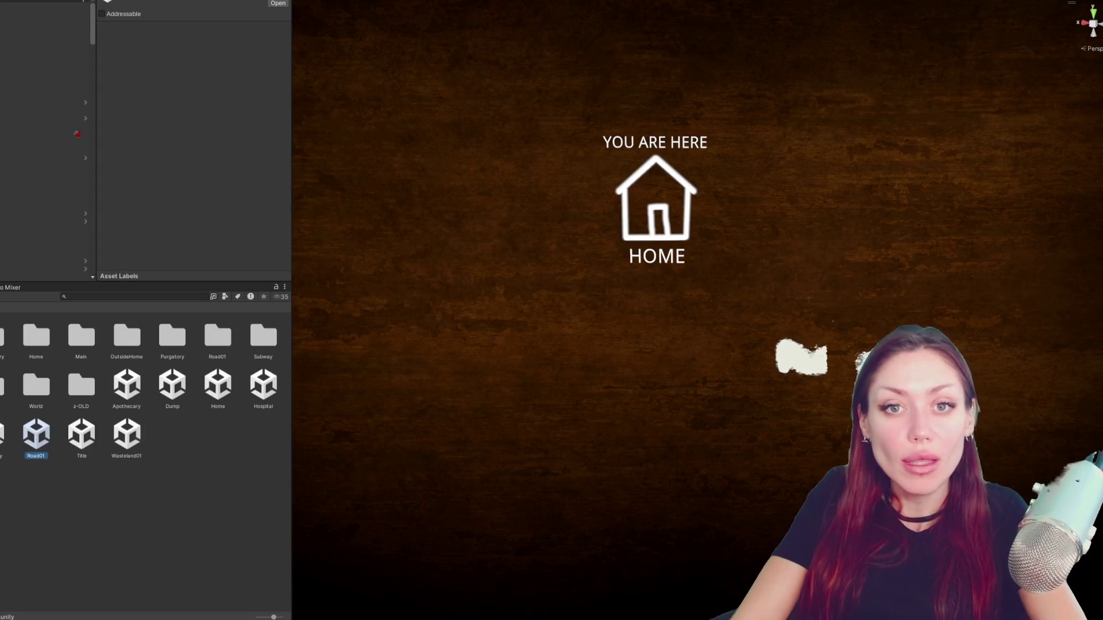
pyautogui.click(52, 8)
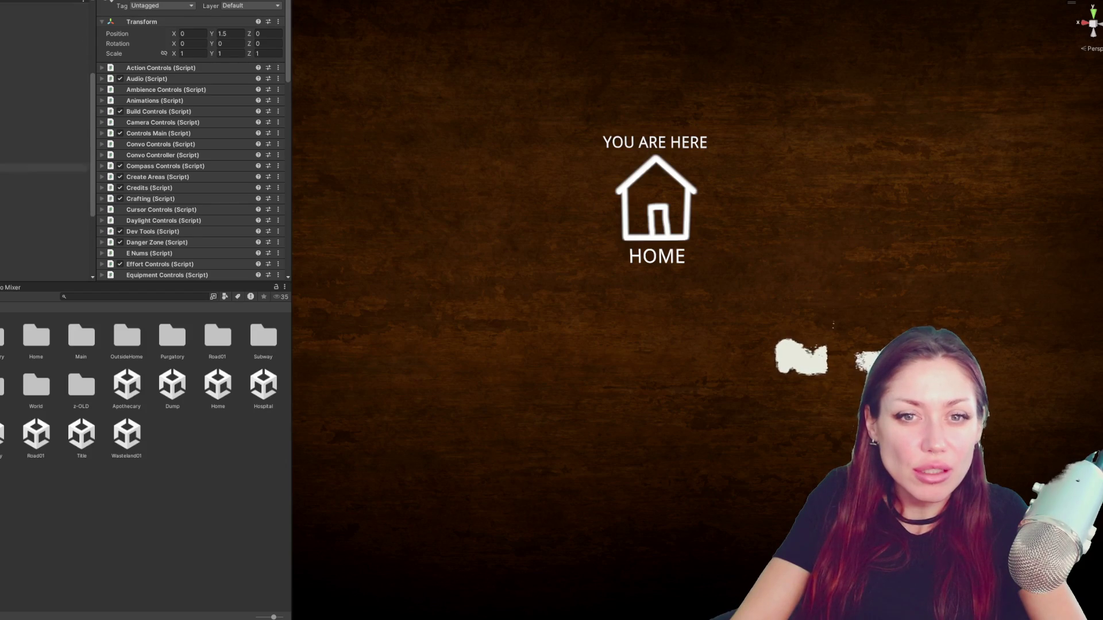
pyautogui.click(44, 191)
pyautogui.keyDown('shift'); pyautogui.click(43, 248); pyautogui.keyUp('shift')
pyautogui.click(188, 100)
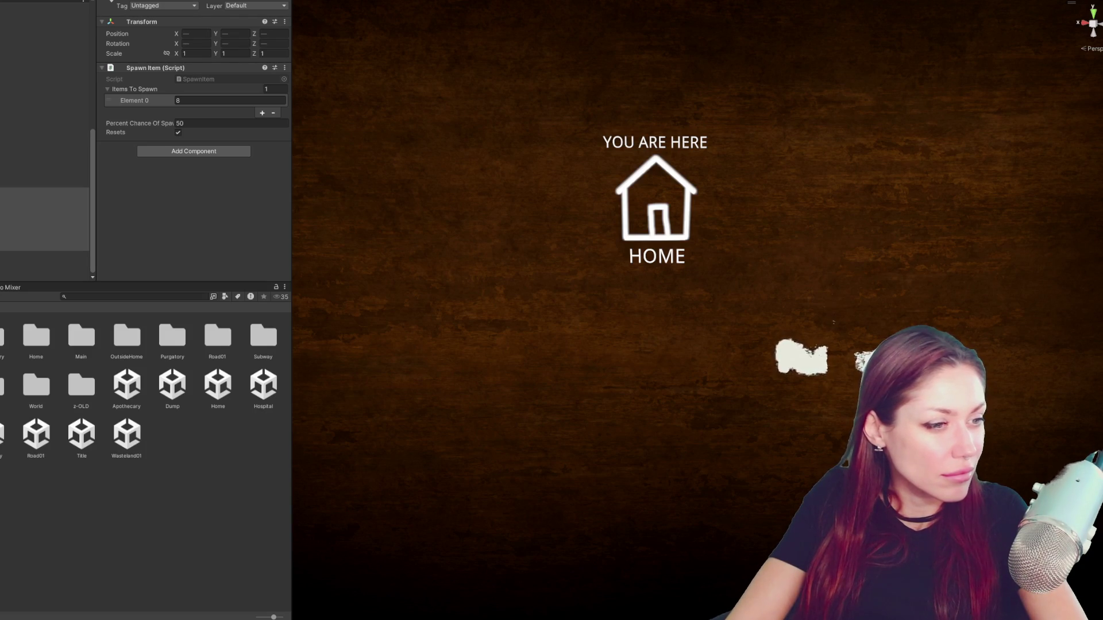
# - Select the Title scene and enter Play mode to bring up the STRAIN title screen
pyautogui.click(81, 434)
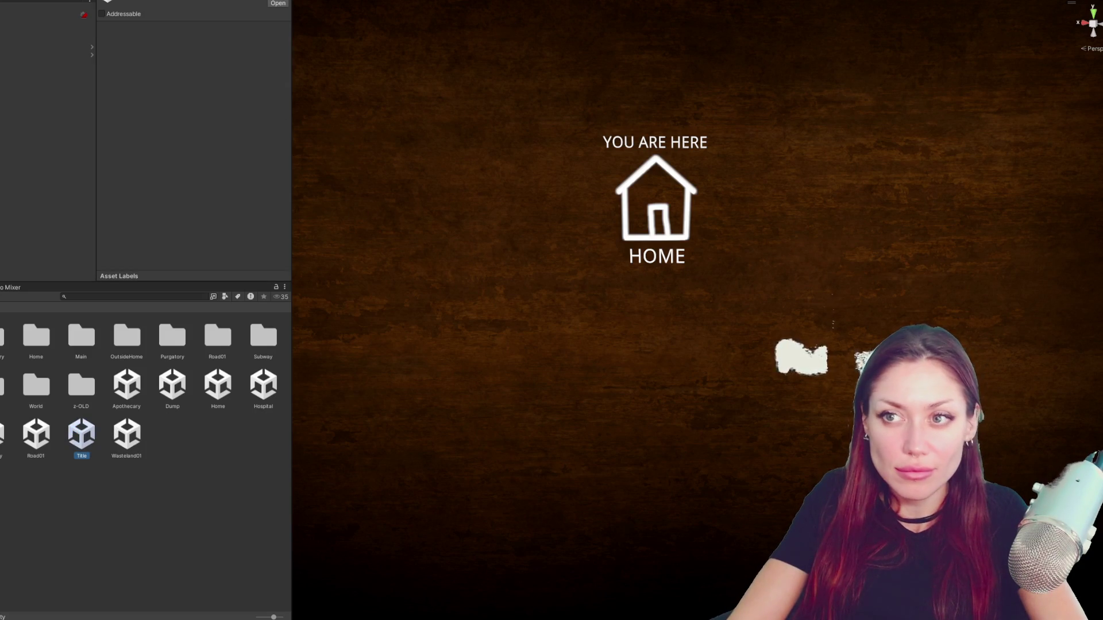
pyautogui.hotkey('ctrl', 'p')
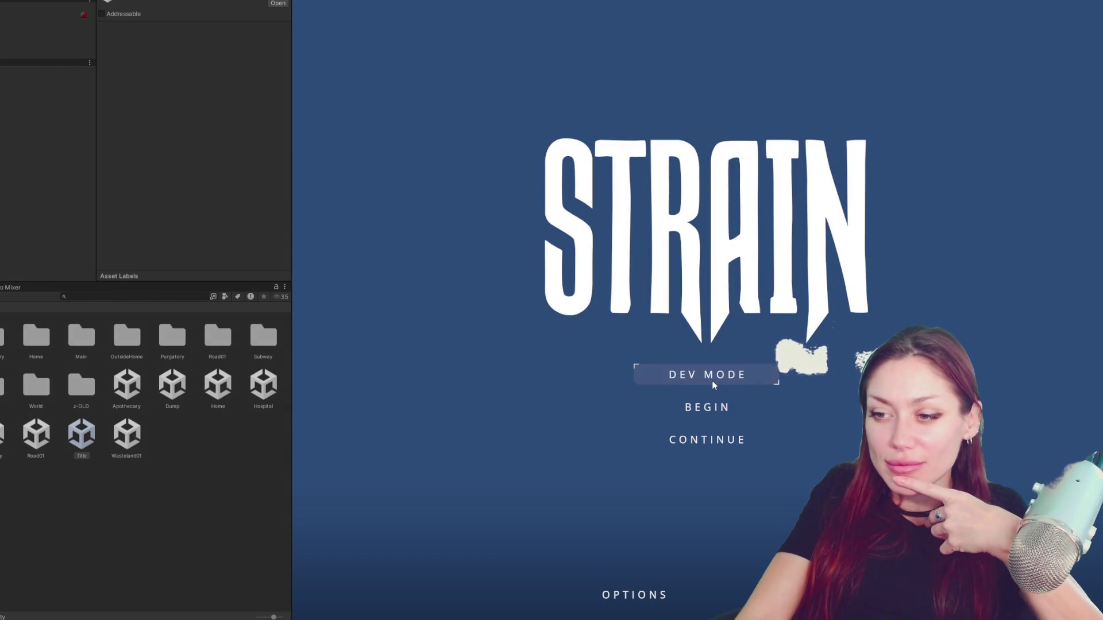
# - Start a dev-mode playthrough and widen the game view to full width via the pause menu
pyautogui.click(690, 375)
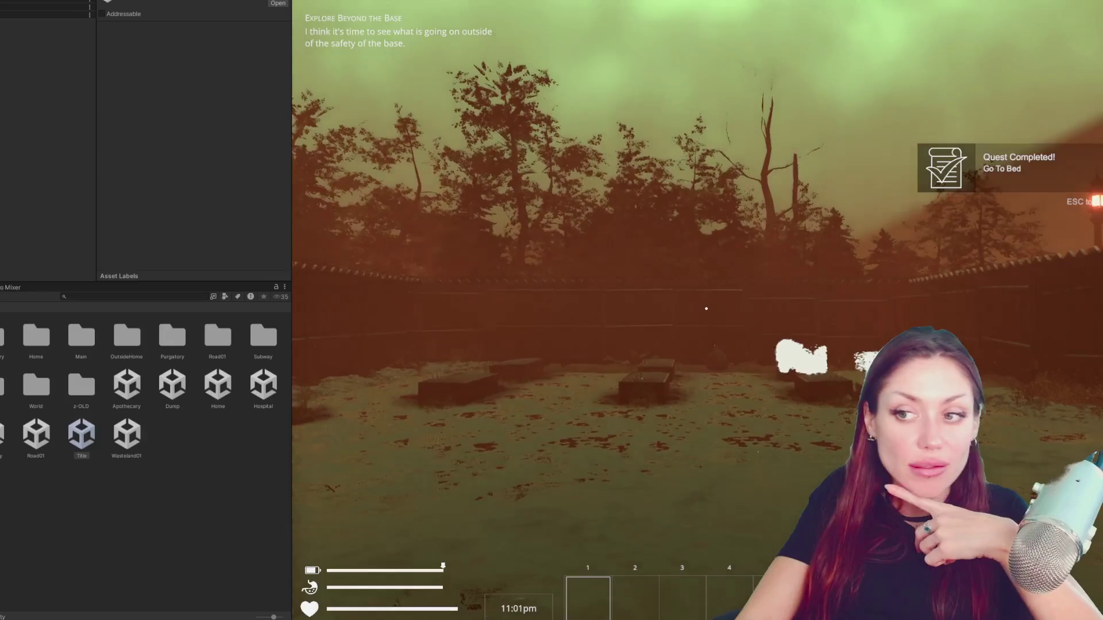
pyautogui.press('Escape')
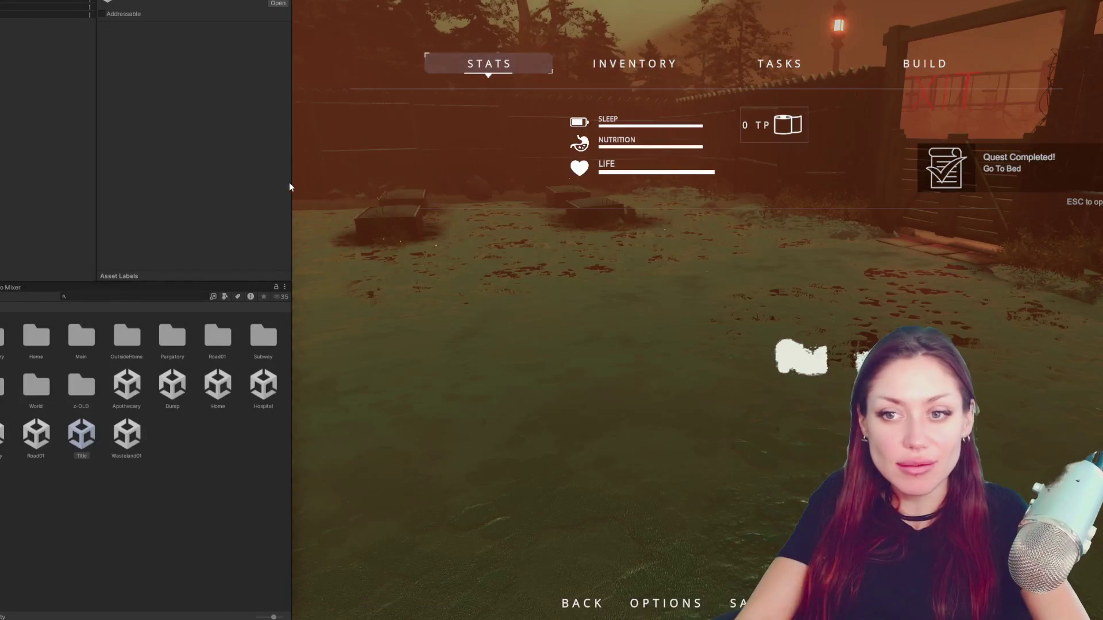
pyautogui.moveTo(290, 182); pyautogui.dragTo(1, 181)
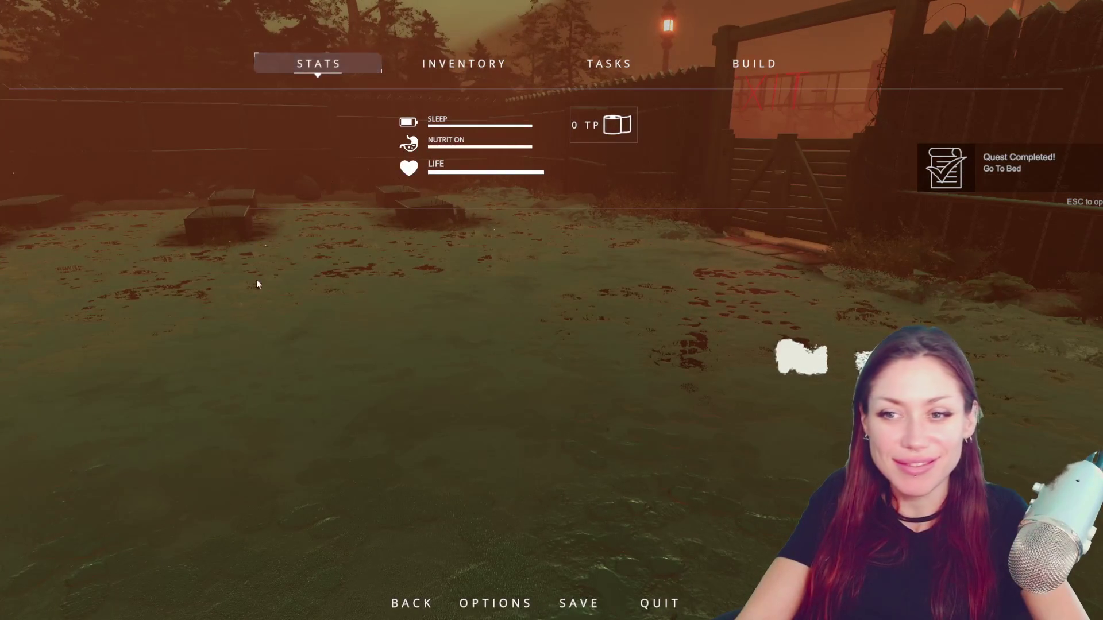
pyautogui.press('Escape')
# - Walk past the water pump to the leafy plant and harvest its wildberries
pyautogui.press('w')
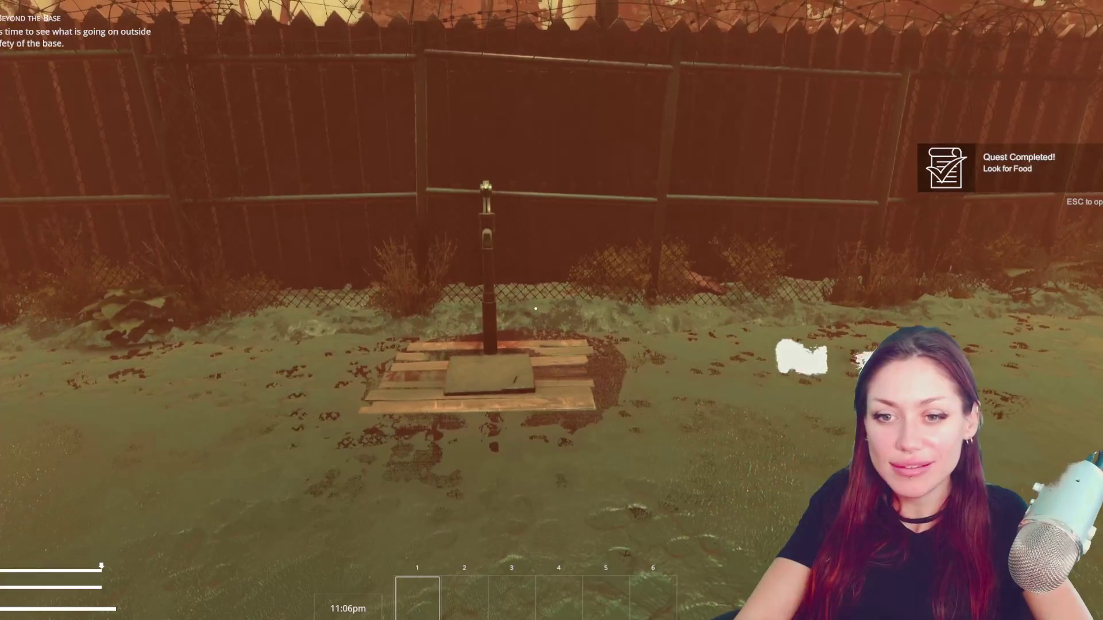
pyautogui.press('w')
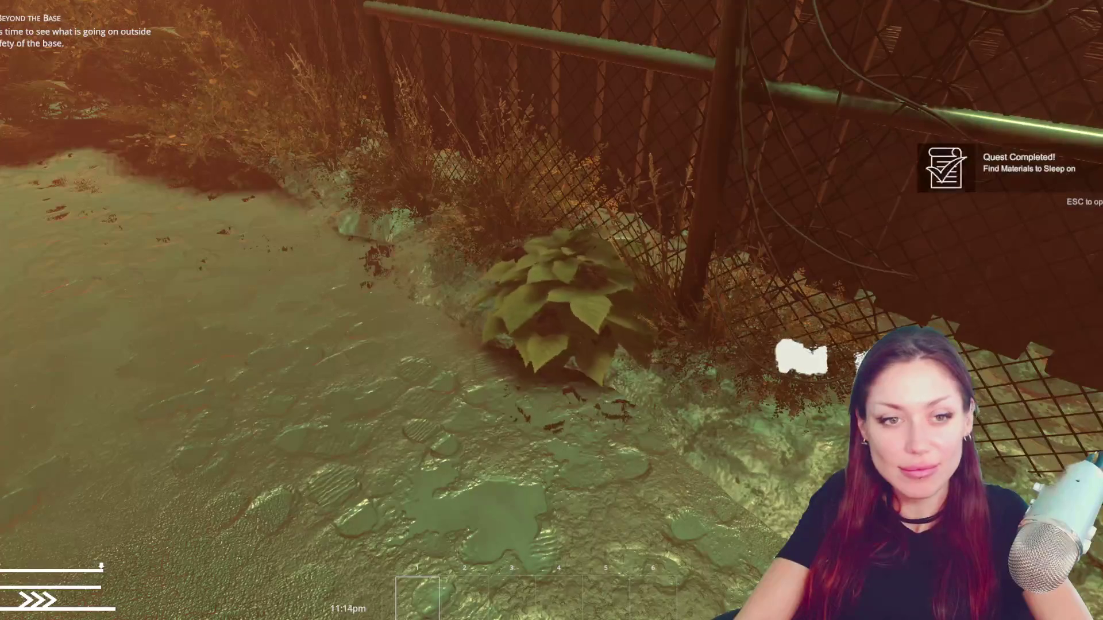
pyautogui.press('e')
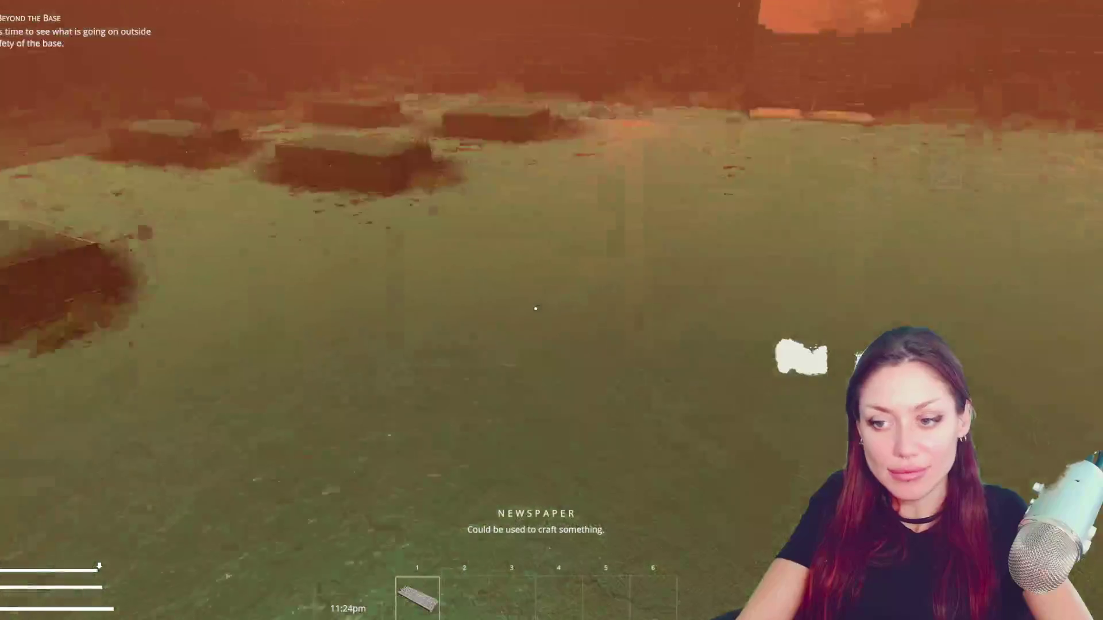
# - From the pause menu's BUILD tab, place a Newspaper Bed on the ground
pyautogui.press('Escape')
pyautogui.click(736, 69)
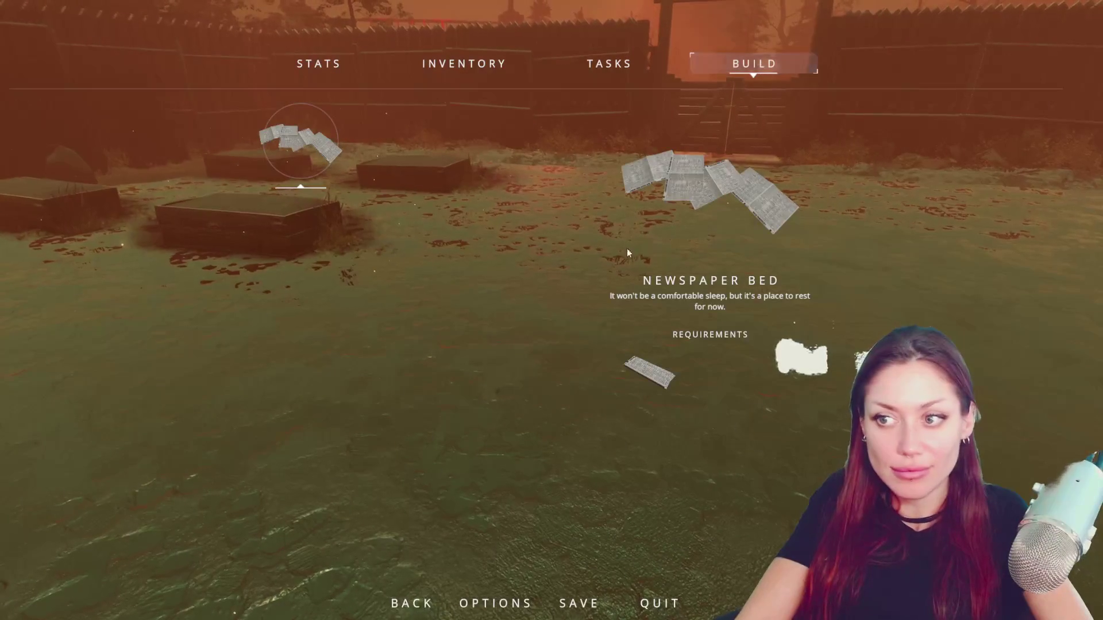
pyautogui.click(314, 130)
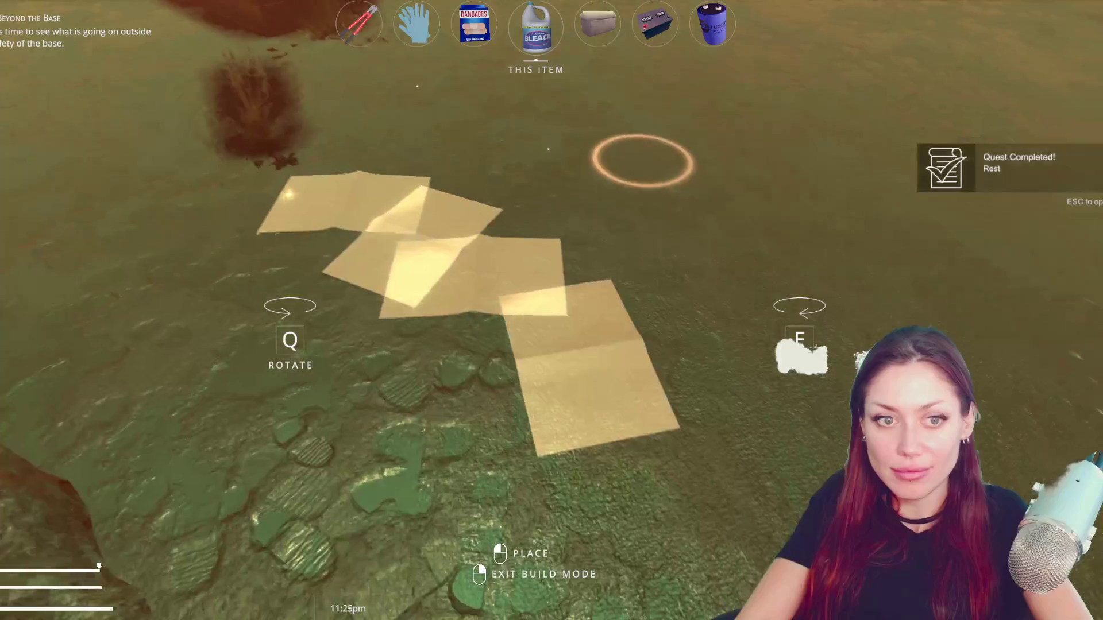
pyautogui.click(534, 308)
# - Go through the wooden gate and down the alley toward the exit gate by the flooded yard
pyautogui.press('w')
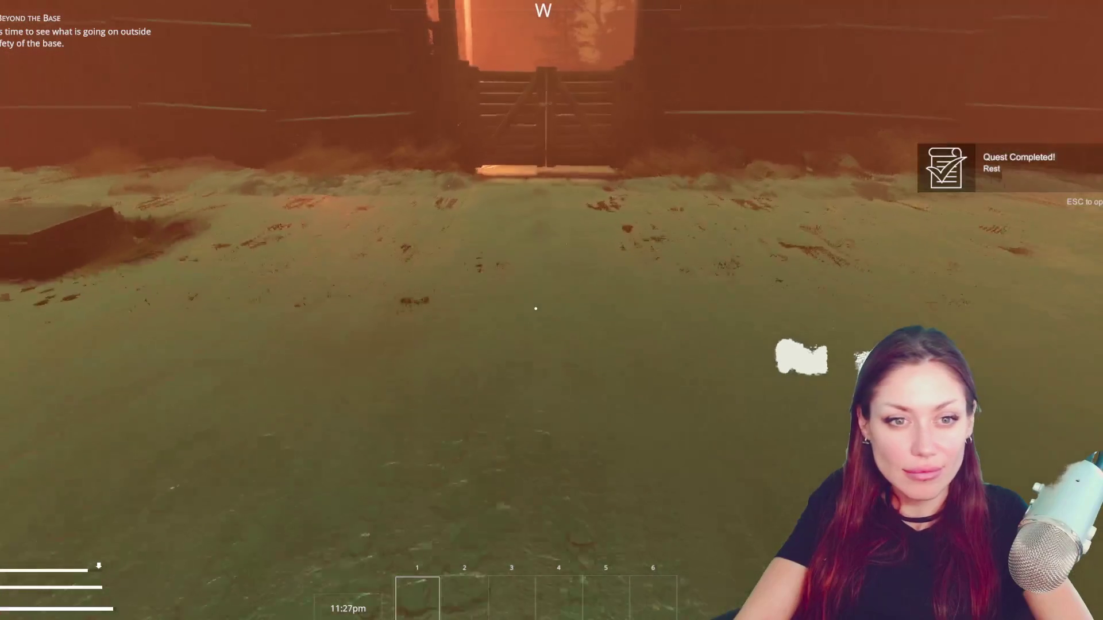
pyautogui.press('w')
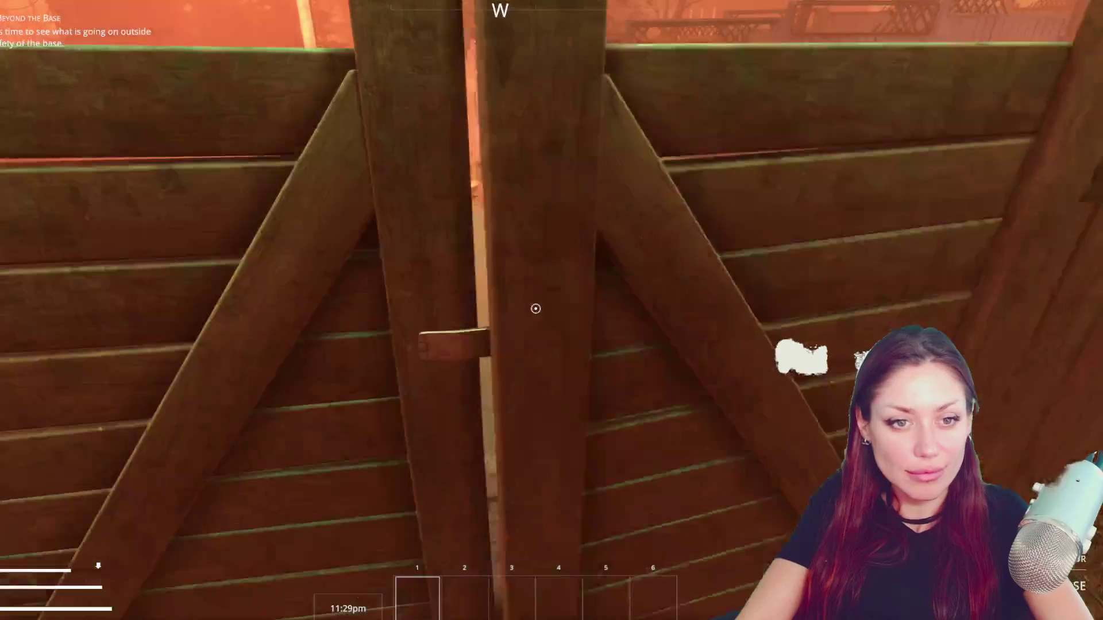
pyautogui.press('w')
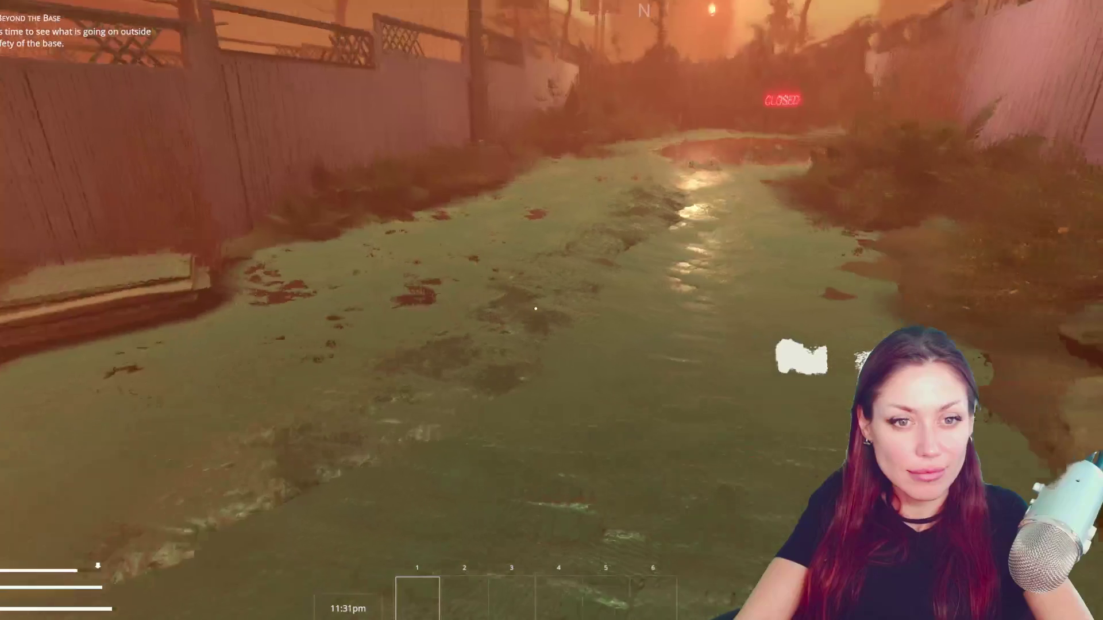
pyautogui.press('w')
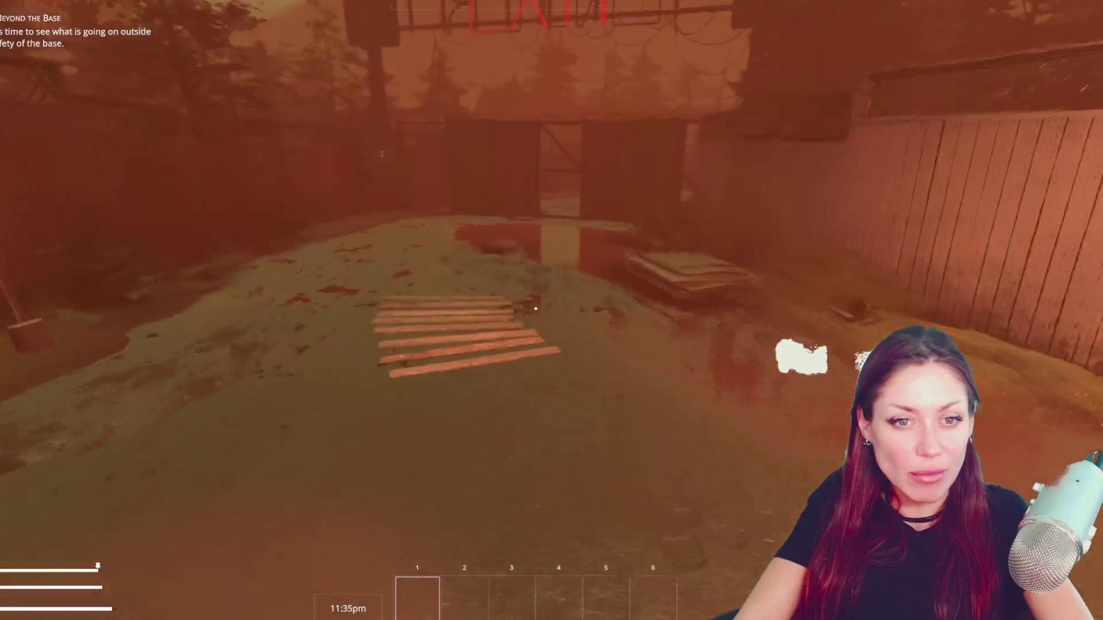
pyautogui.press('w')
pyautogui.press('w')
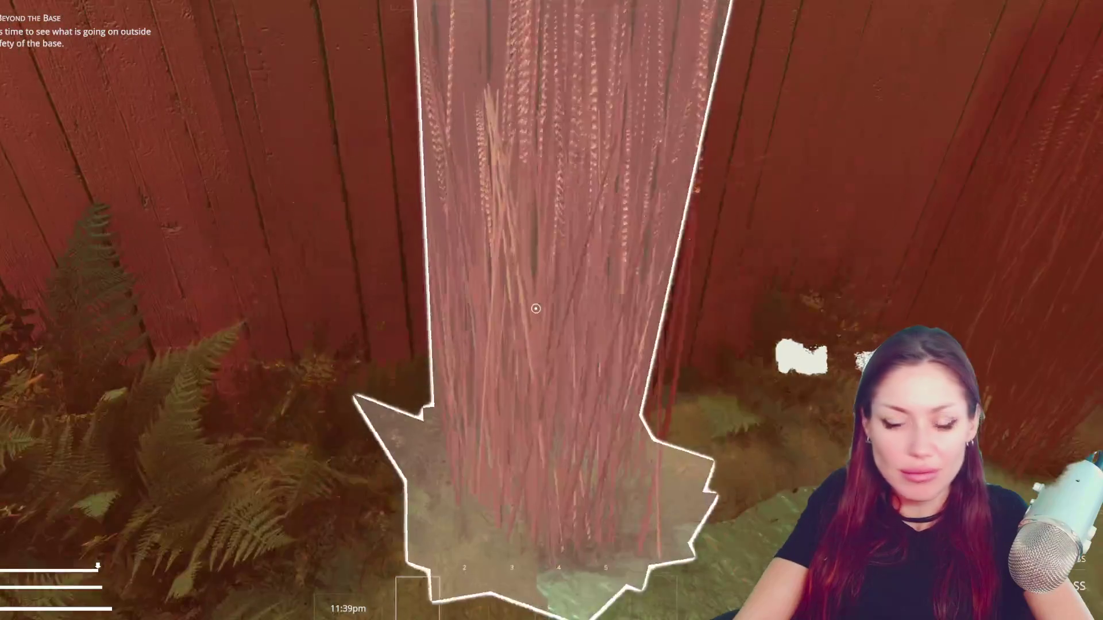
pyautogui.press('w')
pyautogui.press('w')
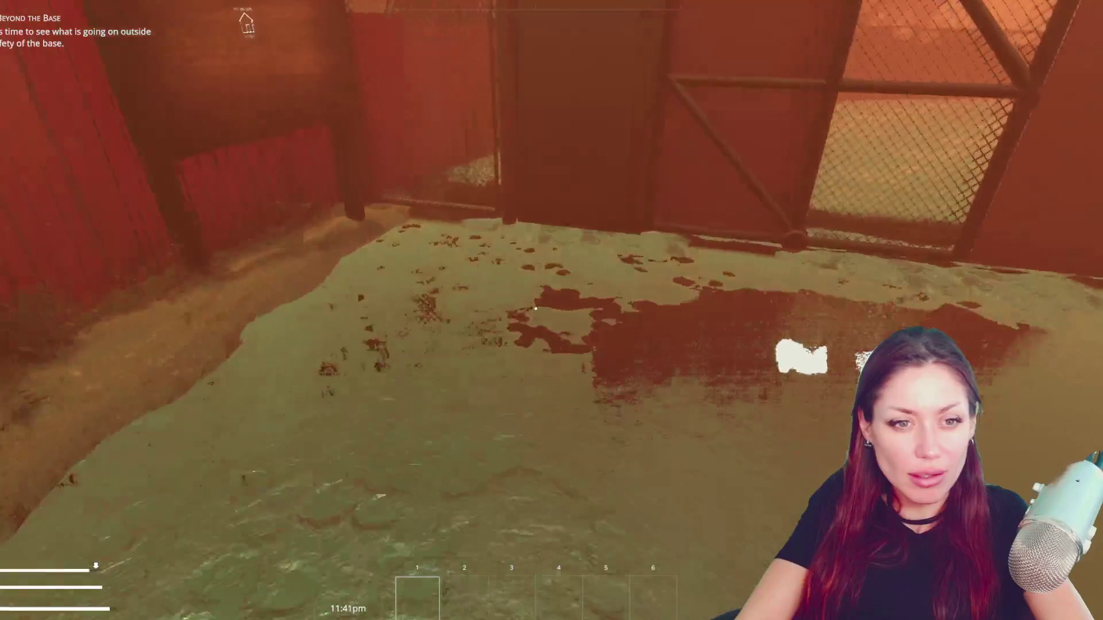
pyautogui.press('w')
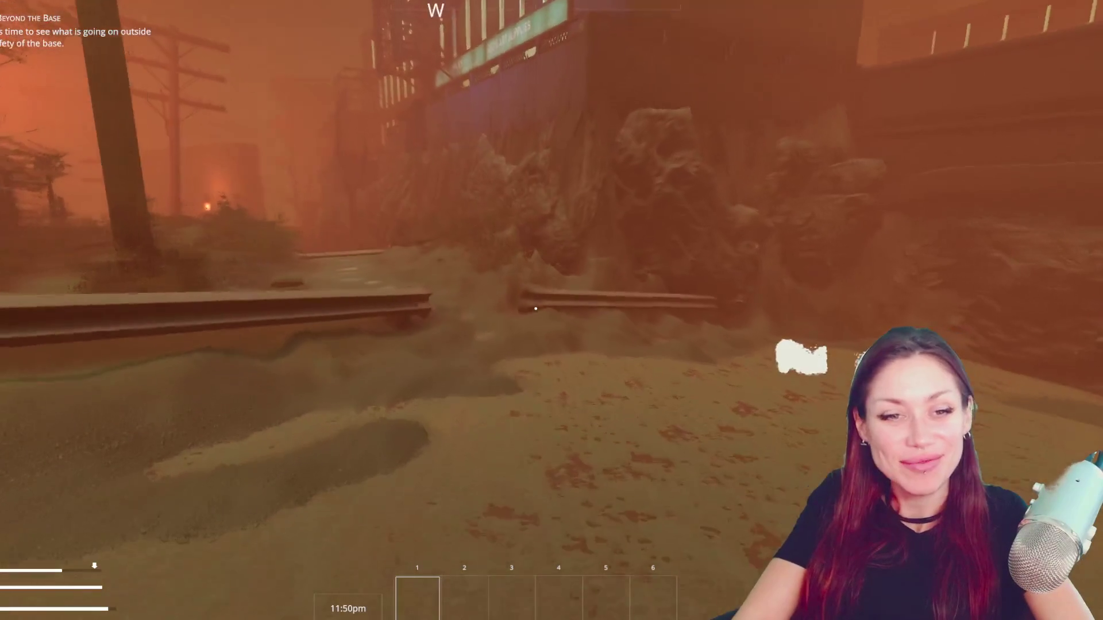
# - Walk out along the road and checkered path, then vault over the wooden fence by the hedge
pyautogui.press('w')
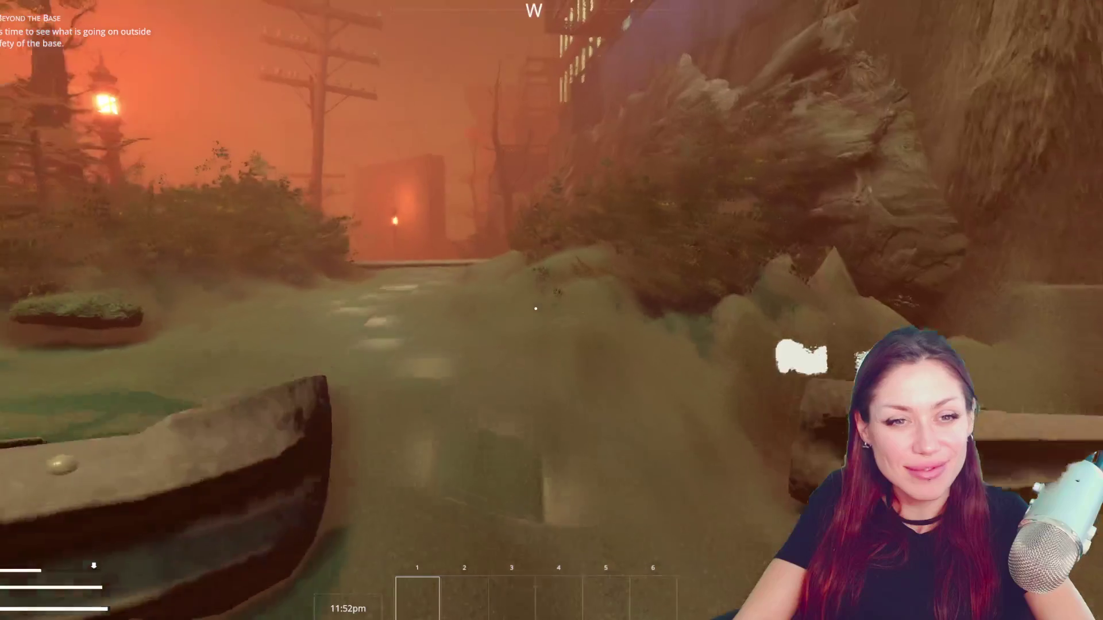
pyautogui.press('w')
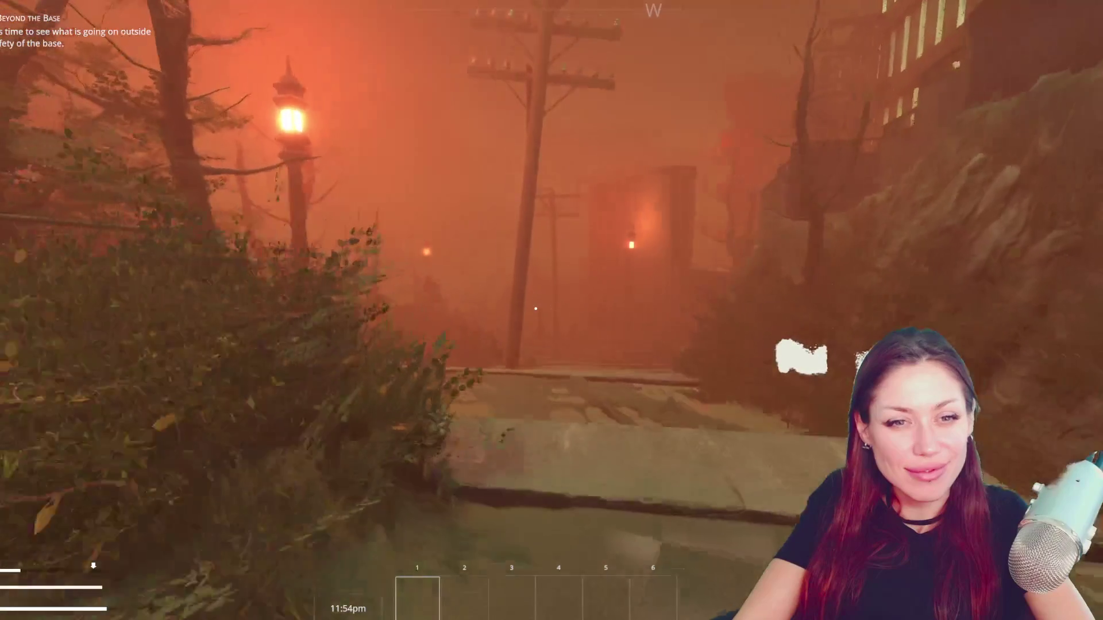
pyautogui.press('w')
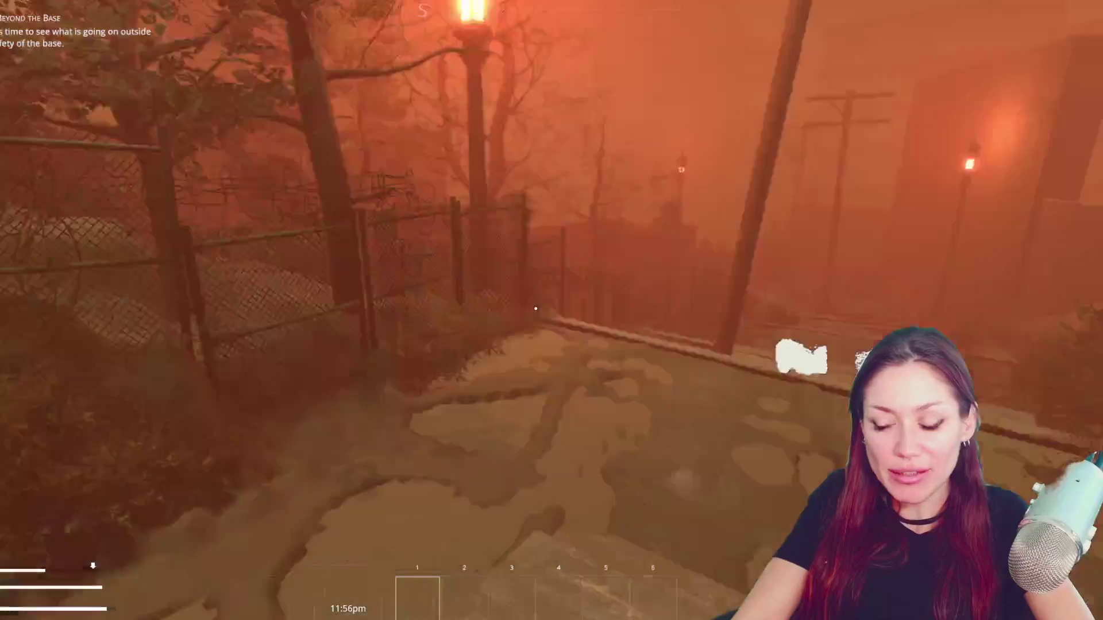
pyautogui.press('w')
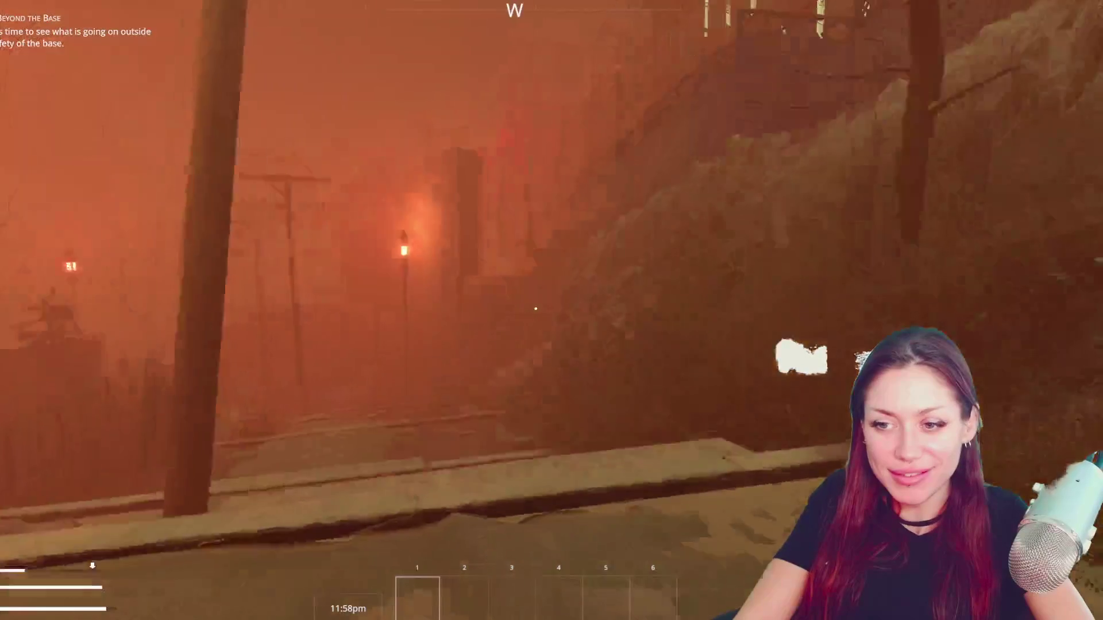
pyautogui.press('w')
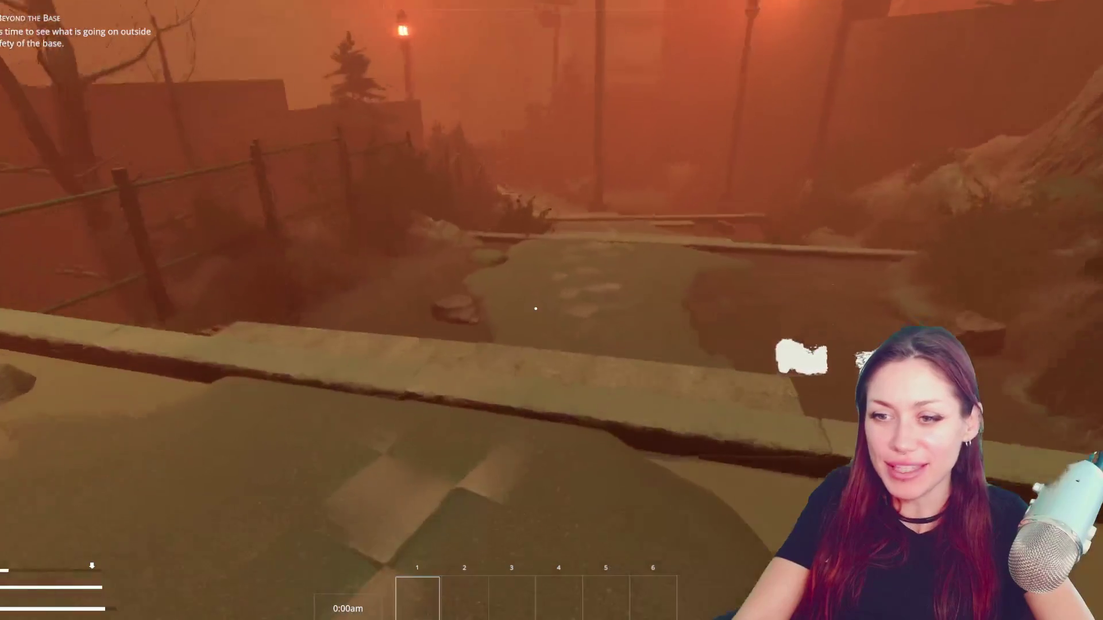
pyautogui.press('w')
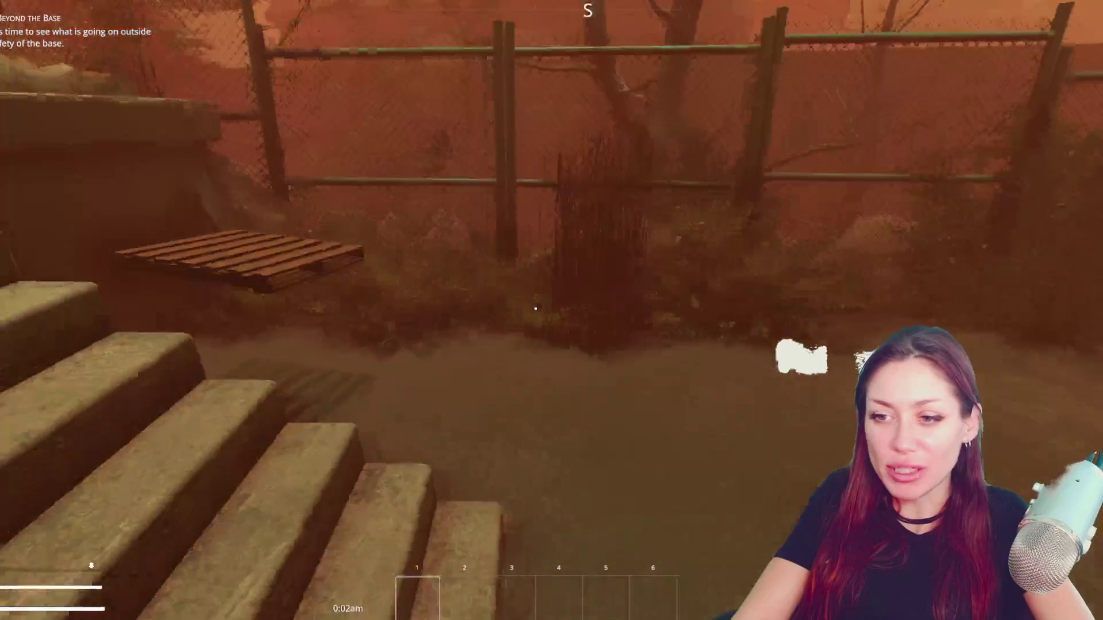
pyautogui.press('w')
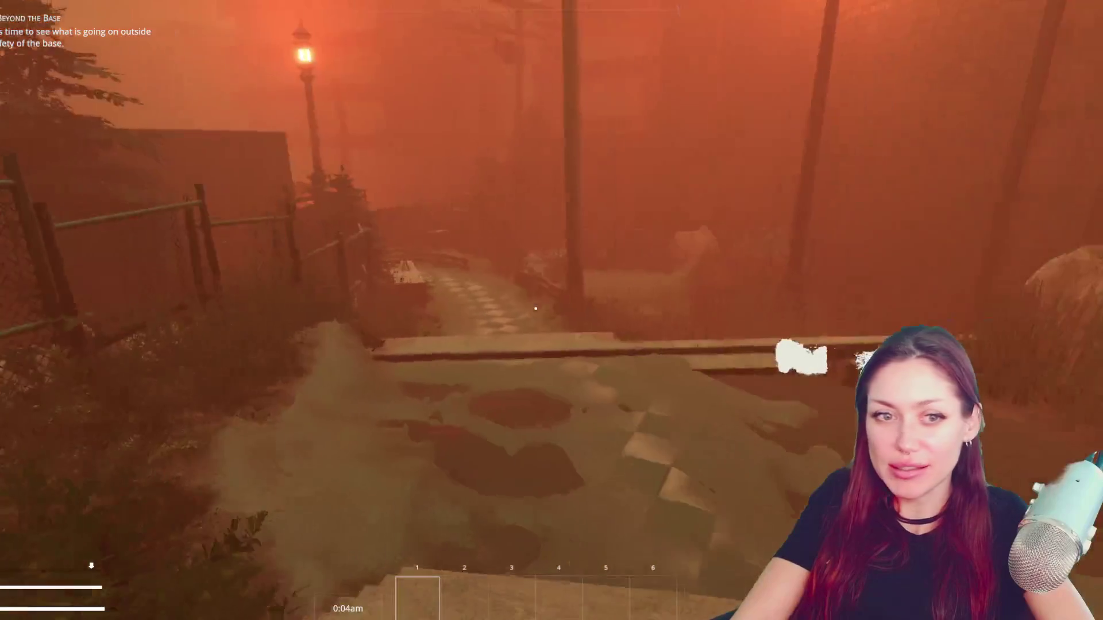
pyautogui.press('w')
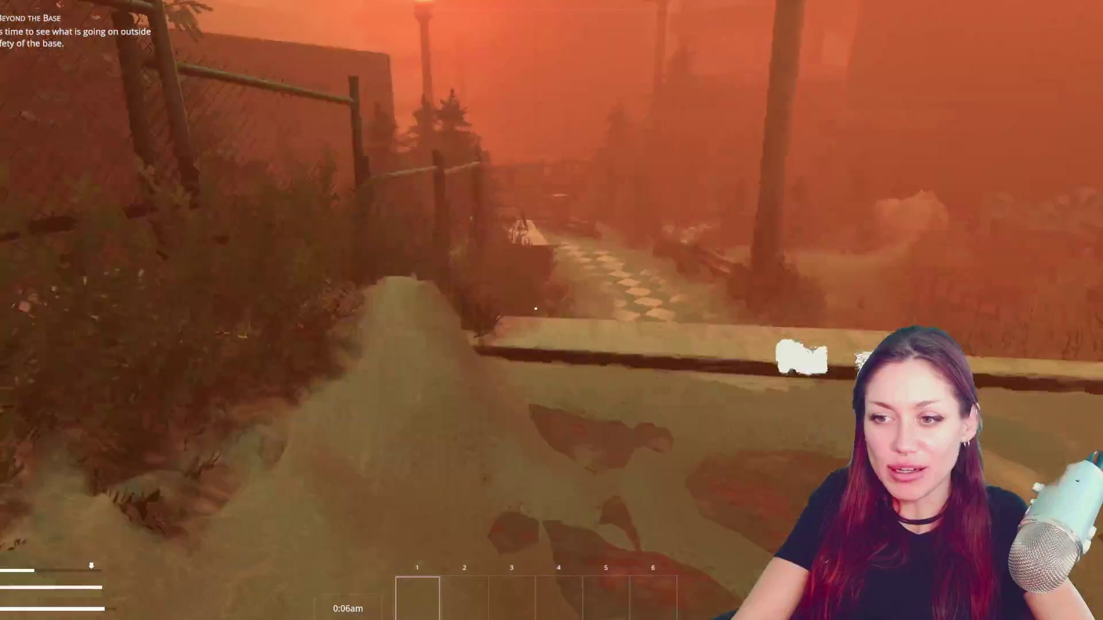
pyautogui.press('w')
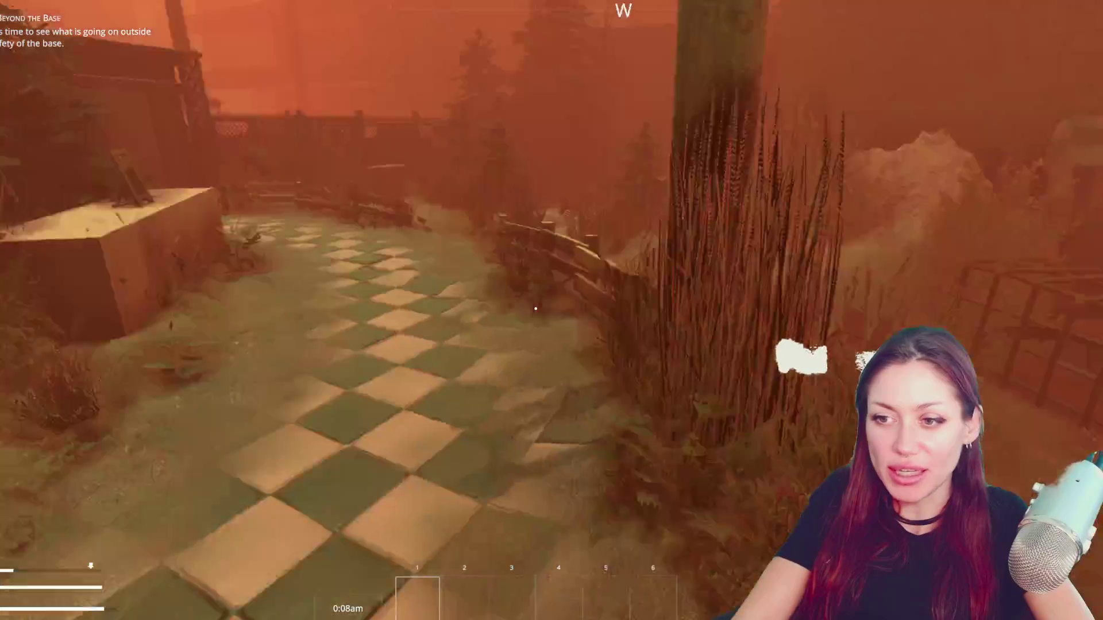
pyautogui.press('w')
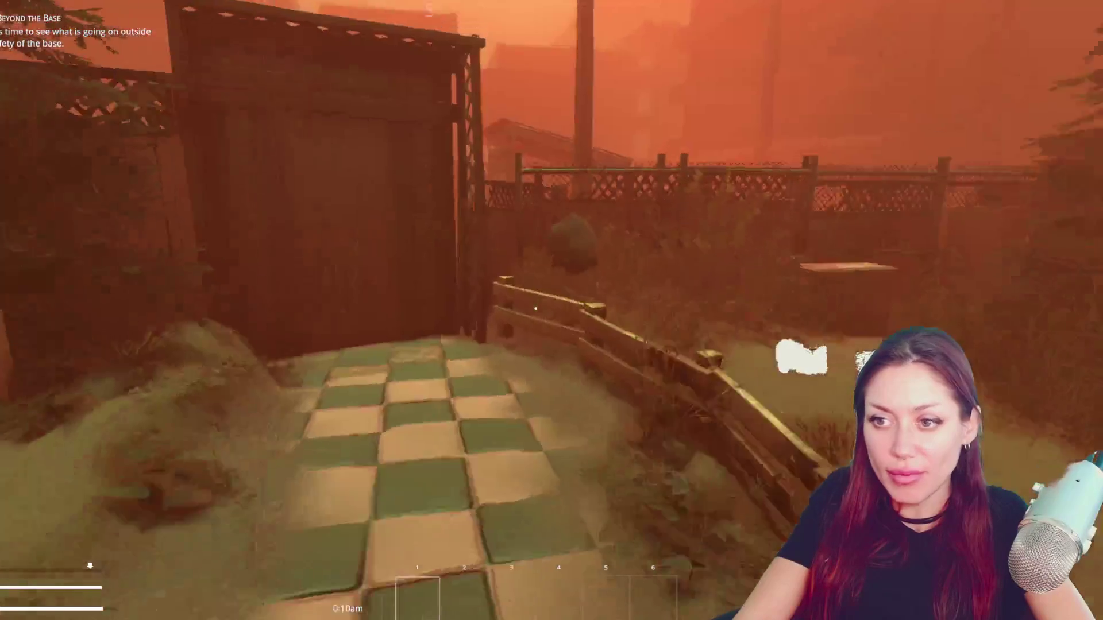
pyautogui.press('space')
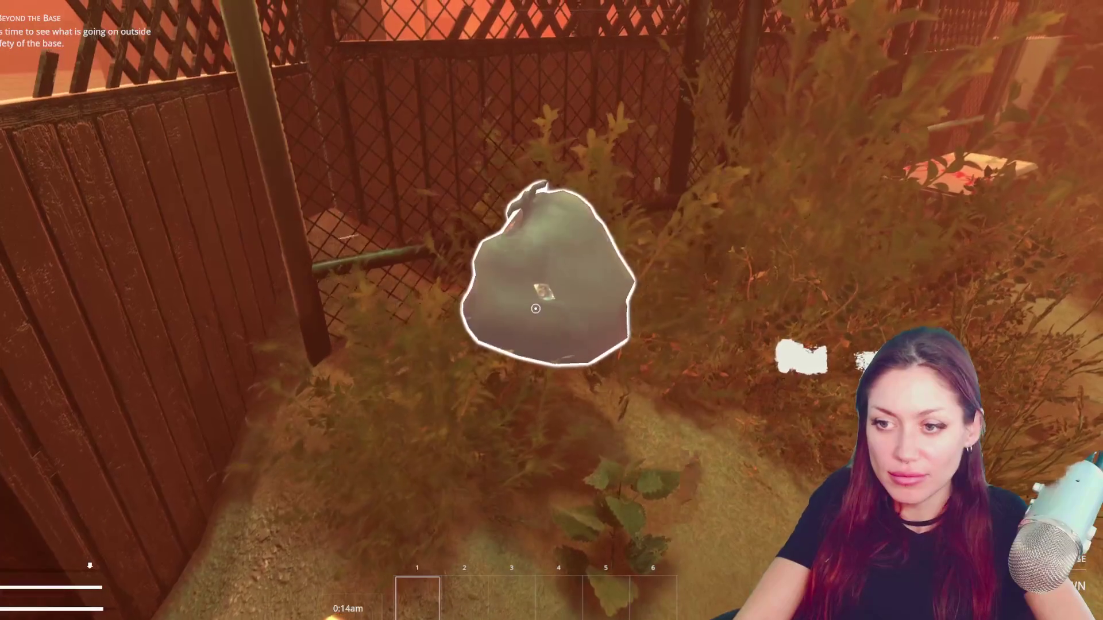
# - Pick up the empty jar from the hedge and walk along the garden path
pyautogui.click(535, 308)
pyautogui.press('e')
pyautogui.press('e')
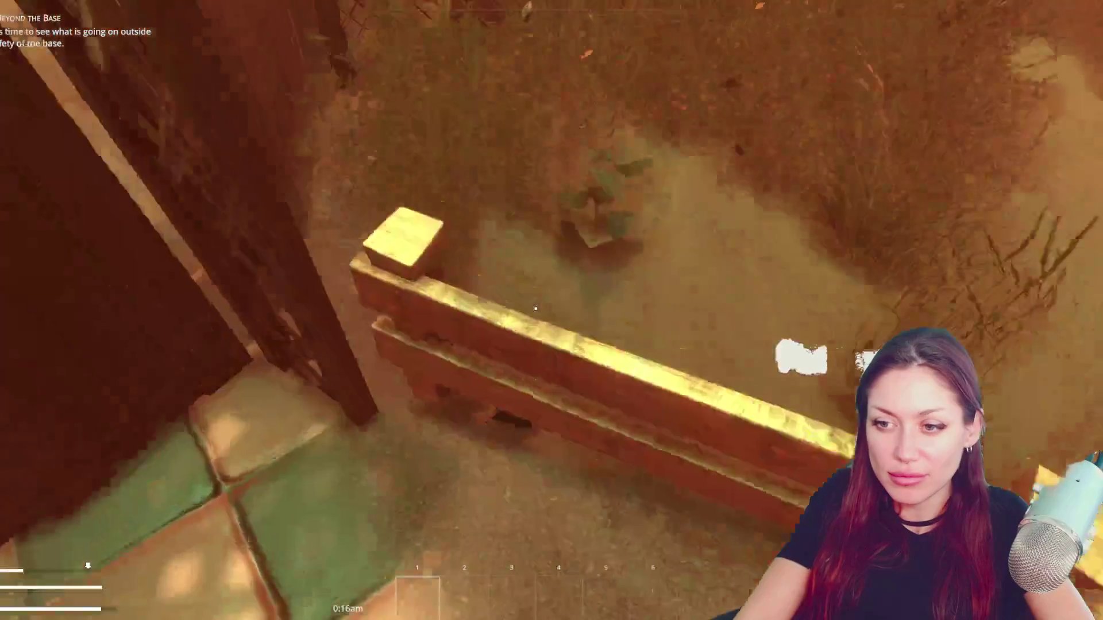
pyautogui.press('e')
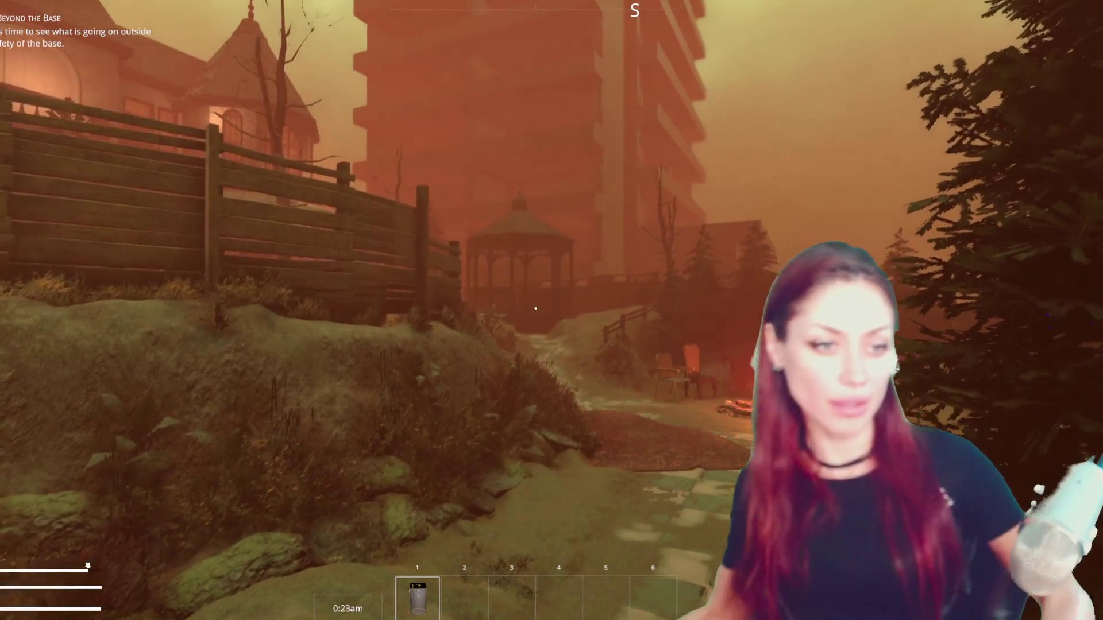
pyautogui.press('w')
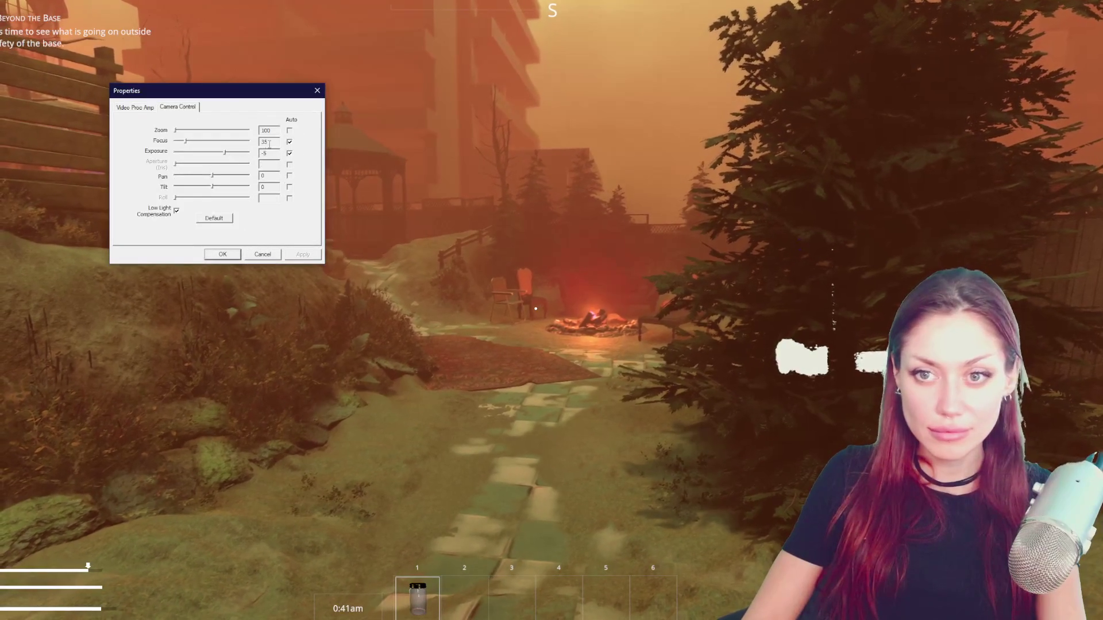
# - Walk past the campfire, up the stairs and into the room with shelves
pyautogui.click(222, 255)
pyautogui.press('w')
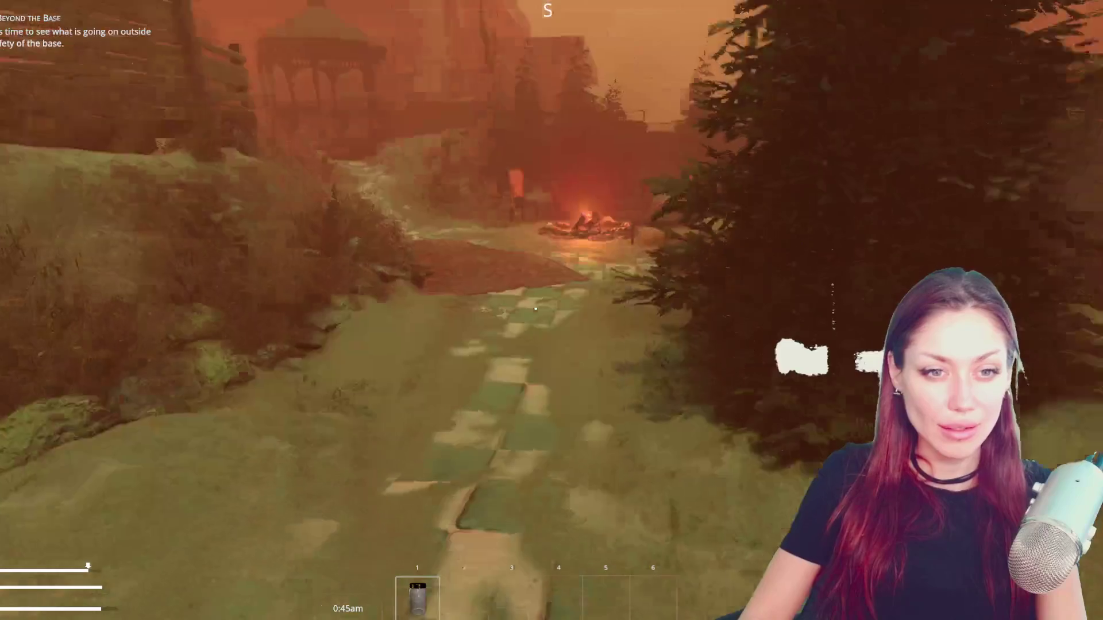
pyautogui.press('w')
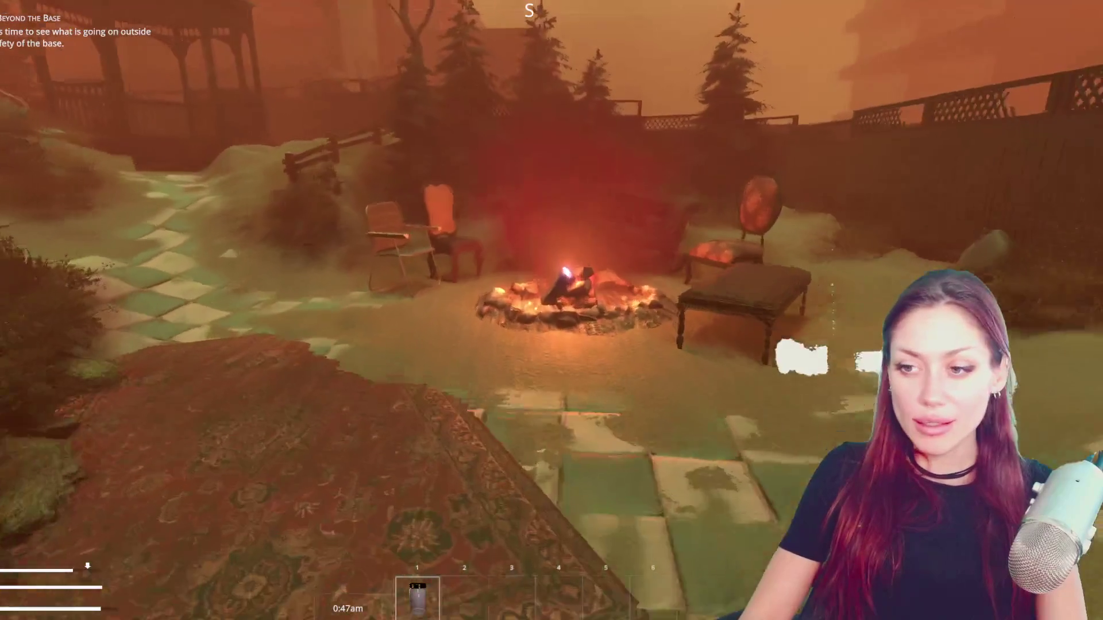
pyautogui.press('w')
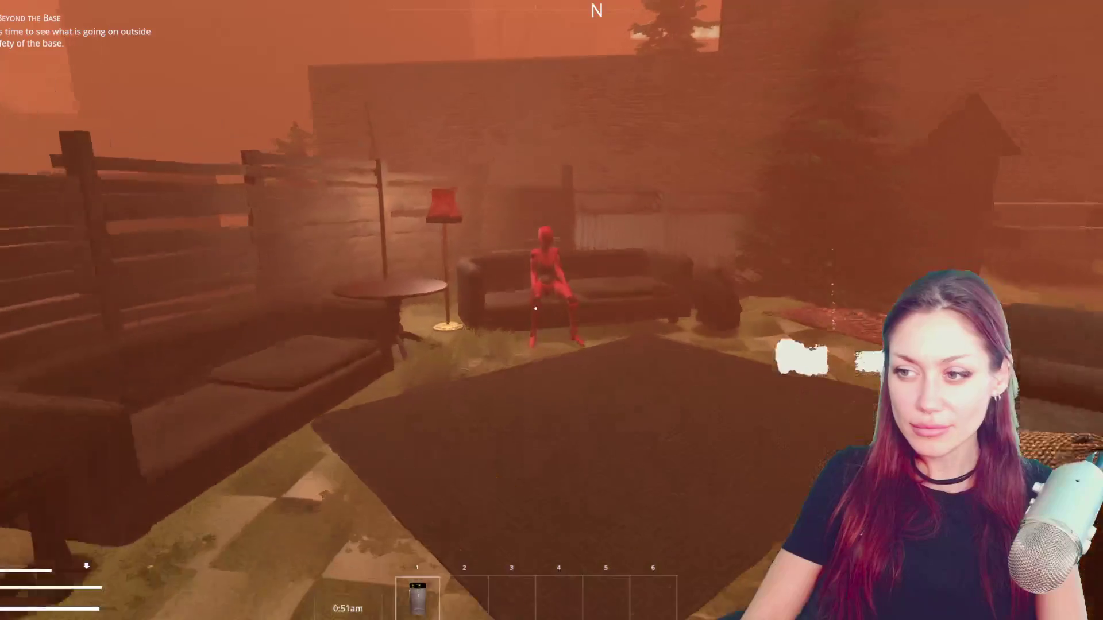
pyautogui.press('w')
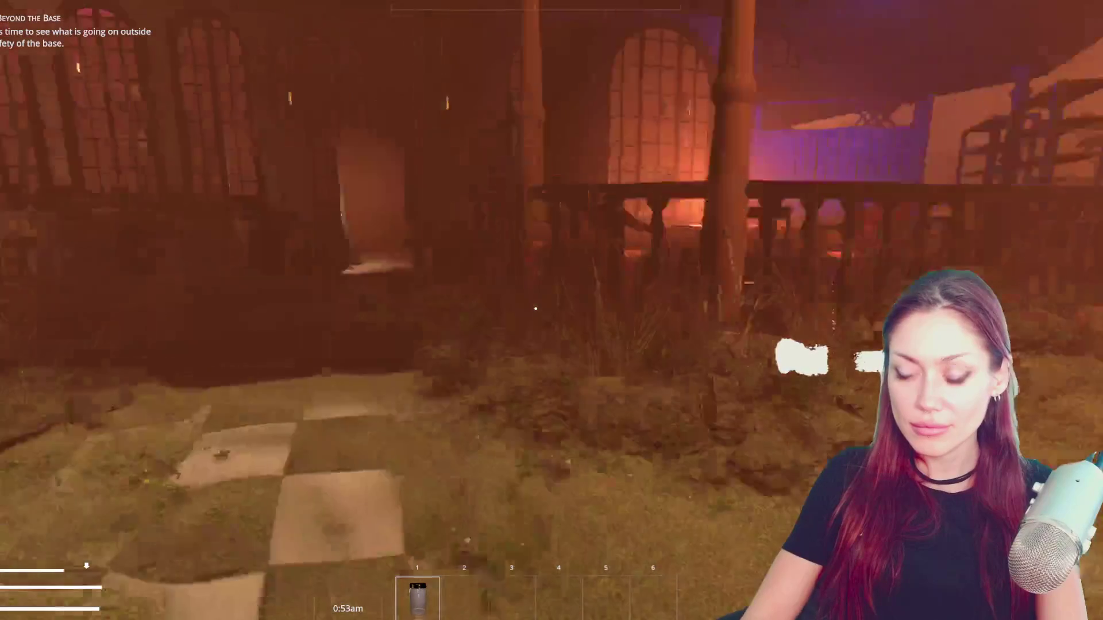
pyautogui.press('w')
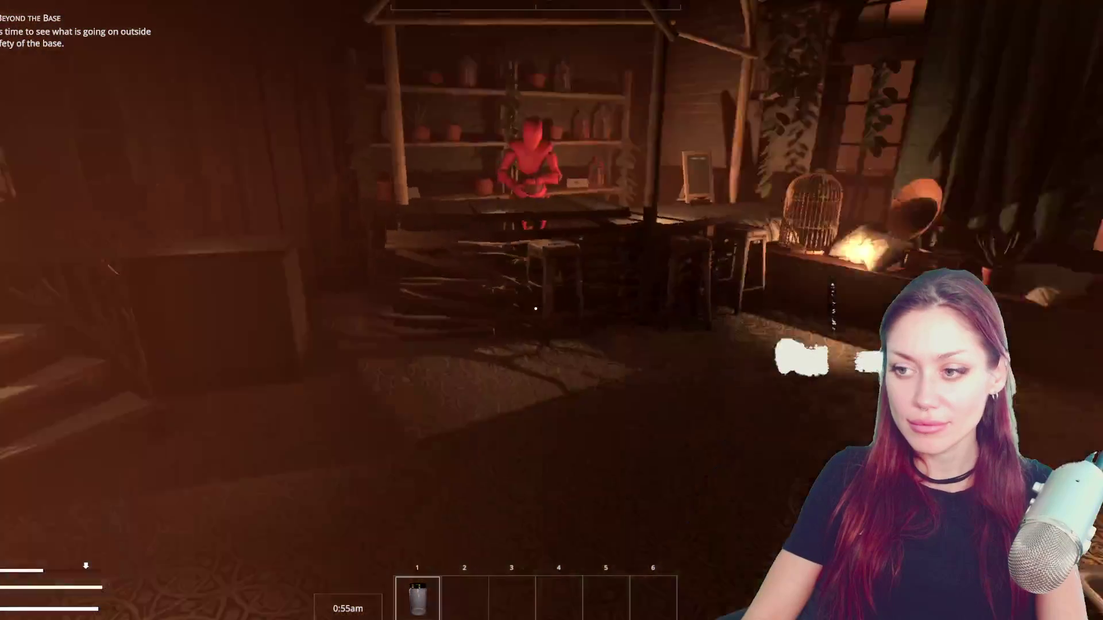
# - Head back out through the yard to the map sign and open its map
pyautogui.press('w')
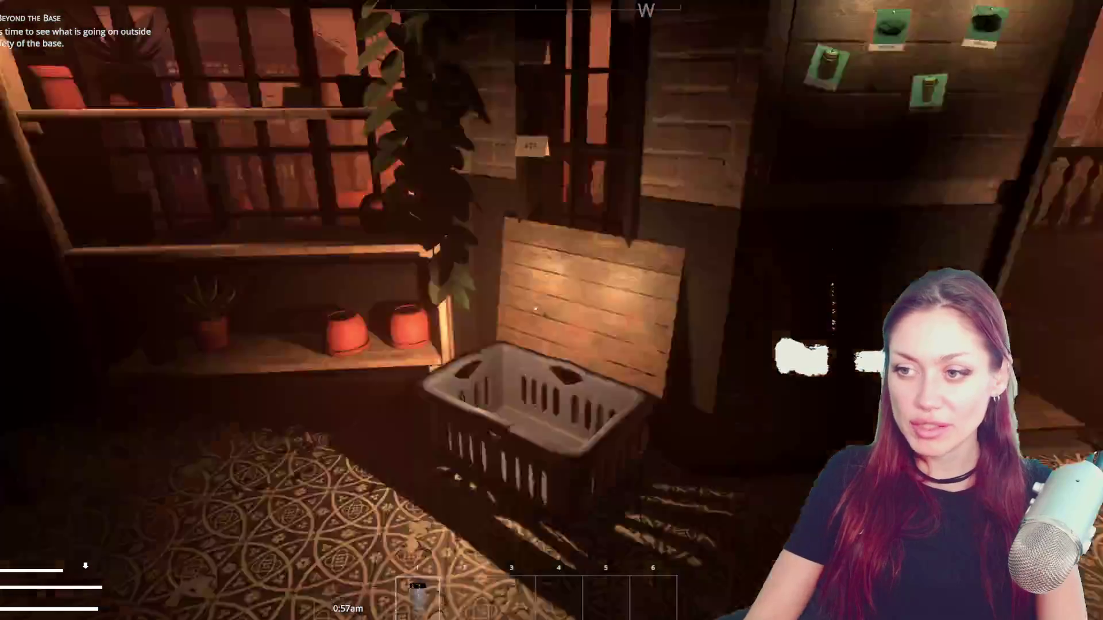
pyautogui.press('w')
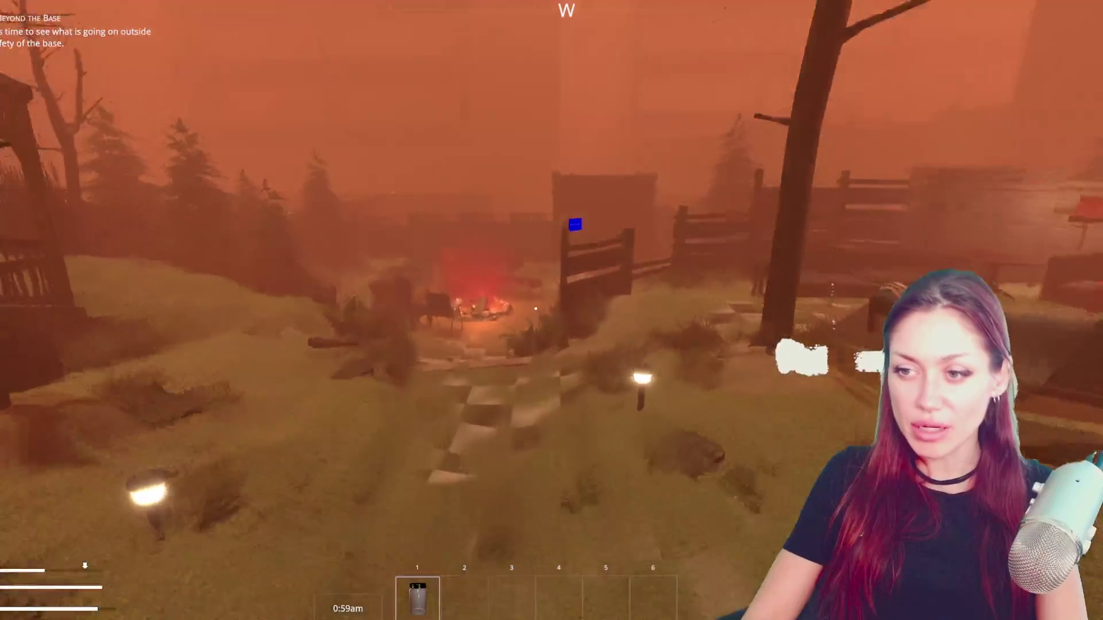
pyautogui.press('w')
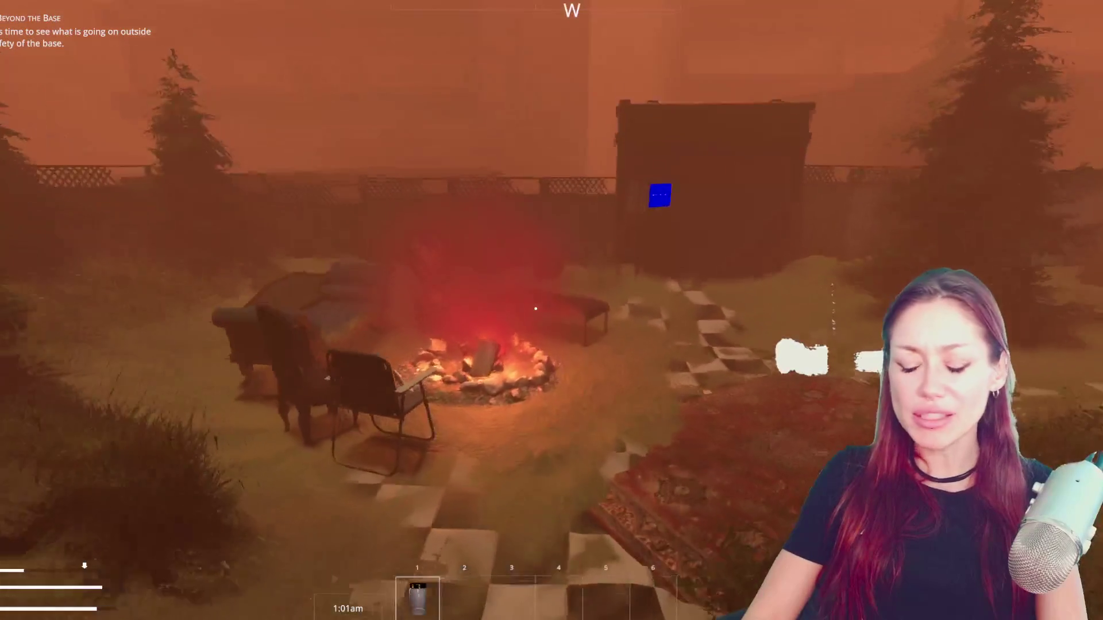
pyautogui.press('w')
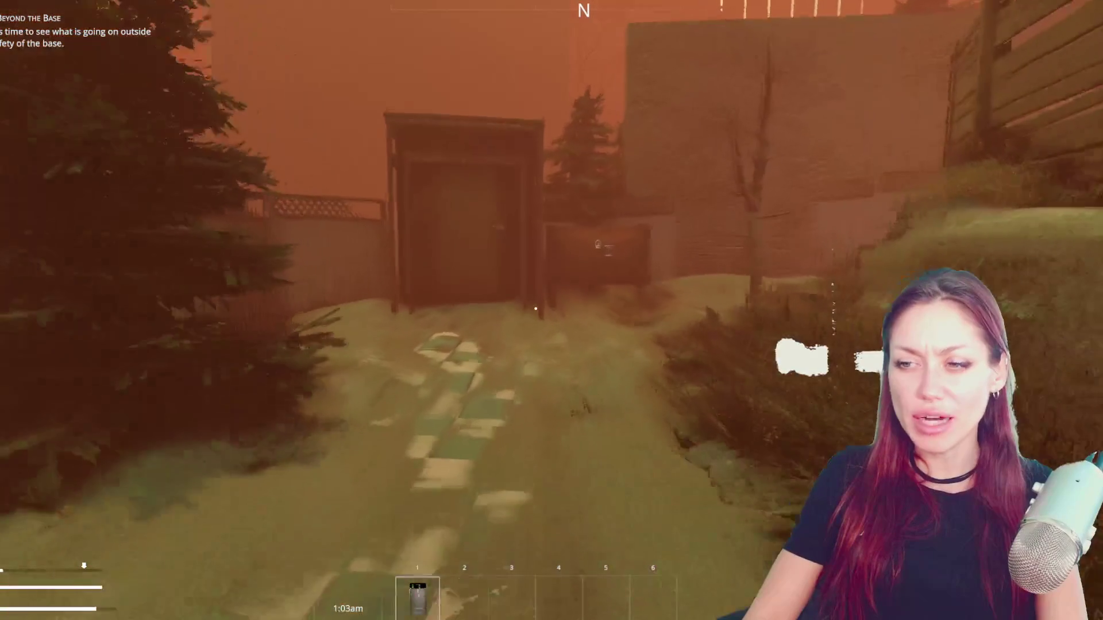
pyautogui.press('w')
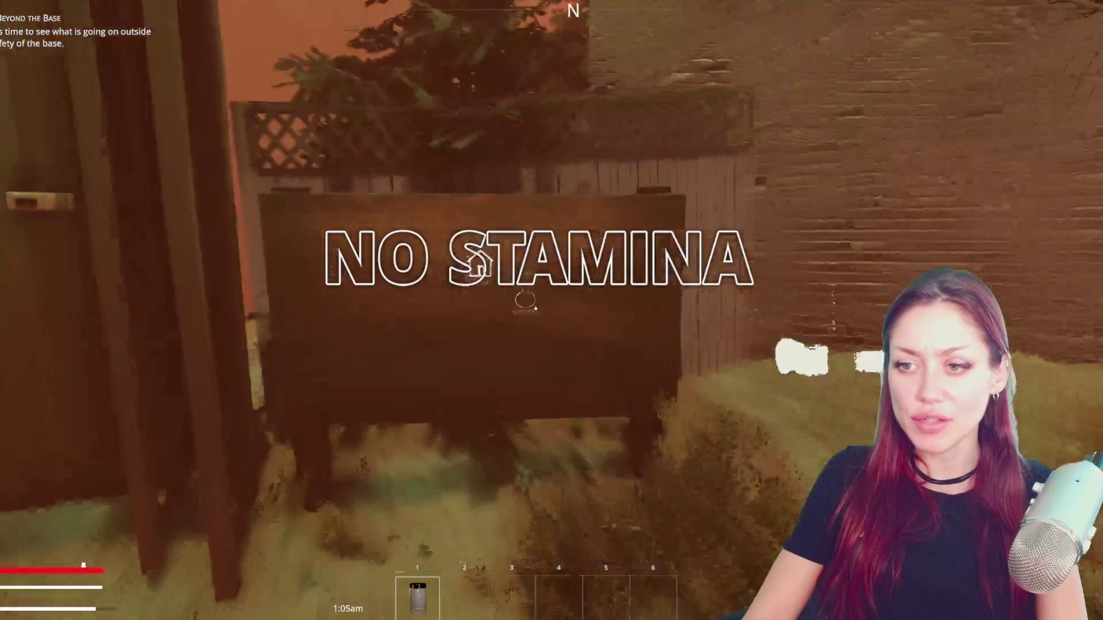
pyautogui.press('e')
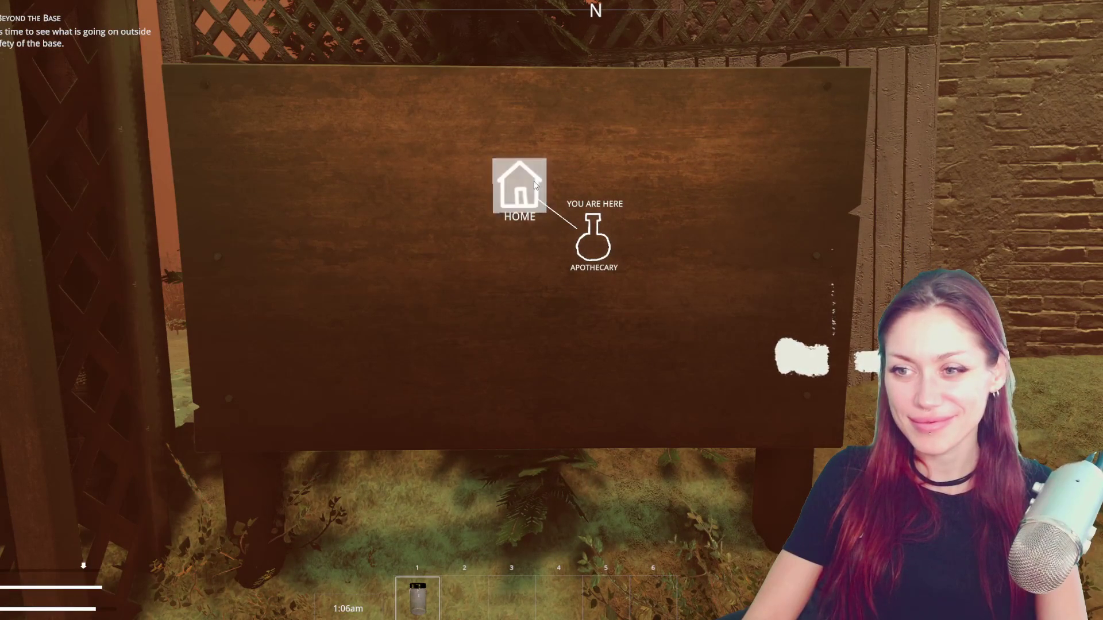
# - Travel to HOME from the map, then open the map board on the destination's fence sign
pyautogui.click(534, 189)
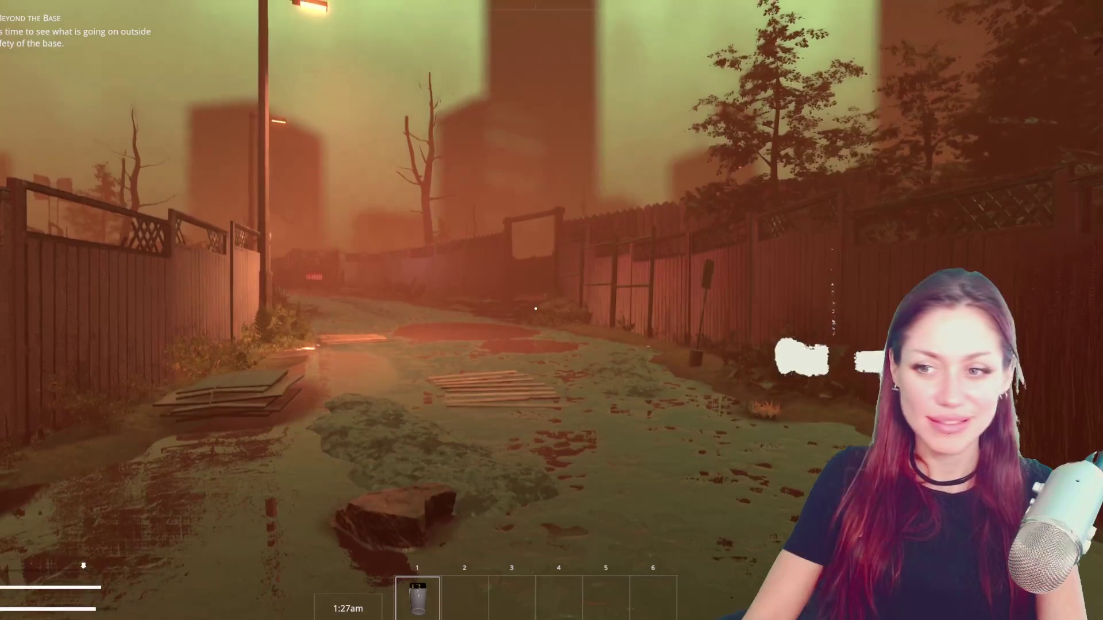
pyautogui.press('w')
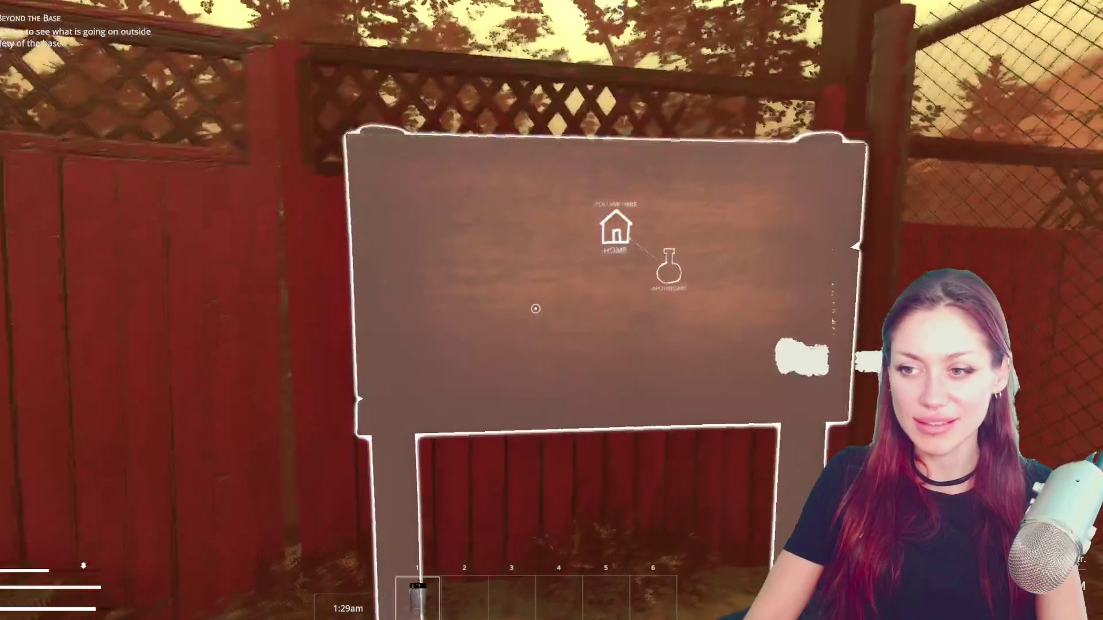
pyautogui.press('e')
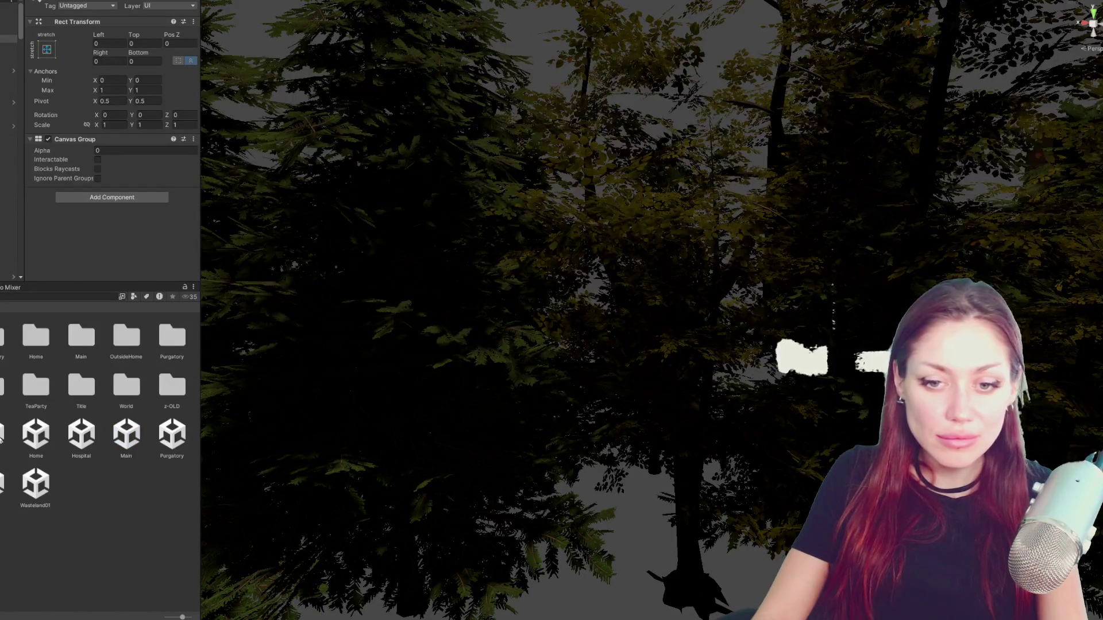
# - Open the Home scene additively and frame its MapBoard object in the Scene view
pyautogui.rightClick(26, 437)
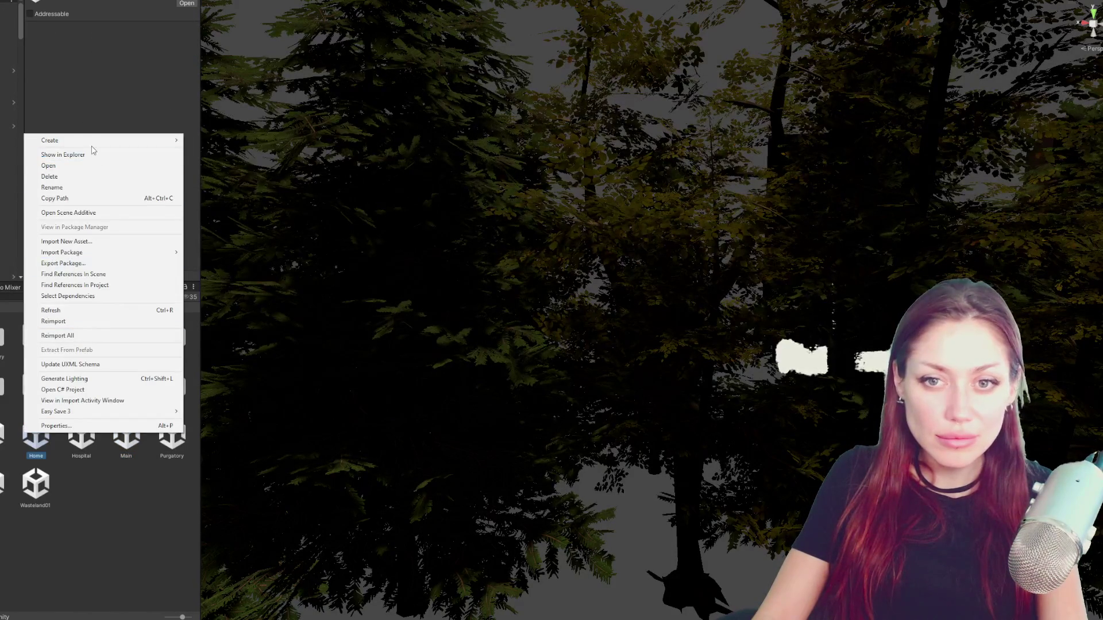
pyautogui.click(69, 212)
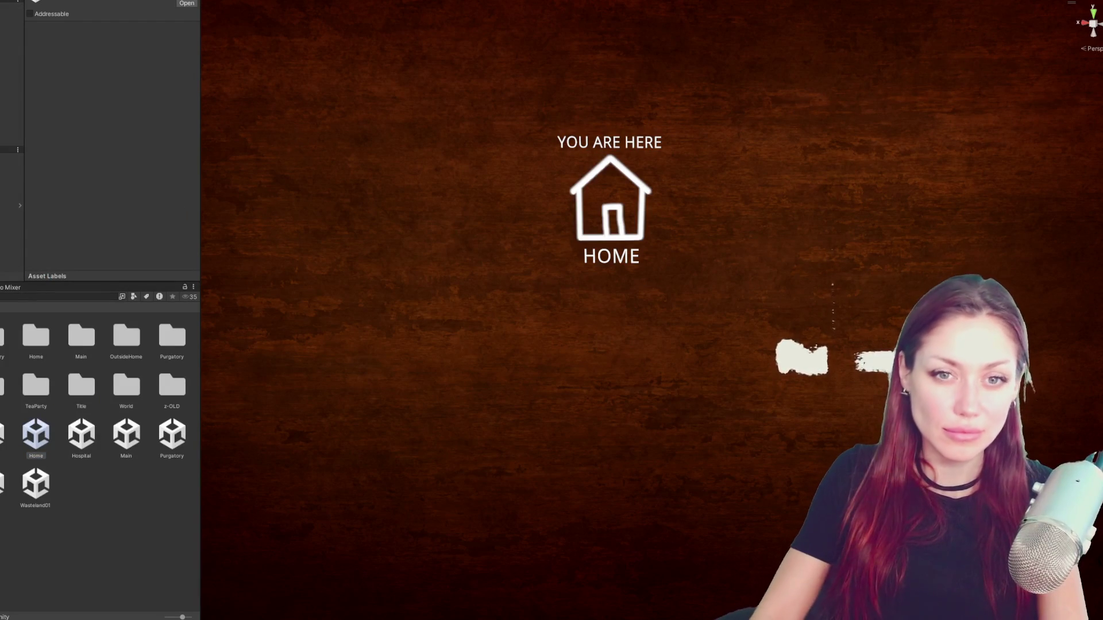
pyautogui.click(12, 189)
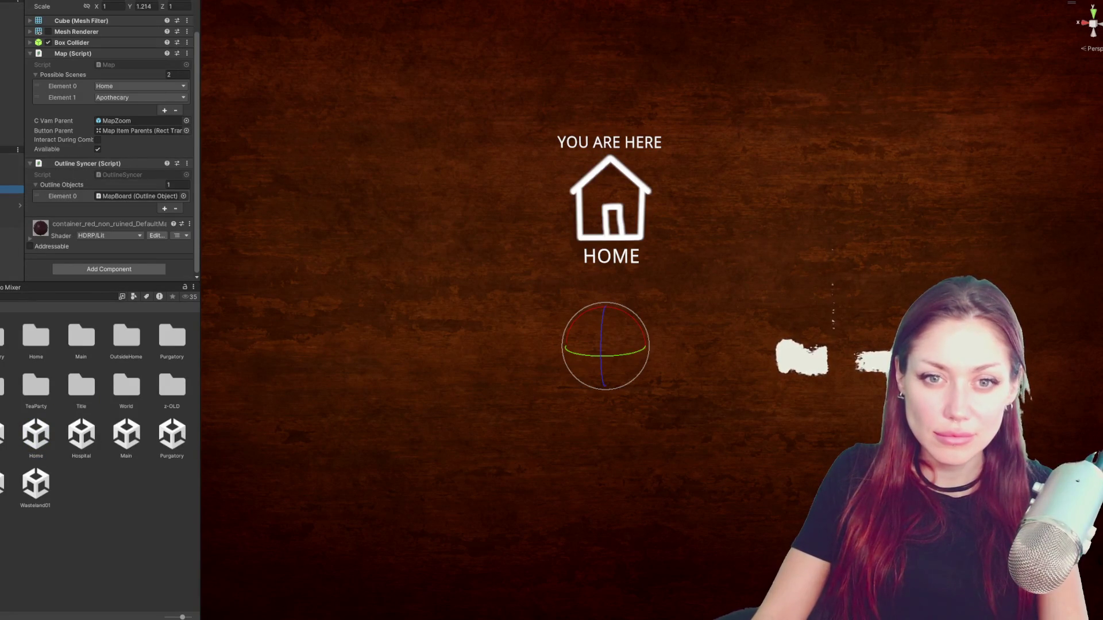
pyautogui.click(12, 234)
pyautogui.press('f')
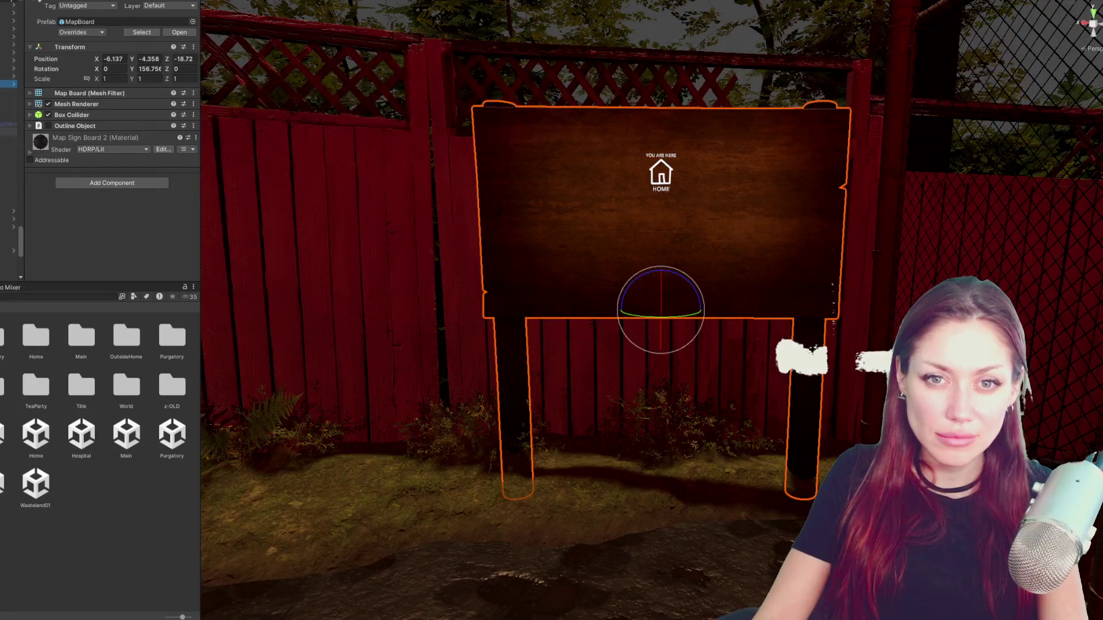
# - Assign the apothecary-glow sprite as the Apothecary map button's Source Image
pyautogui.click(9, 131)
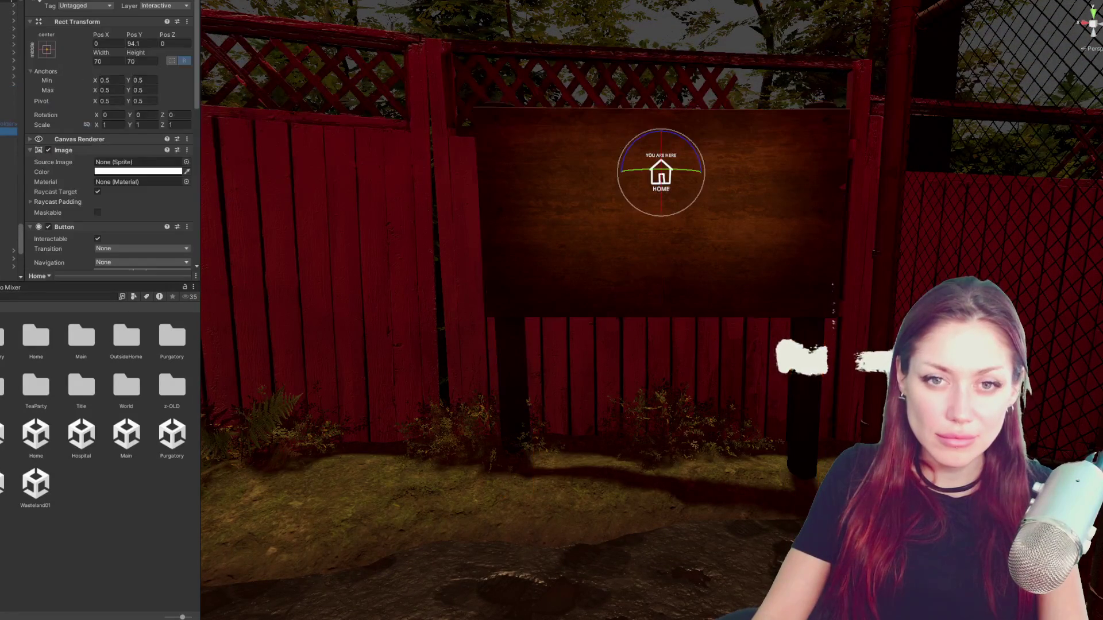
pyautogui.press('Down')
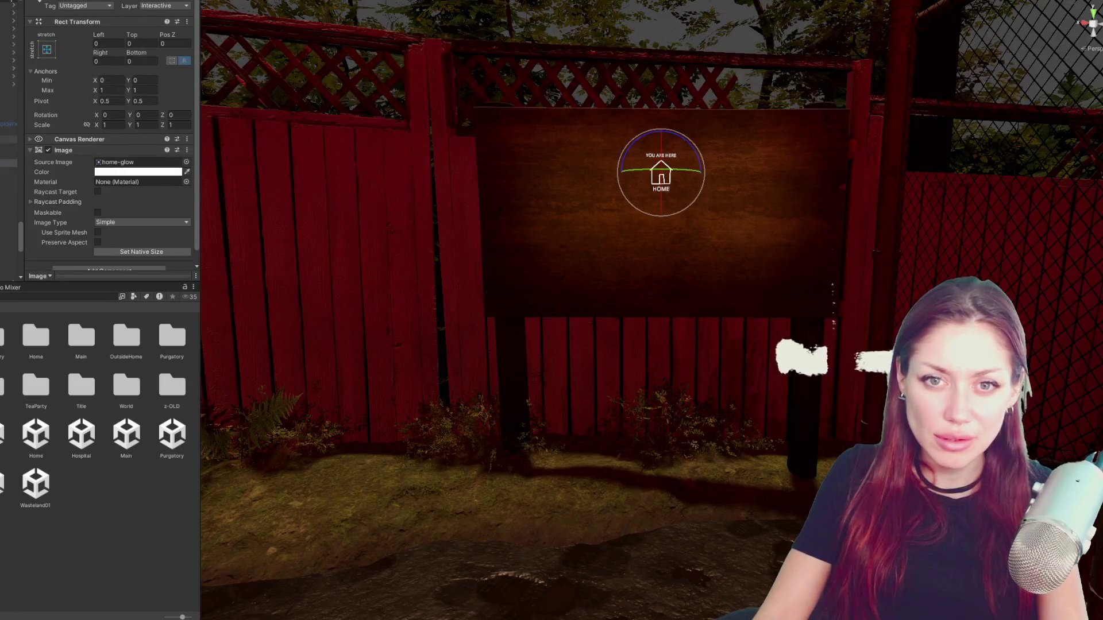
pyautogui.press('Down')
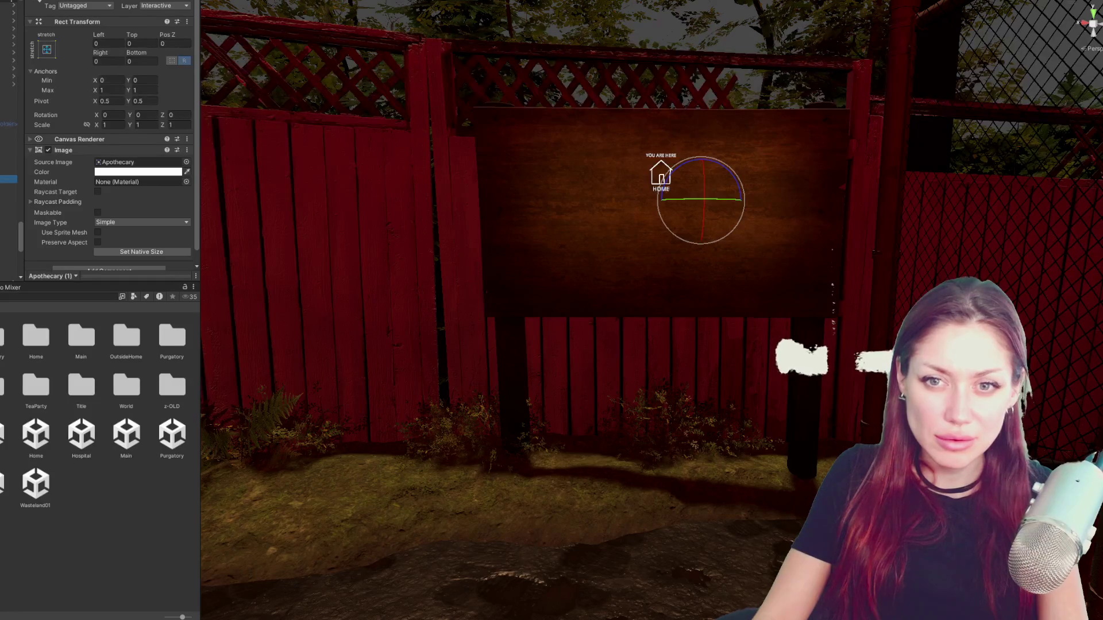
pyautogui.press('Down')
pyautogui.click(187, 163)
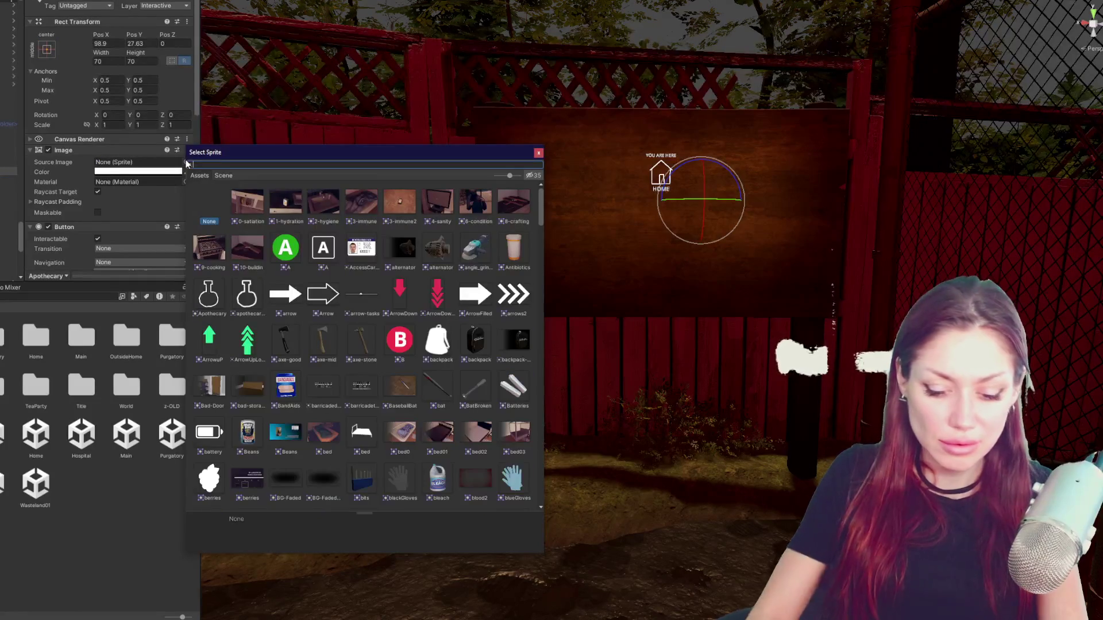
pyautogui.write('apoth')
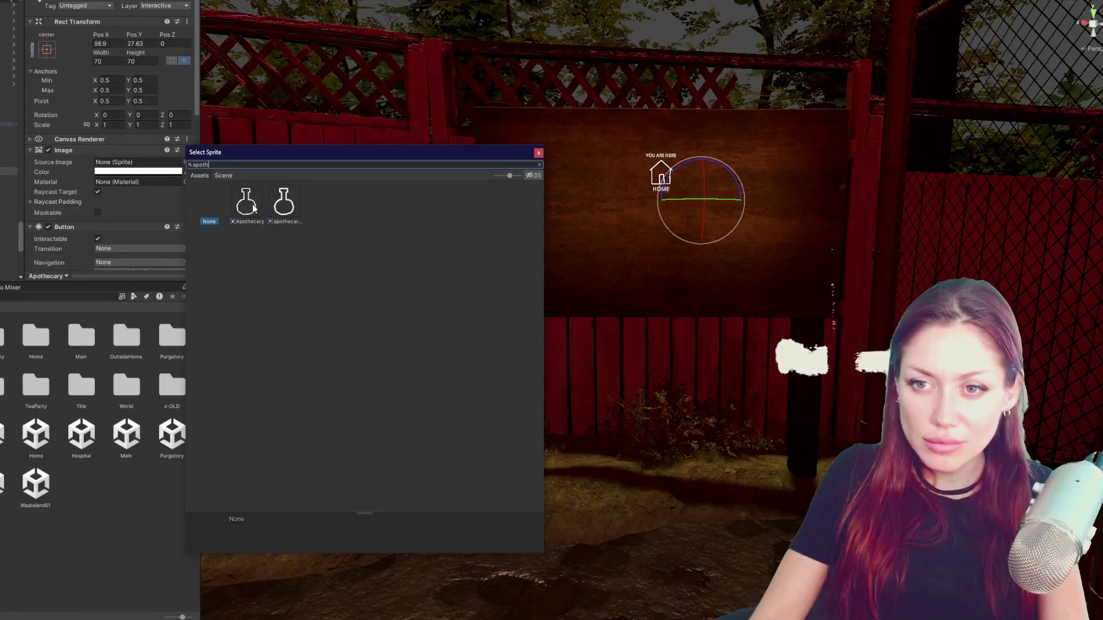
pyautogui.doubleClick(292, 203)
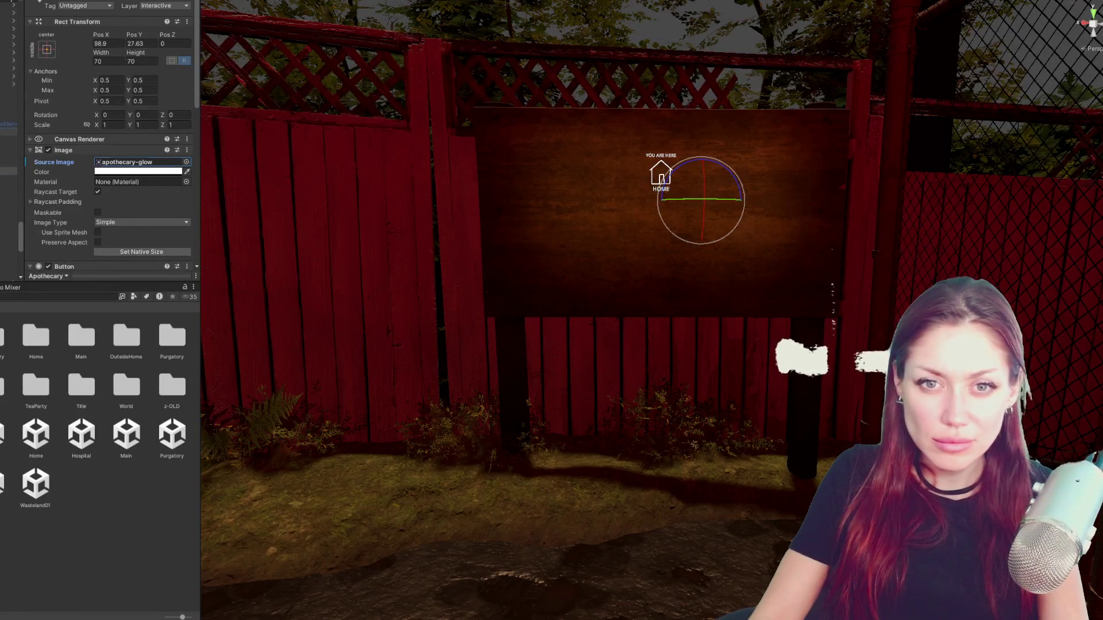
# - Select the Home button and bring up its Source Image sprite picker
pyautogui.press('Down')
pyautogui.click(186, 162)
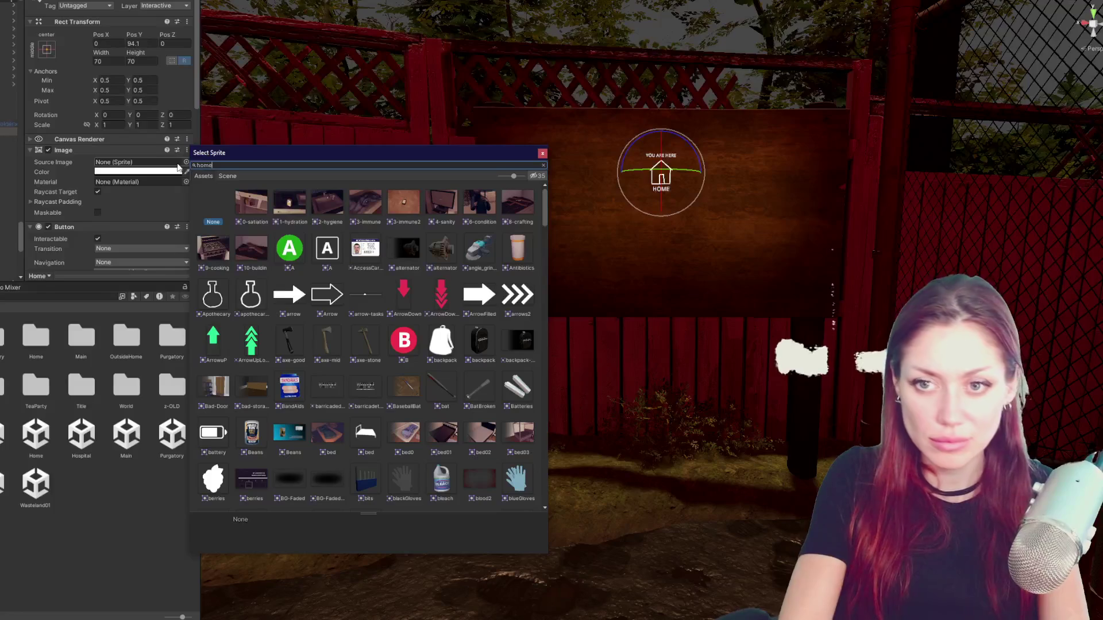